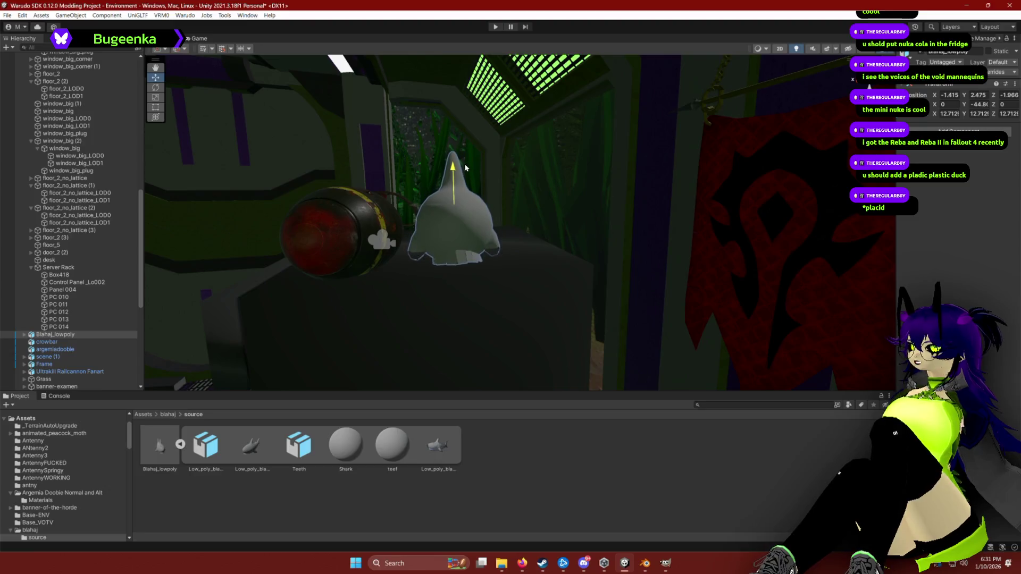
# Slide the Blahaj shark right and closer, and show its texture files.
pyautogui.moveTo(420, 197); pyautogui.dragTo(503, 212)
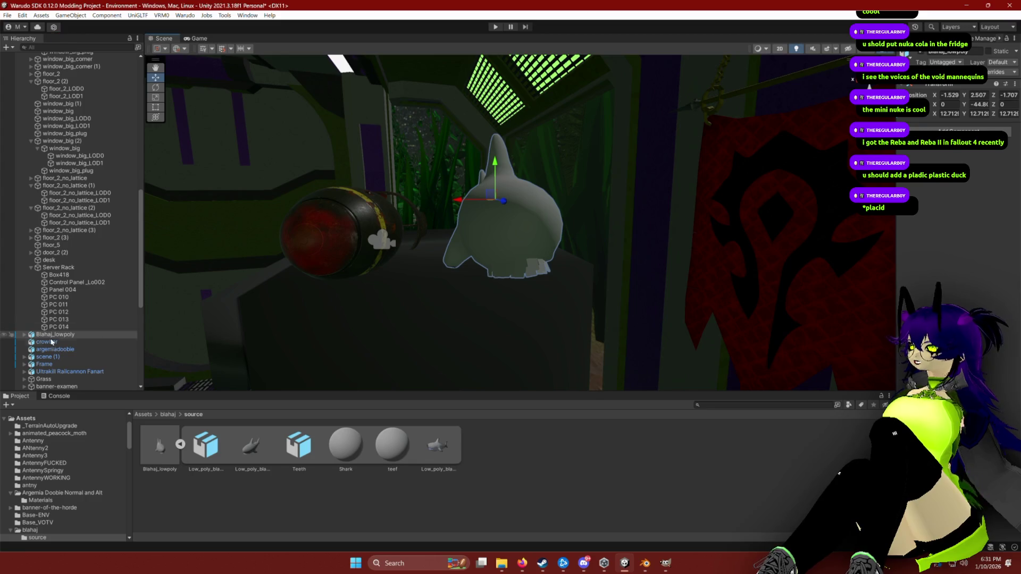
pyautogui.scroll(-2, 46, 509)
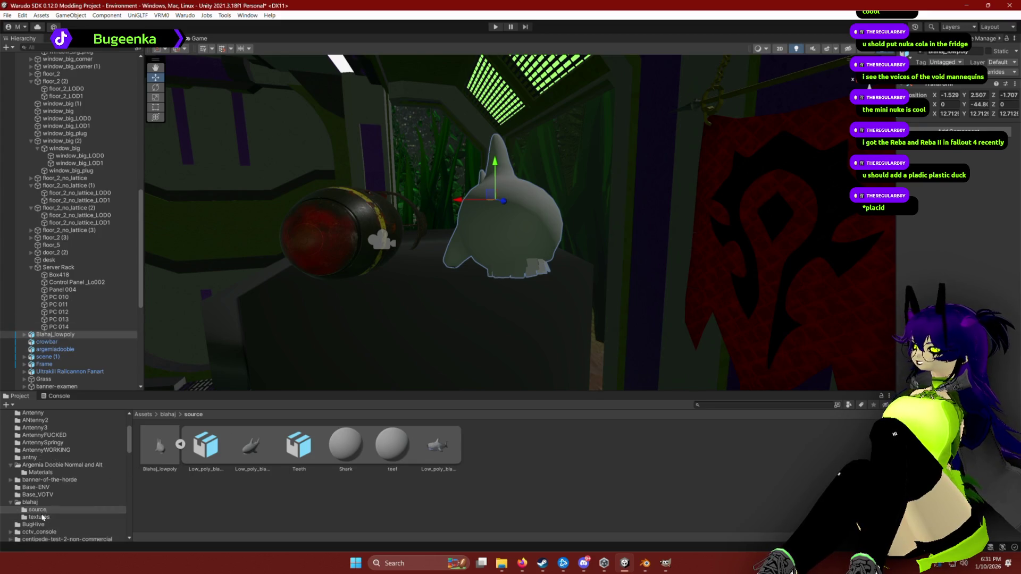
pyautogui.click(38, 517)
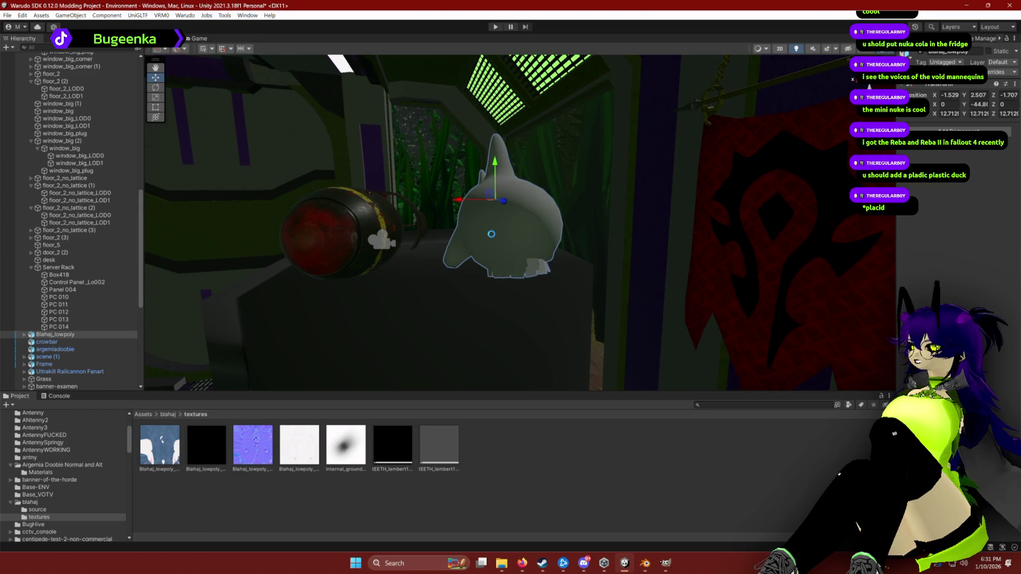
pyautogui.moveTo(480, 302)
pyautogui.keyDown('alt'); pyautogui.mouseDown()
pyautogui.moveTo(484, 274)
pyautogui.moveTo(574, 281)
pyautogui.mouseUp(); pyautogui.keyUp('alt')
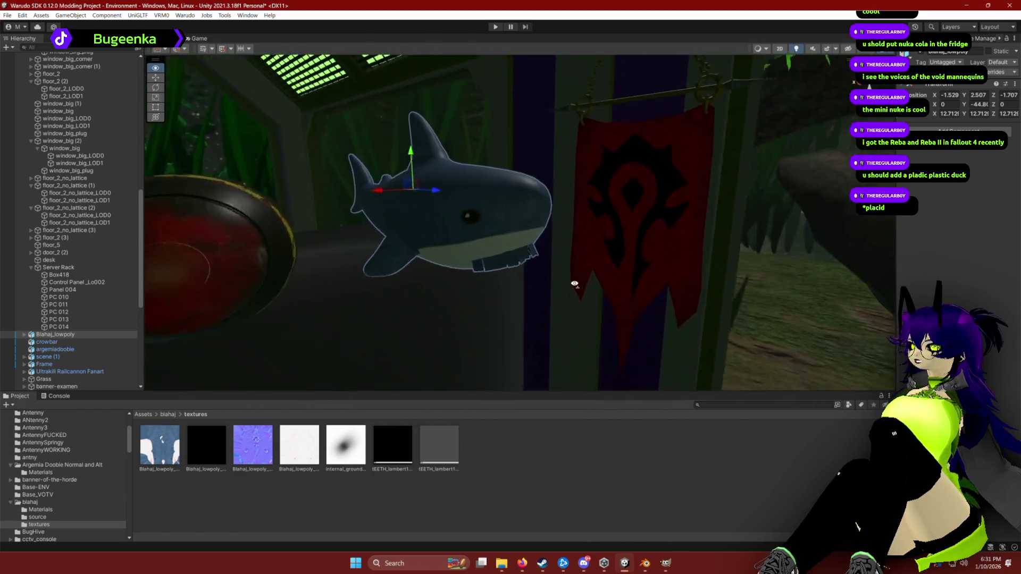
pyautogui.scroll(3, 574, 280)
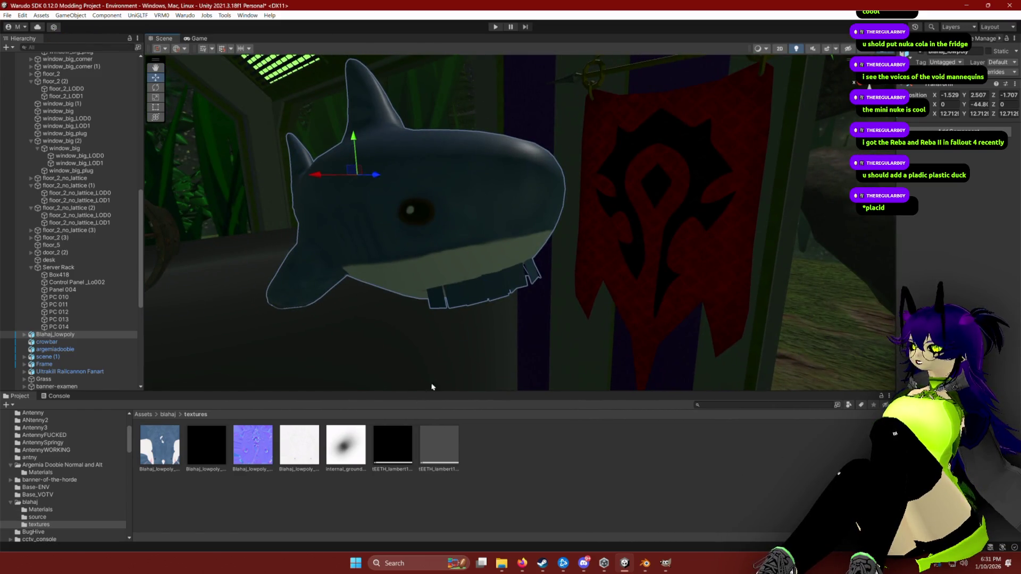
# Select the shark's Teeth part, try the teeth texture on it, then undo it.
pyautogui.click(24, 335)
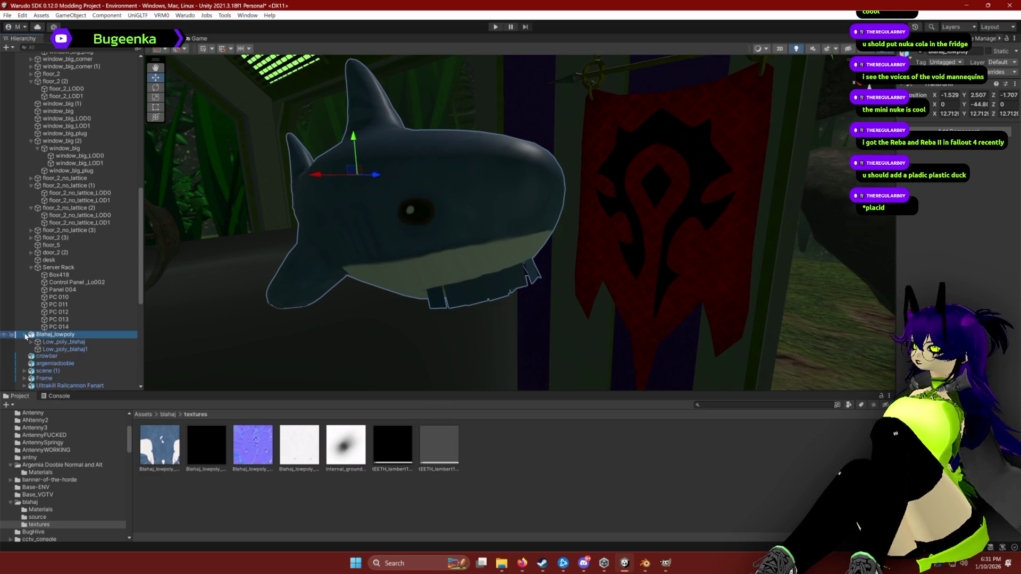
pyautogui.click(50, 357)
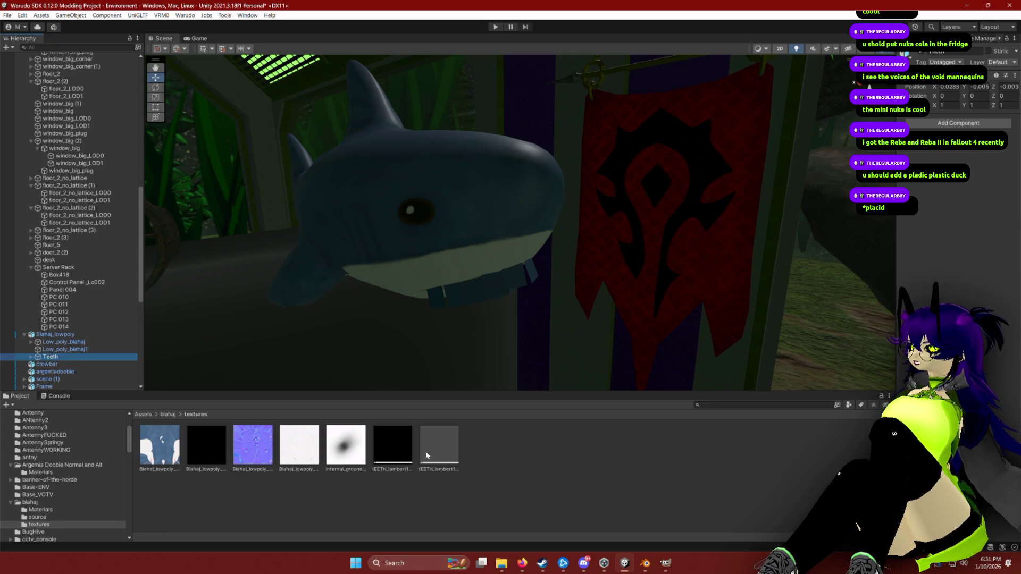
pyautogui.click(488, 290)
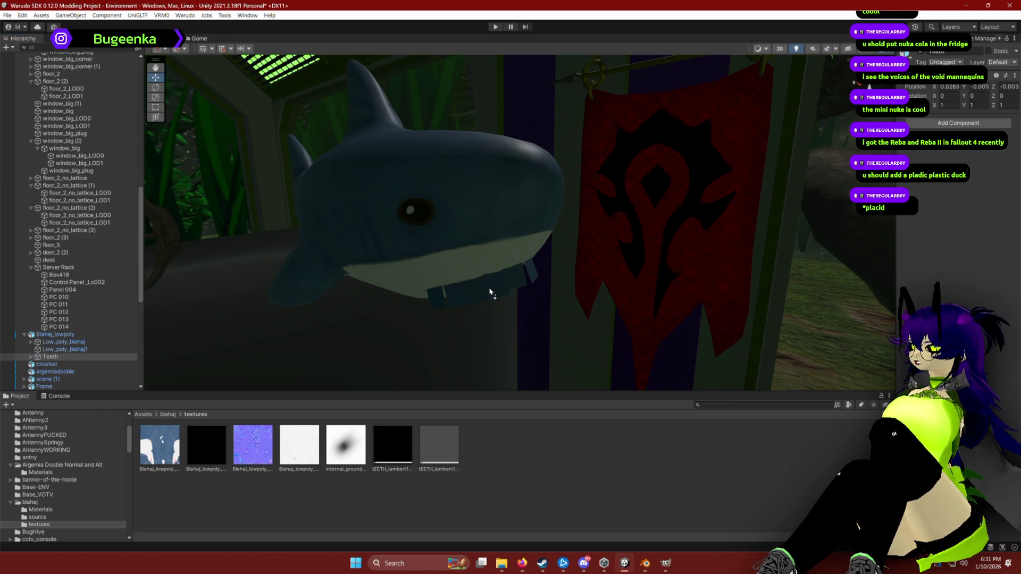
pyautogui.moveTo(490, 290); pyautogui.dragTo(490, 291)
pyautogui.hotkey('ctrl', 'z')
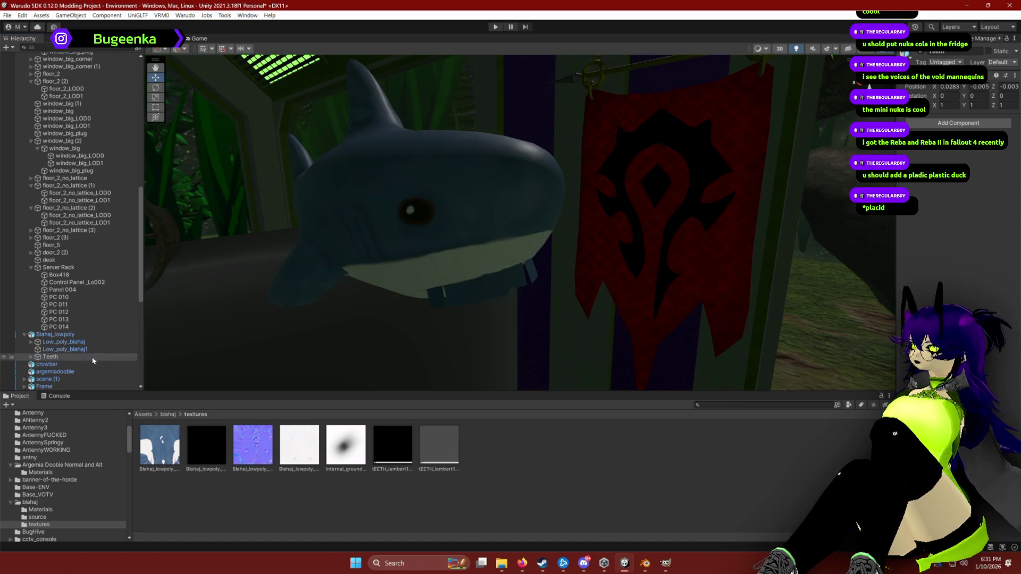
# Inspect the Teeth pieces: Bottom_teeth, Top_teeth, polySurface5 and polySurface6.
pyautogui.click(30, 356)
pyautogui.click(58, 364)
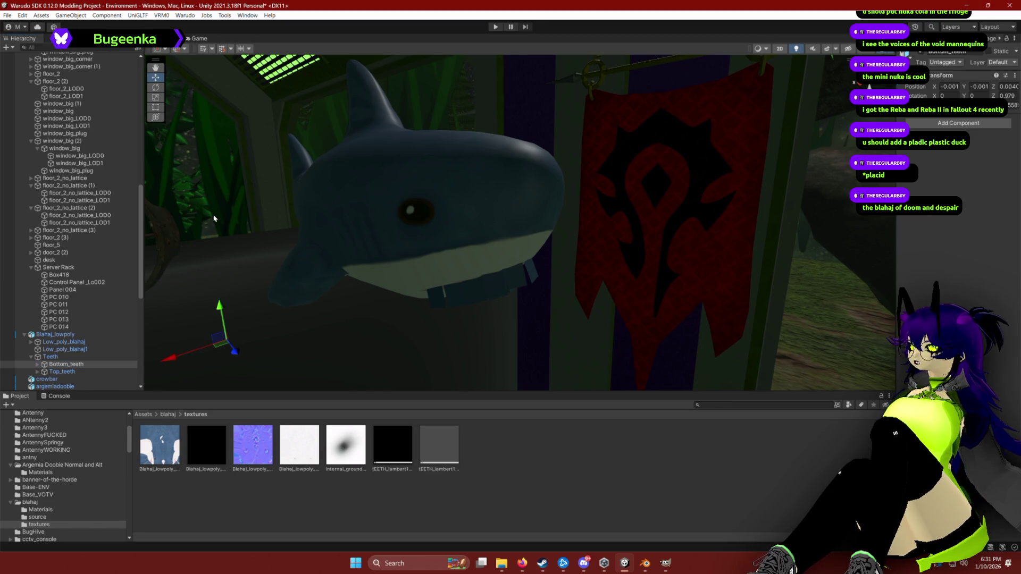
pyautogui.click(62, 372)
pyautogui.click(37, 365)
pyautogui.click(65, 371)
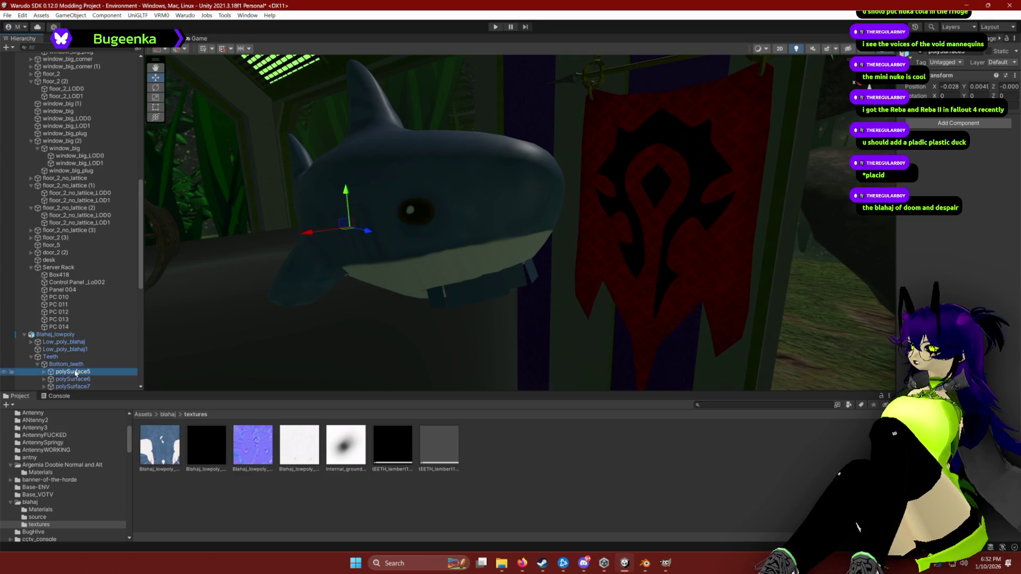
pyautogui.click(77, 379)
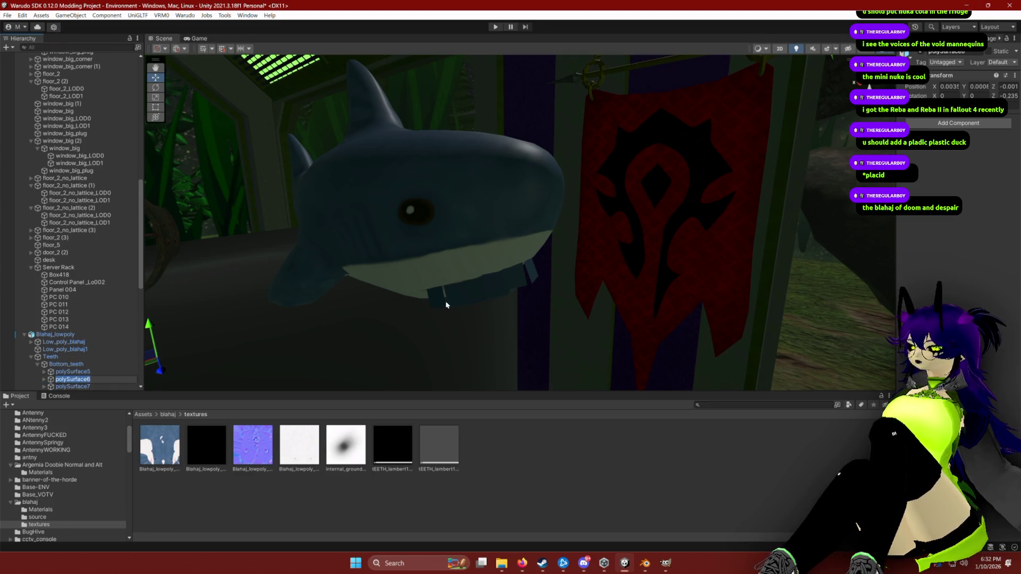
# Select the whole Blahaj_lowpoly shark and show its FBX Materials import settings.
pyautogui.click(460, 295)
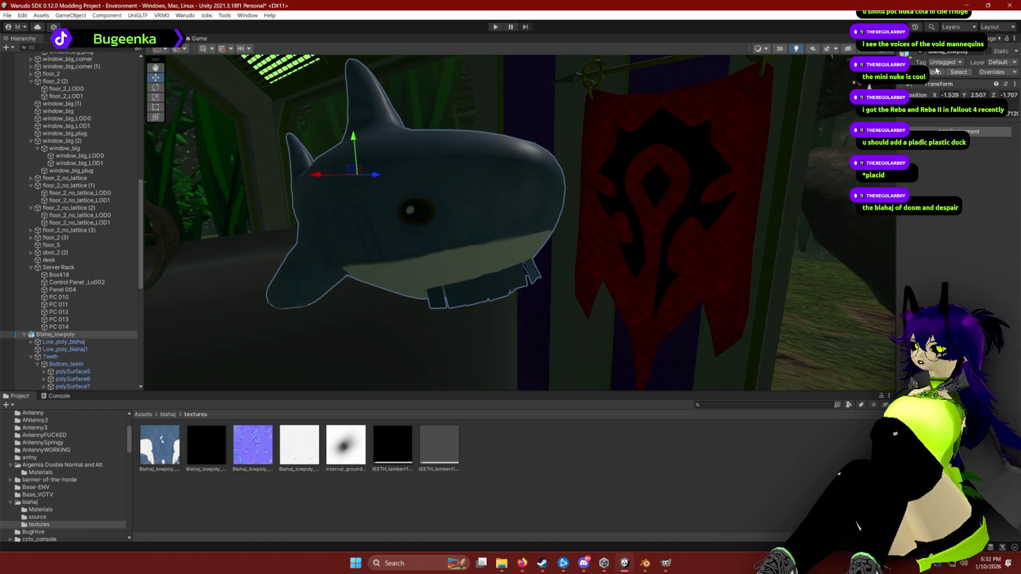
pyautogui.click(957, 73)
pyautogui.click(995, 76)
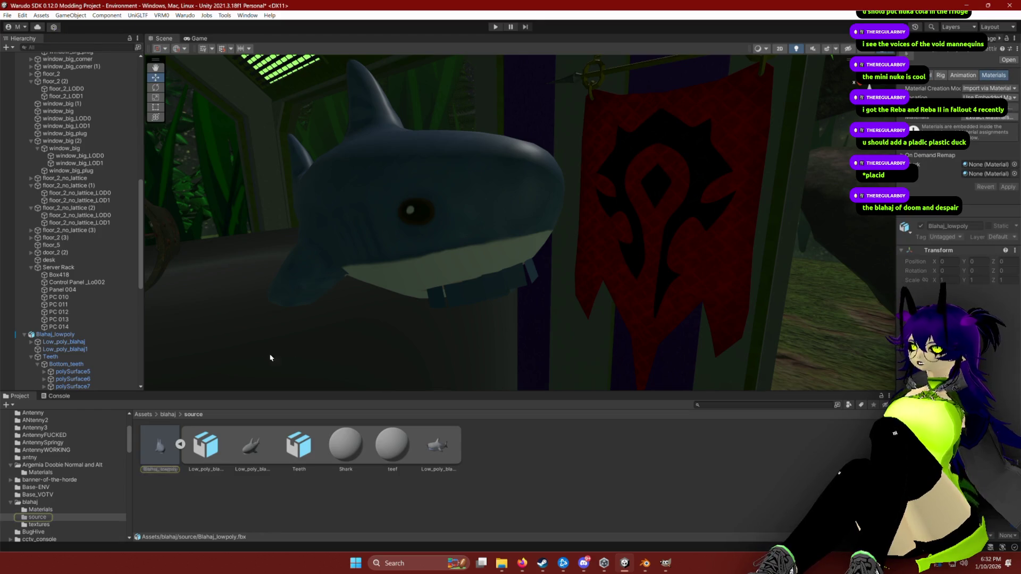
# Put the Blahaj_lowpoly body and tEETH_lambert1 materials into the two remap slots.
pyautogui.click(38, 524)
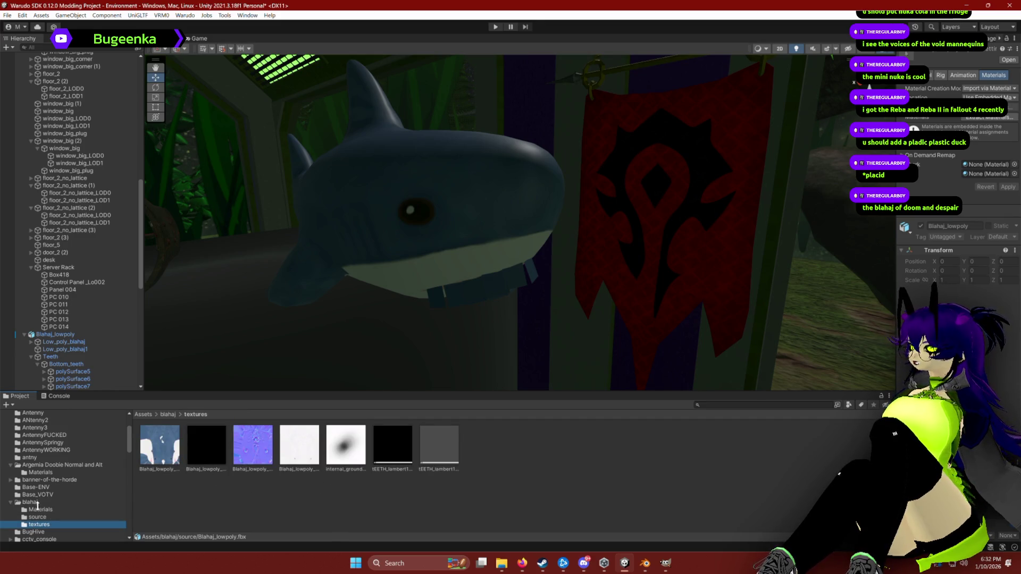
pyautogui.click(37, 509)
pyautogui.moveTo(159, 450); pyautogui.dragTo(987, 164)
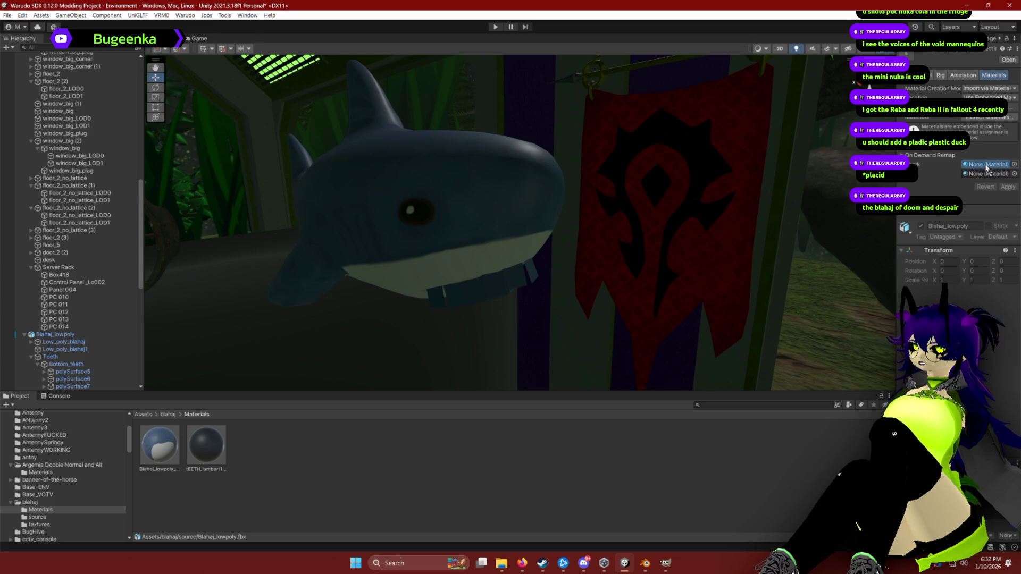
pyautogui.moveTo(441, 375); pyautogui.dragTo(987, 174)
# Apply the material remapping and return to the blahaj source models folder.
pyautogui.click(1007, 187)
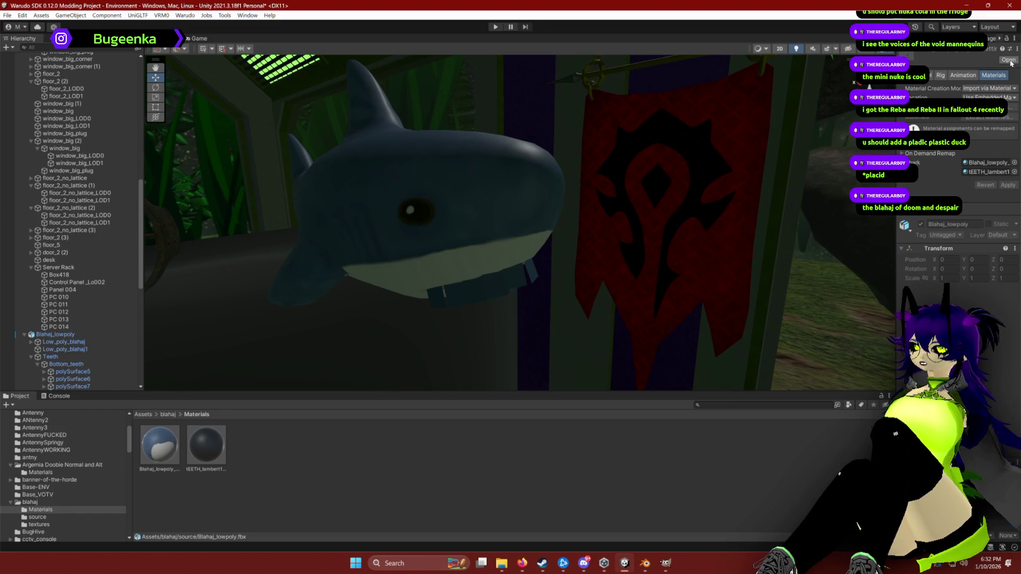
pyautogui.click(57, 501)
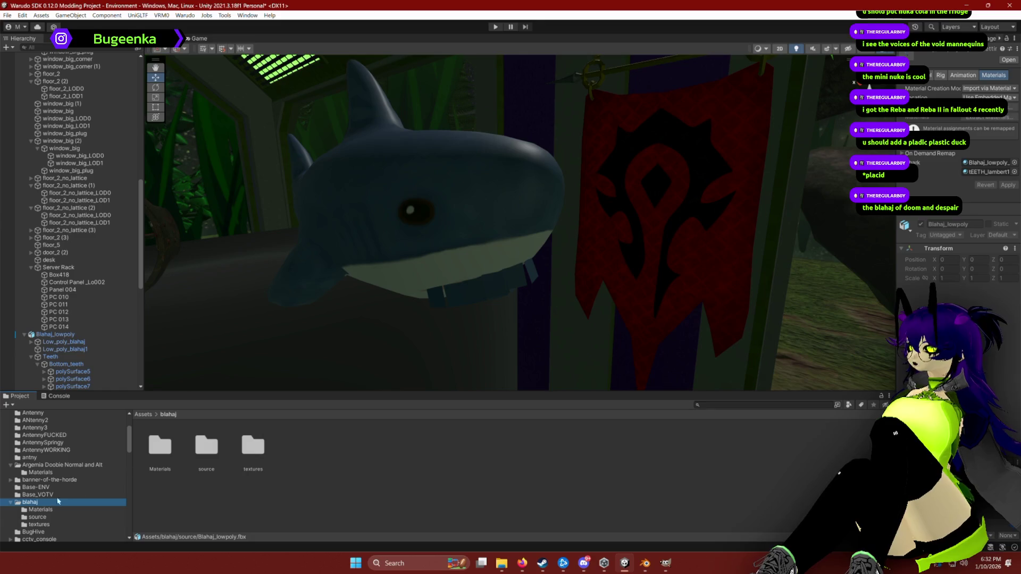
pyautogui.doubleClick(216, 449)
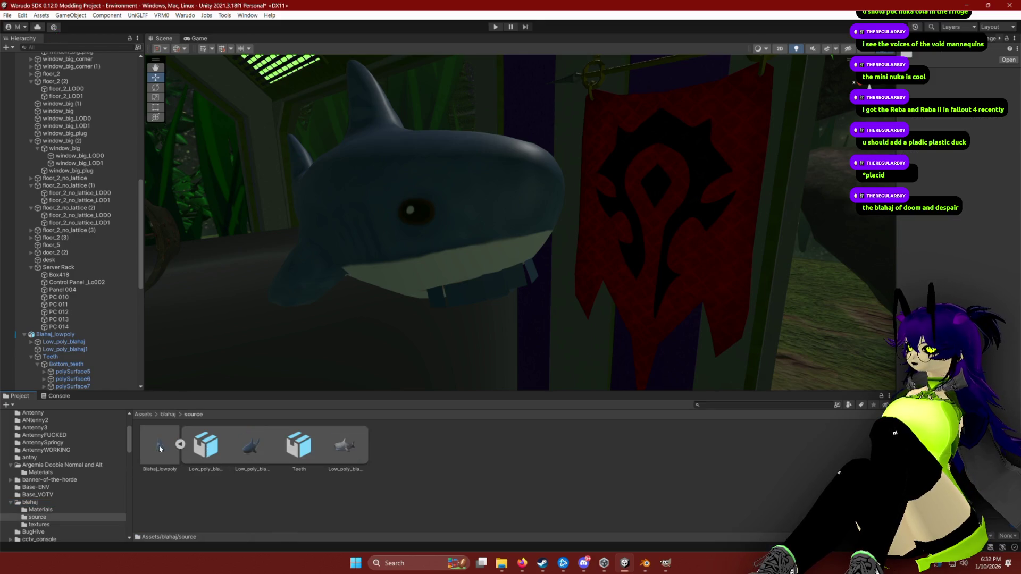
# Place a new Blahaj_lowpoly.fbx copy in the scene and raise it higher.
pyautogui.moveTo(288, 356); pyautogui.dragTo(310, 319)
pyautogui.press('r')
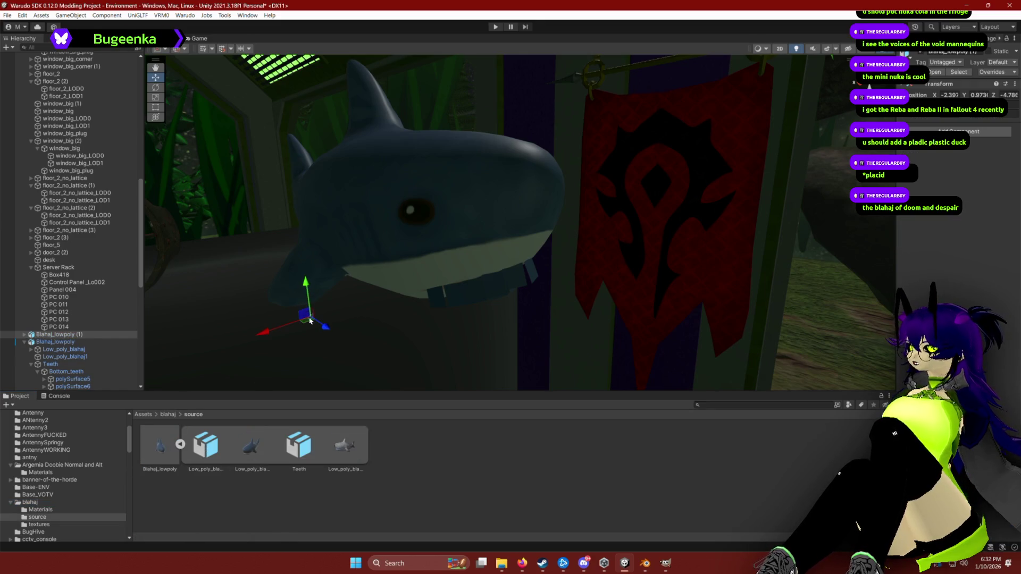
pyautogui.press('w')
pyautogui.moveTo(304, 290); pyautogui.dragTo(309, 165)
# Delete the original large shark and move the new copy toward the front.
pyautogui.click(406, 260)
pyautogui.press('Delete')
pyautogui.click(293, 208)
pyautogui.press('e')
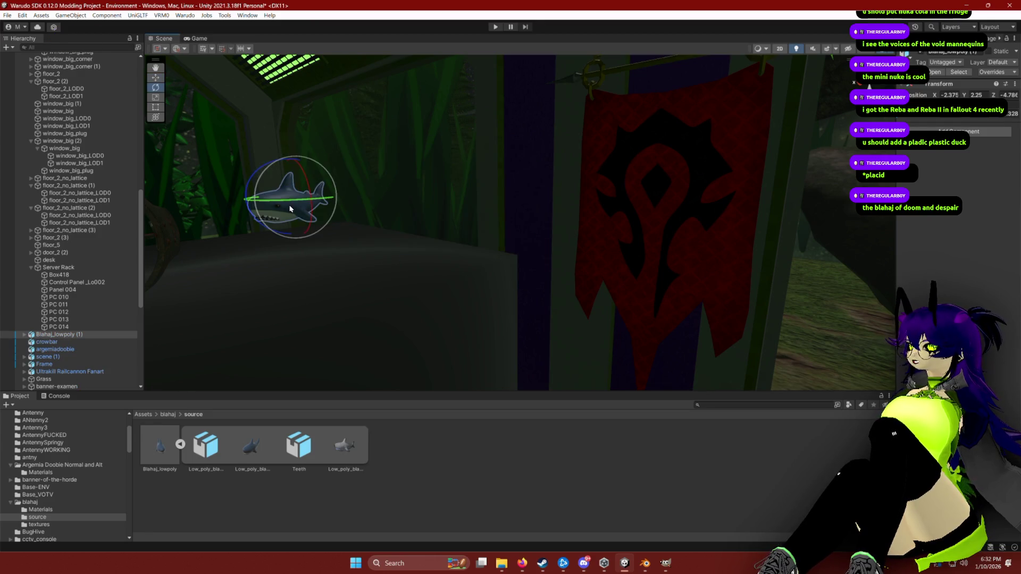
pyautogui.press('w')
pyautogui.moveTo(314, 218)
pyautogui.mouseDown()
pyautogui.moveTo(478, 269)
pyautogui.moveTo(459, 231)
pyautogui.moveTo(246, 226)
pyautogui.moveTo(244, 135)
pyautogui.mouseUp()
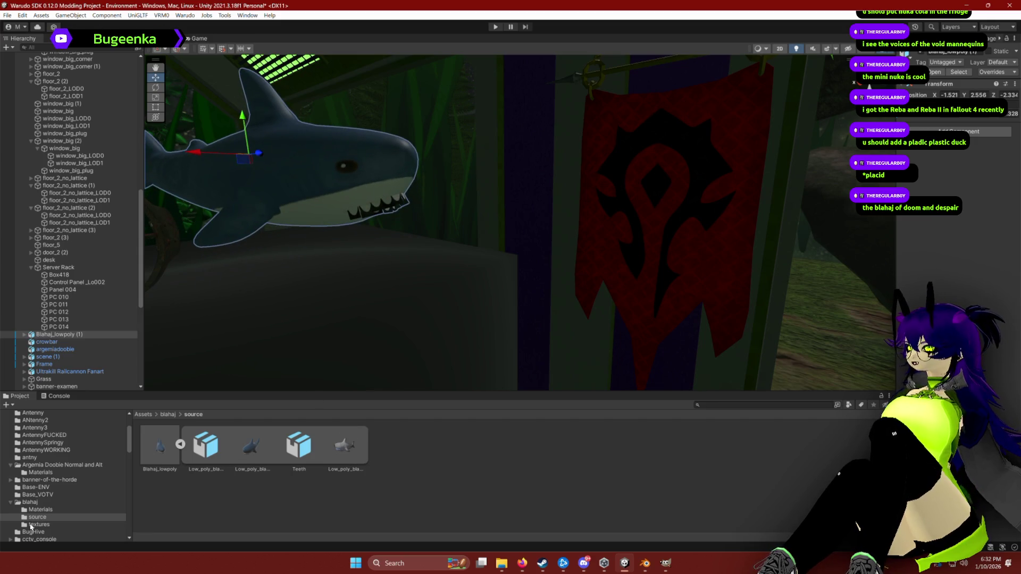
# Change the Low_poly_blahaj1 mesh's material setting so the shark's teeth show.
pyautogui.click(24, 334)
pyautogui.click(61, 342)
pyautogui.click(43, 357)
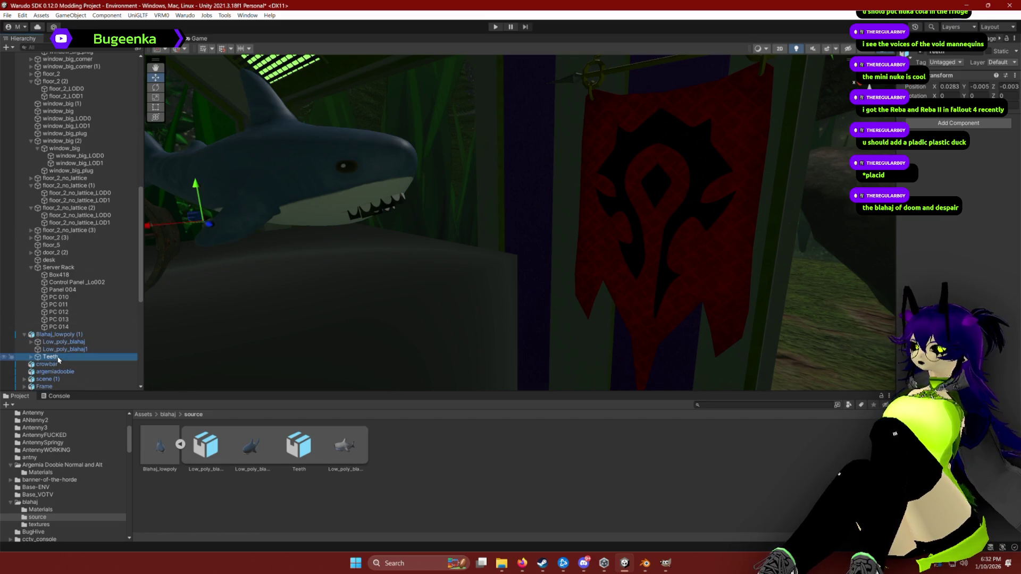
pyautogui.click(31, 357)
pyautogui.click(59, 372)
pyautogui.click(64, 349)
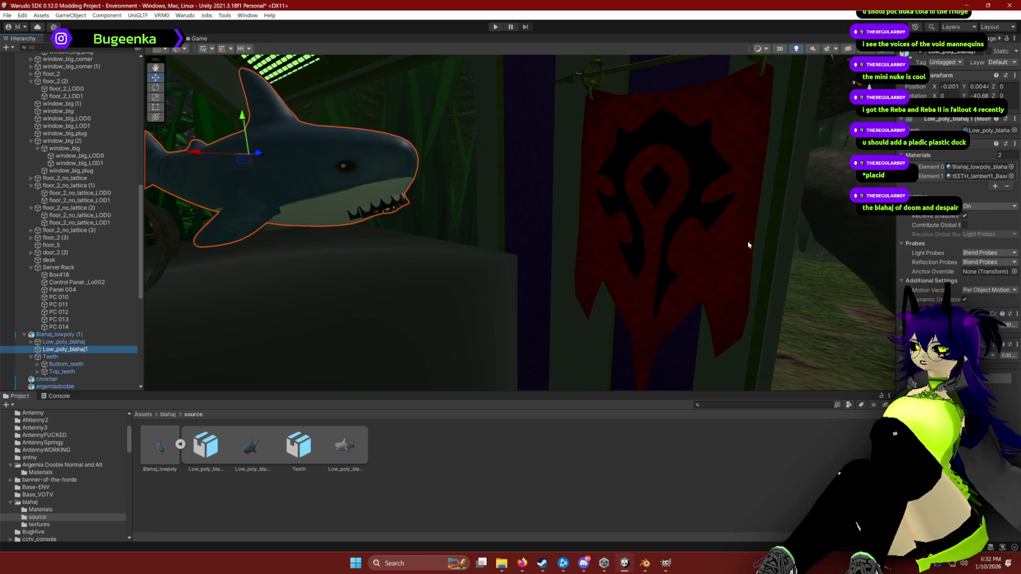
pyautogui.click(899, 330)
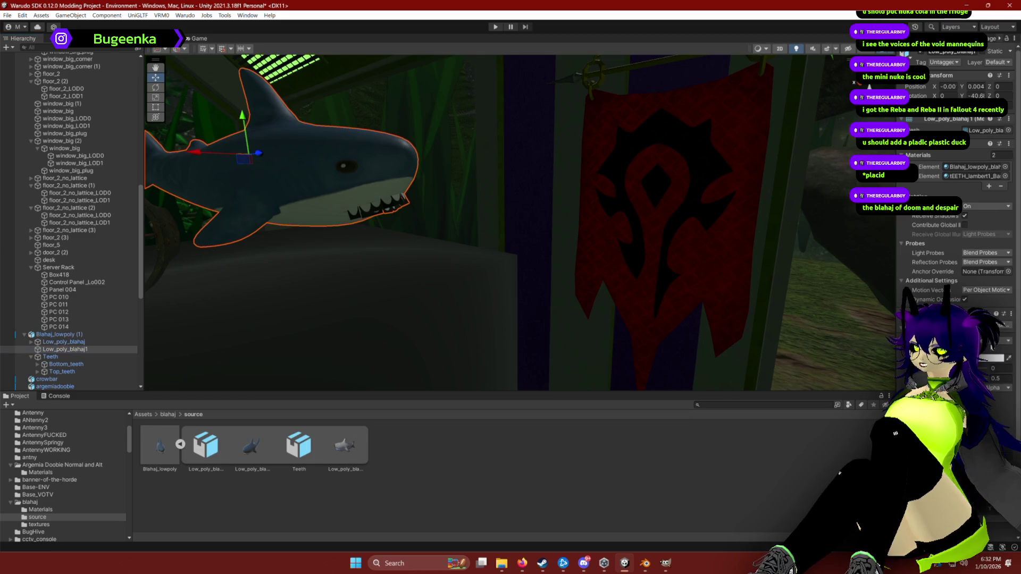
pyautogui.click(980, 365)
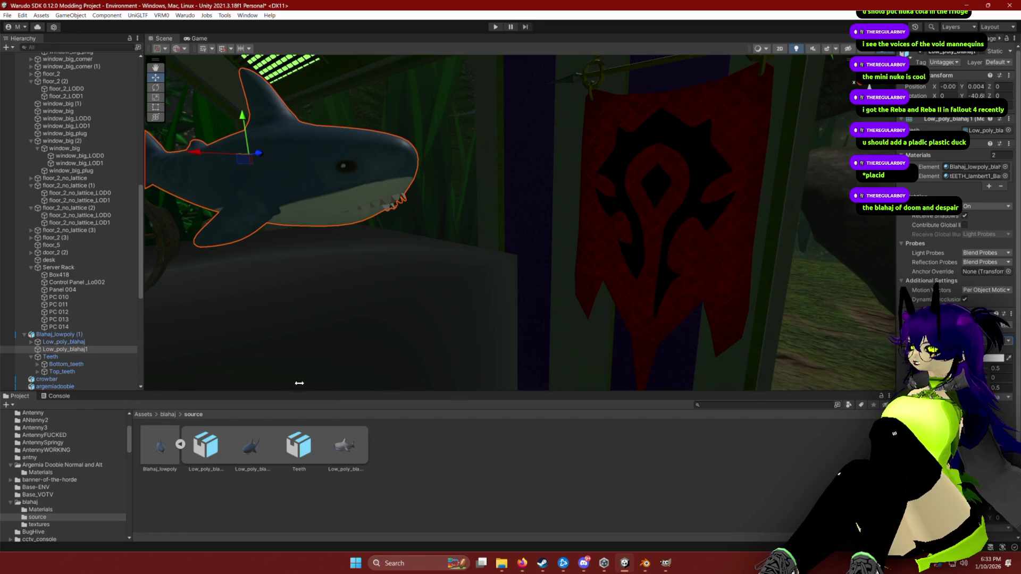
# Rotate the whole new shark copy to a new angle.
pyautogui.click(306, 172)
pyautogui.press('e')
pyautogui.moveTo(250, 154)
pyautogui.mouseDown()
pyautogui.moveTo(234, 152)
pyautogui.moveTo(228, 230)
pyautogui.moveTo(280, 281)
pyautogui.moveTo(278, 271)
pyautogui.moveTo(538, 139)
pyautogui.mouseUp()
# Nudge the shark toward the upper corner, then open the Blahaj_lowpoly body material's properties.
pyautogui.press('w')
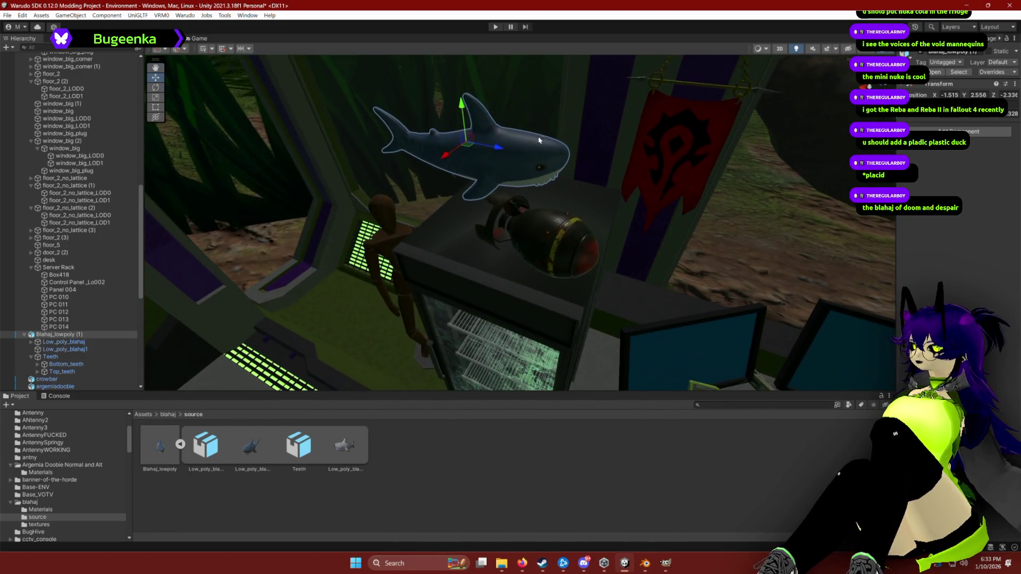
pyautogui.moveTo(467, 149)
pyautogui.mouseDown()
pyautogui.moveTo(532, 143)
pyautogui.moveTo(534, 127)
pyautogui.moveTo(436, 154)
pyautogui.moveTo(355, 154)
pyautogui.moveTo(479, 201)
pyautogui.moveTo(480, 164)
pyautogui.moveTo(484, 189)
pyautogui.moveTo(461, 207)
pyautogui.moveTo(502, 201)
pyautogui.moveTo(486, 269)
pyautogui.moveTo(581, 282)
pyautogui.moveTo(620, 255)
pyautogui.moveTo(660, 252)
pyautogui.moveTo(452, 169)
pyautogui.mouseUp()
pyautogui.scroll(-2, 481, 169)
pyautogui.press('e')
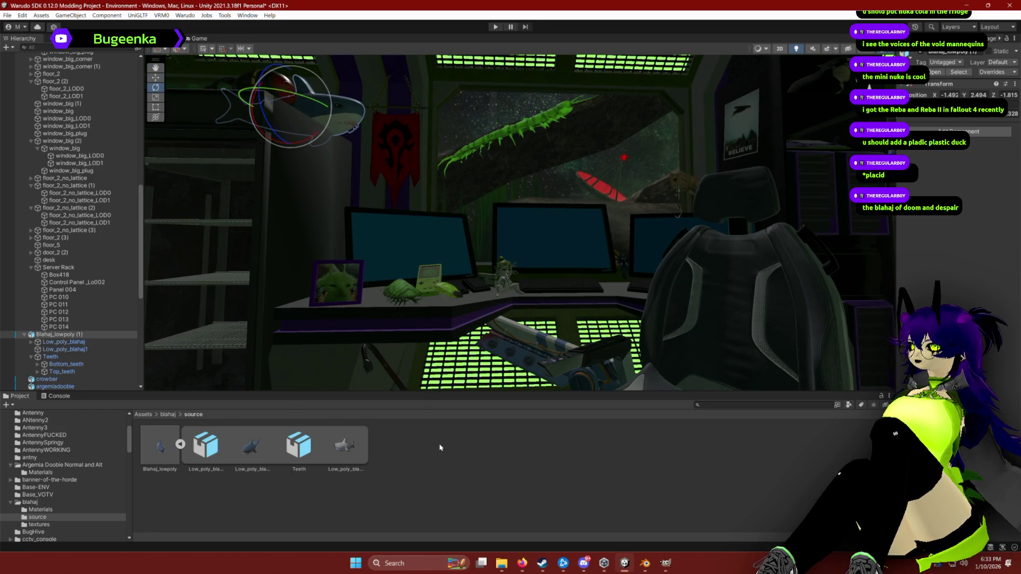
pyautogui.press('w')
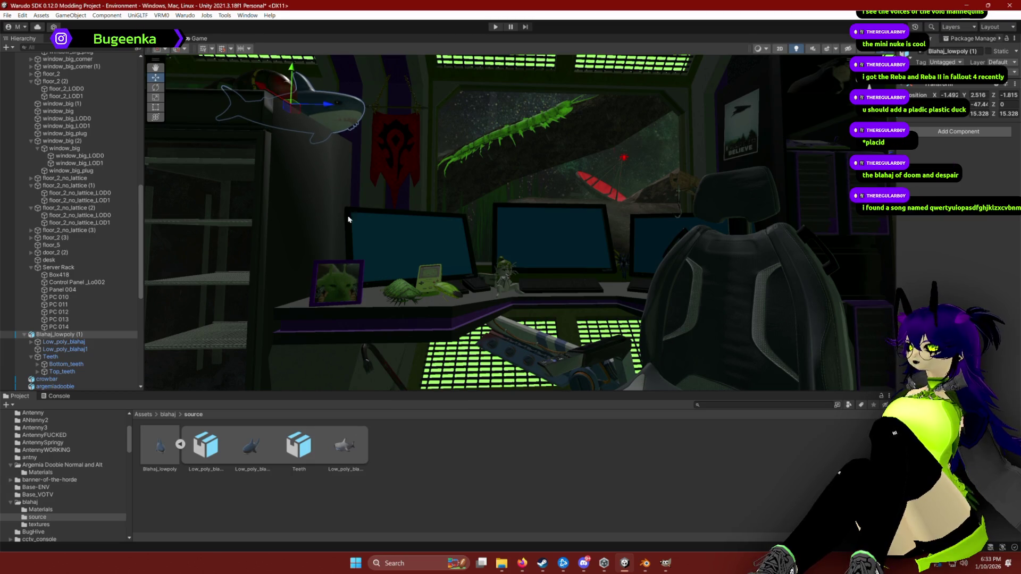
pyautogui.click(32, 511)
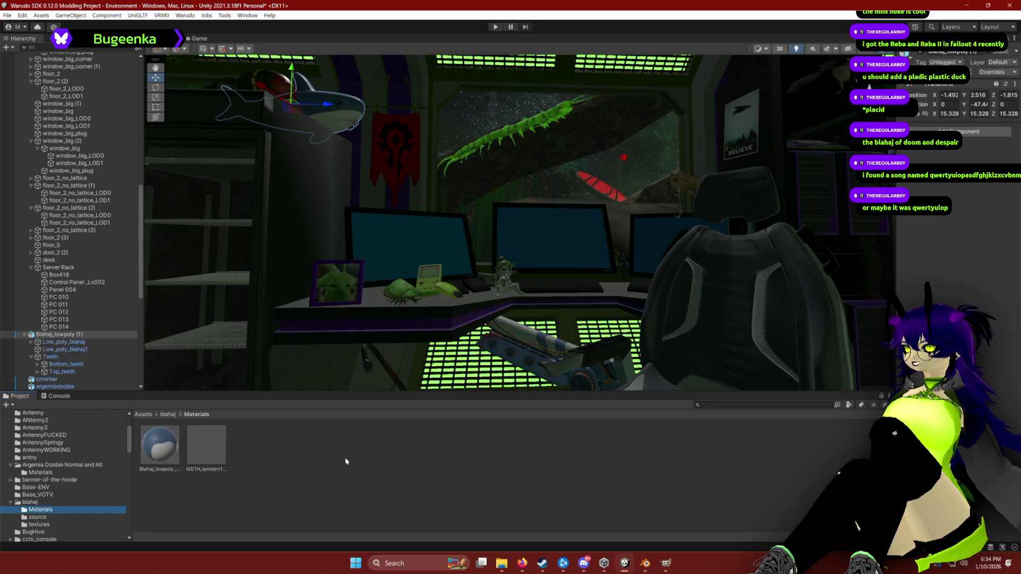
pyautogui.click(154, 442)
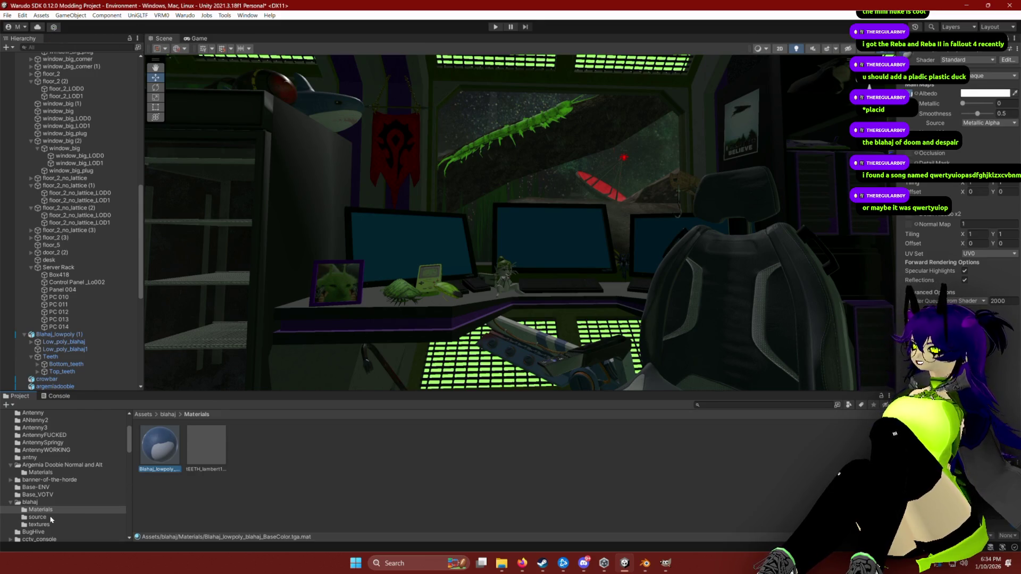
# Assign the shark's normal map texture to the Low_poly_blahaj1 material.
pyautogui.click(31, 524)
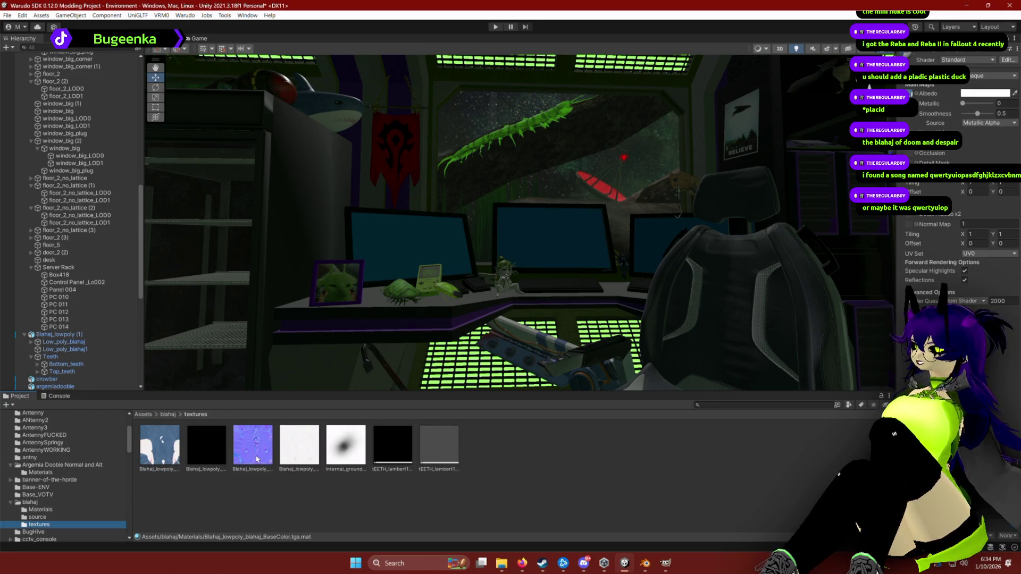
pyautogui.click(331, 113)
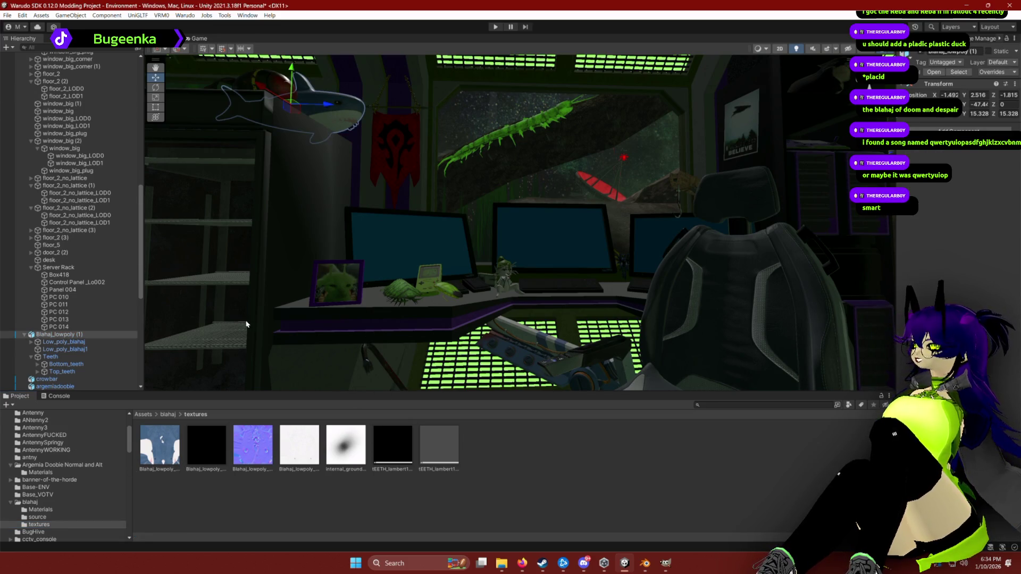
pyautogui.click(56, 350)
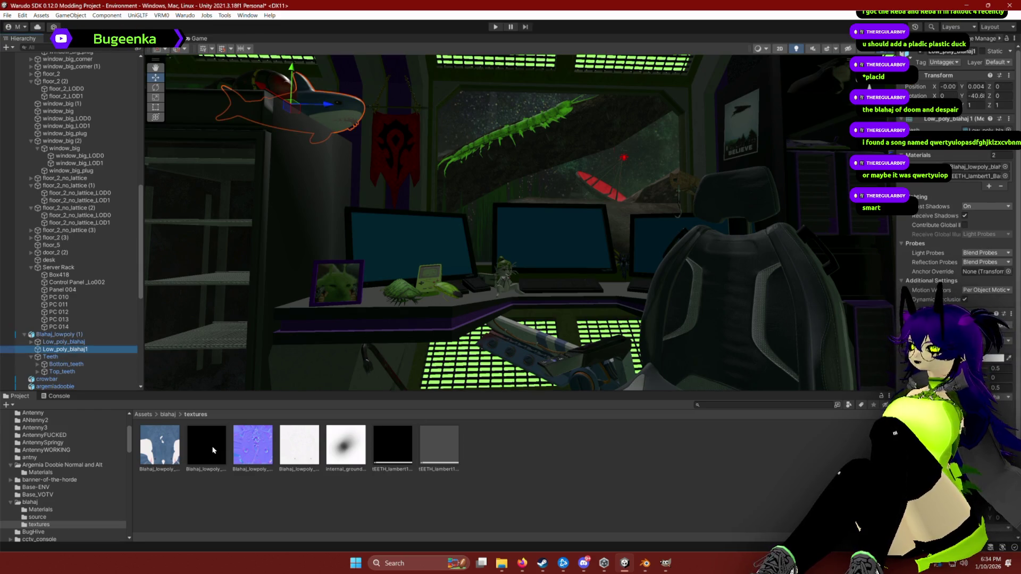
pyautogui.click(256, 453)
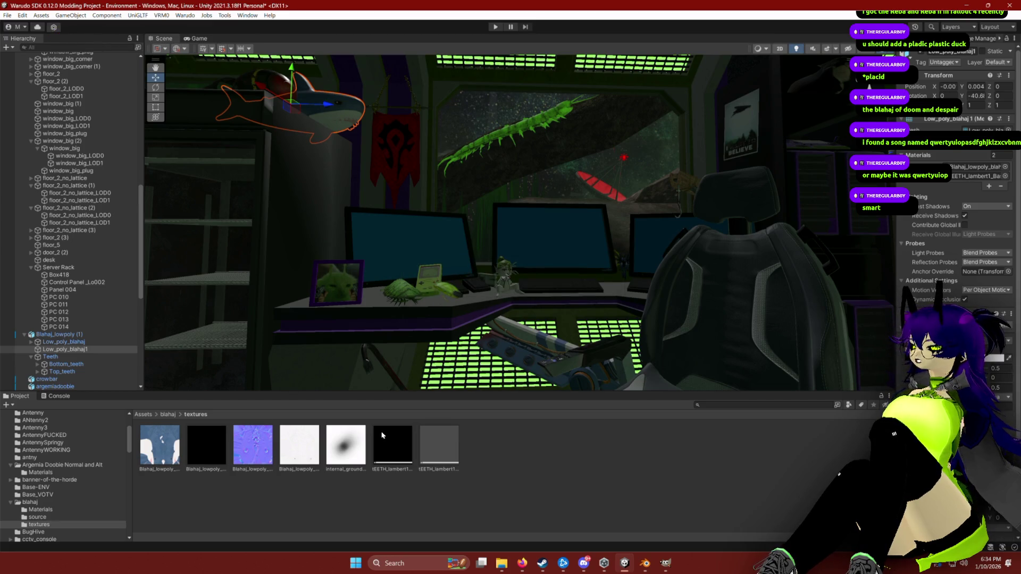
pyautogui.scroll(-2, 946, 160)
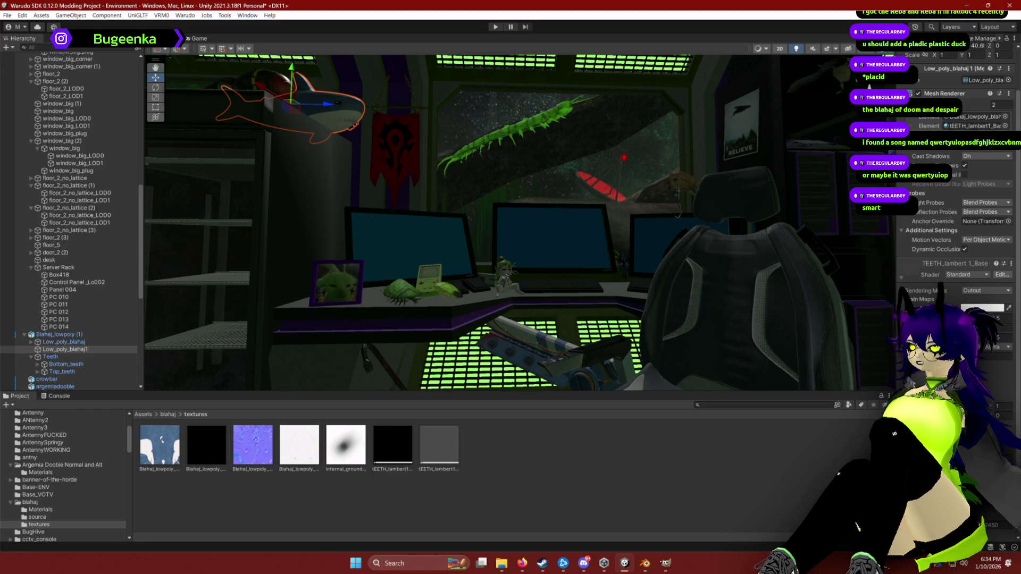
pyautogui.moveTo(433, 452); pyautogui.dragTo(910, 356)
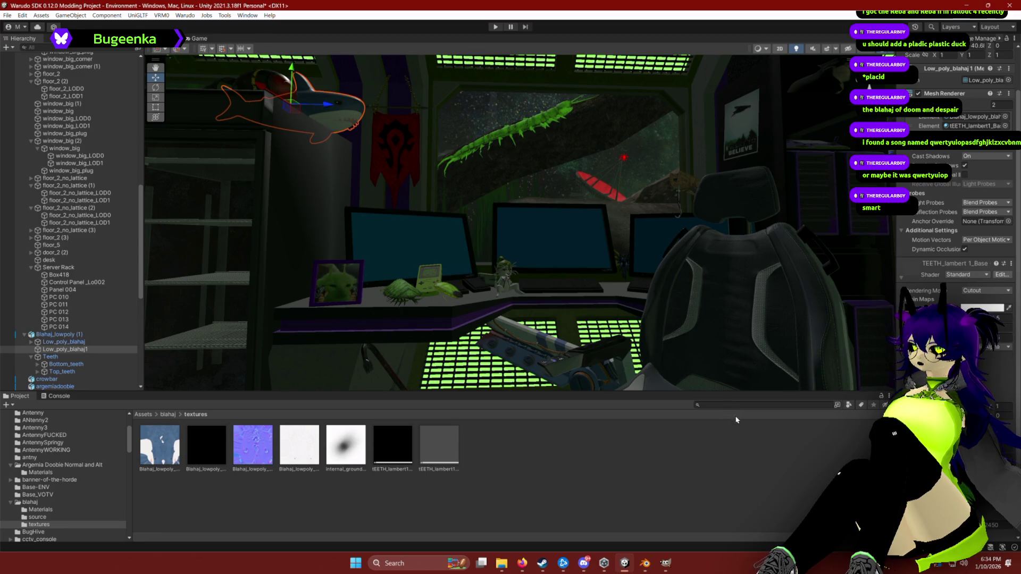
# Frame the shark and raise its material smoothness to 1.
pyautogui.scroll(-3, 924, 291)
pyautogui.scroll(-10, 936, 266)
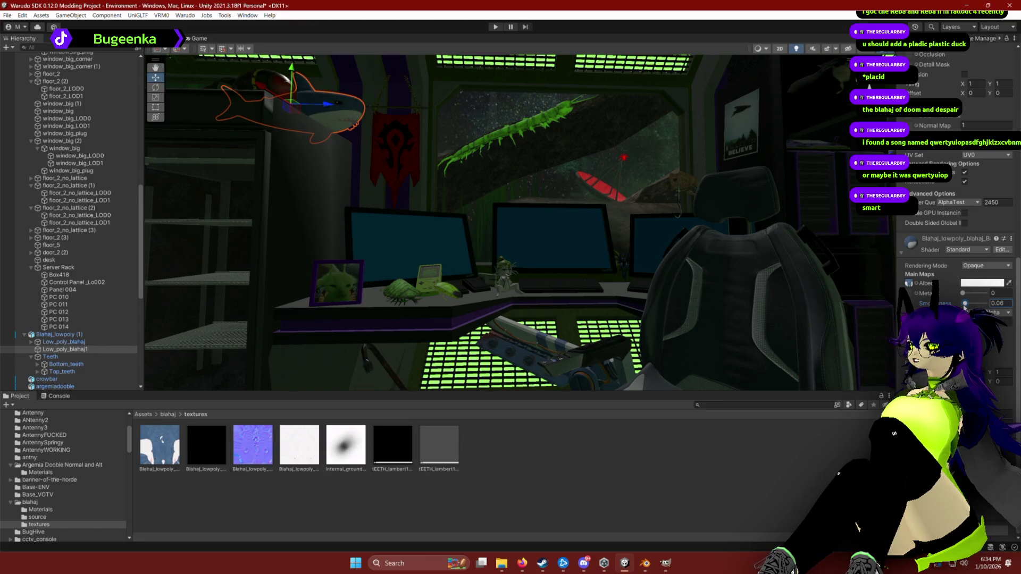
pyautogui.press('f')
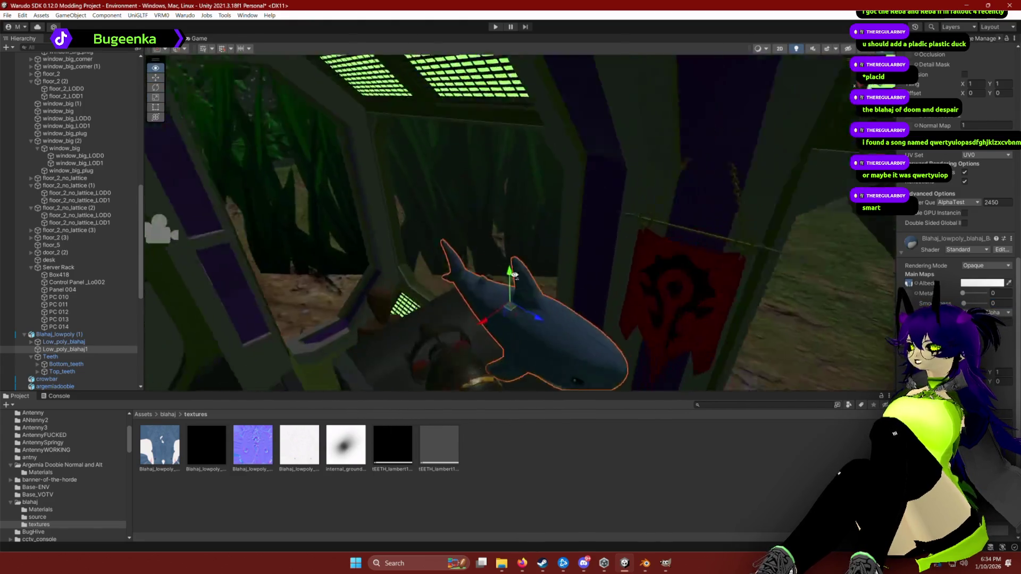
pyautogui.moveTo(963, 303)
pyautogui.mouseDown()
pyautogui.moveTo(1006, 310)
pyautogui.moveTo(963, 304)
pyautogui.moveTo(984, 295)
pyautogui.moveTo(939, 293)
pyautogui.mouseUp()
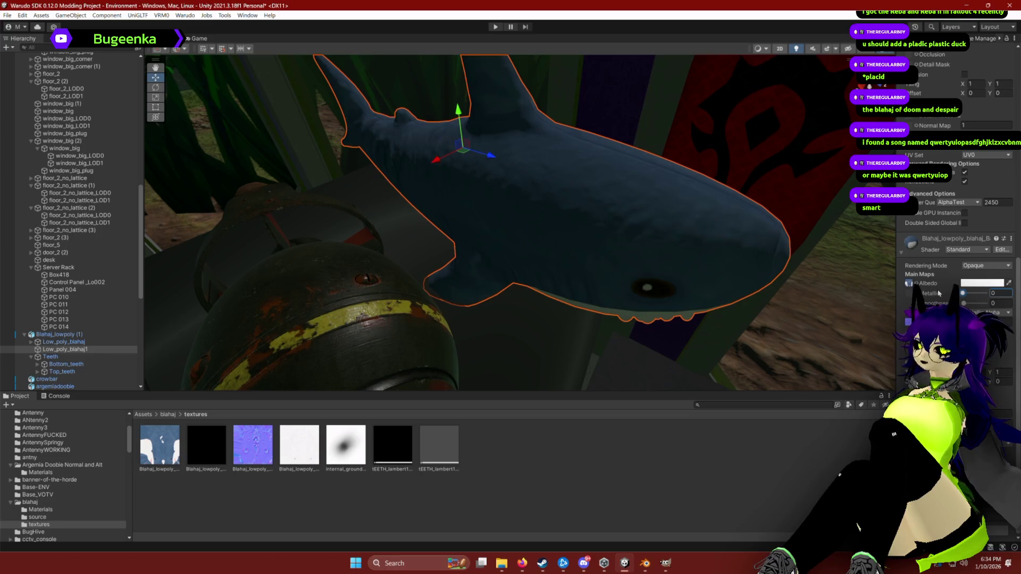
# Inspect the Blahaj roughness texture and reselect the shark's Low_poly_blahaj1 mesh.
pyautogui.click(300, 456)
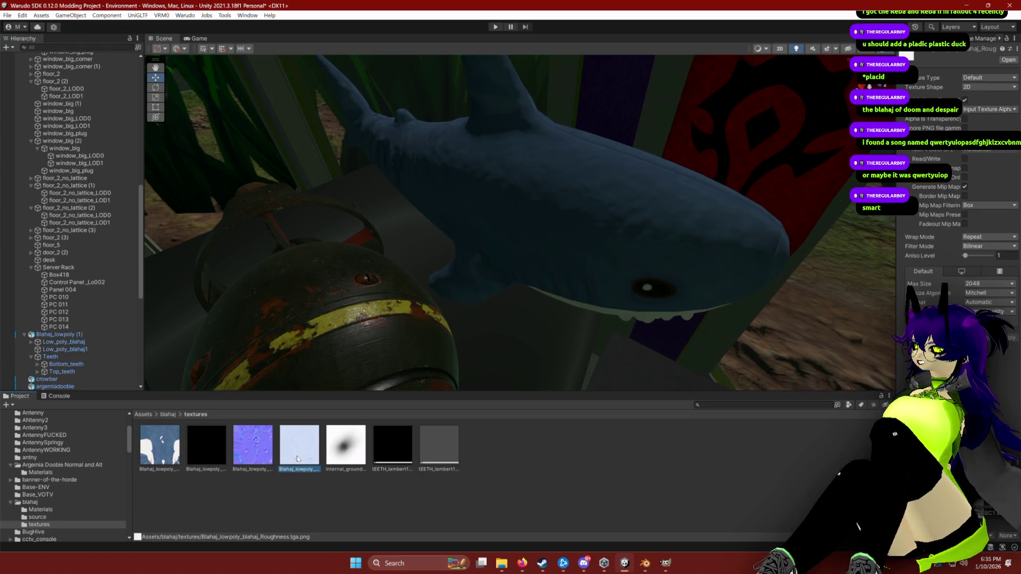
pyautogui.click(545, 264)
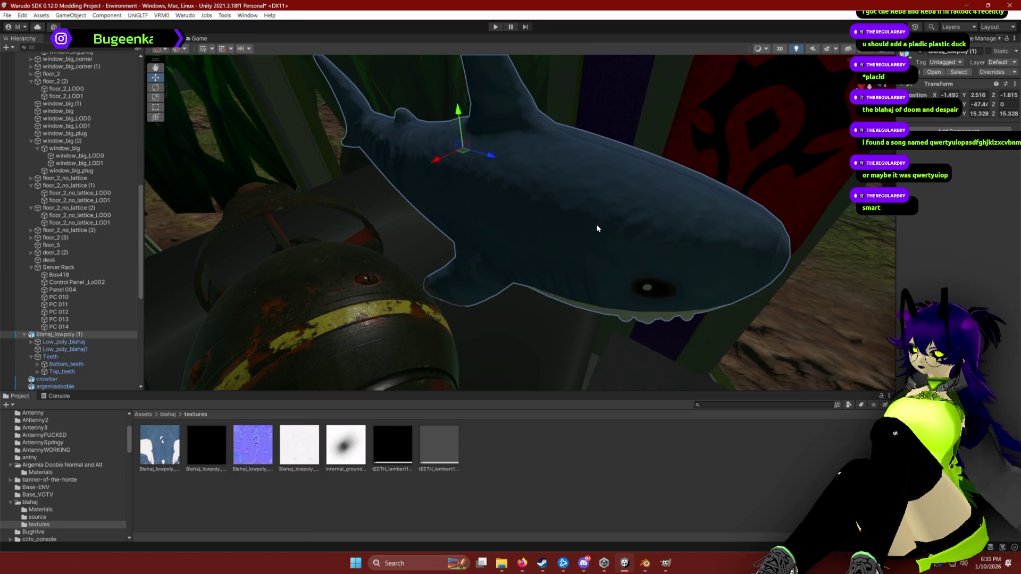
pyautogui.click(83, 343)
pyautogui.click(80, 349)
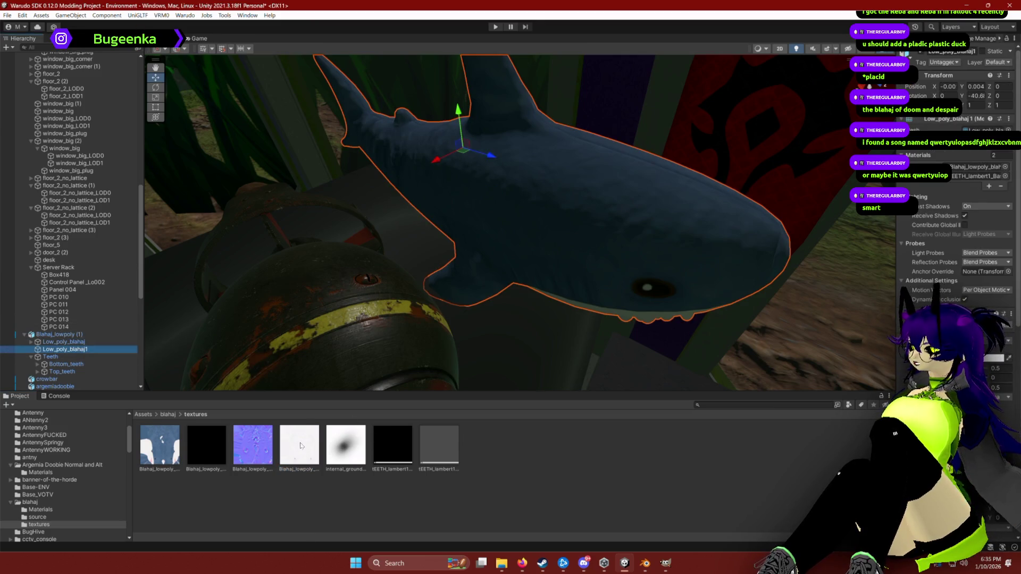
pyautogui.moveTo(301, 446); pyautogui.dragTo(734, 385)
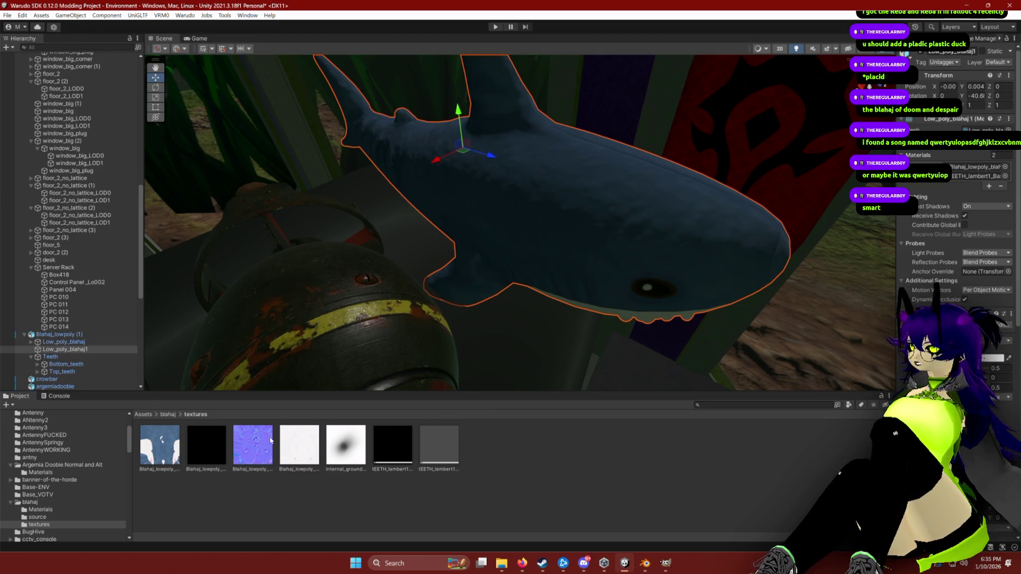
pyautogui.scroll(-10, 957, 159)
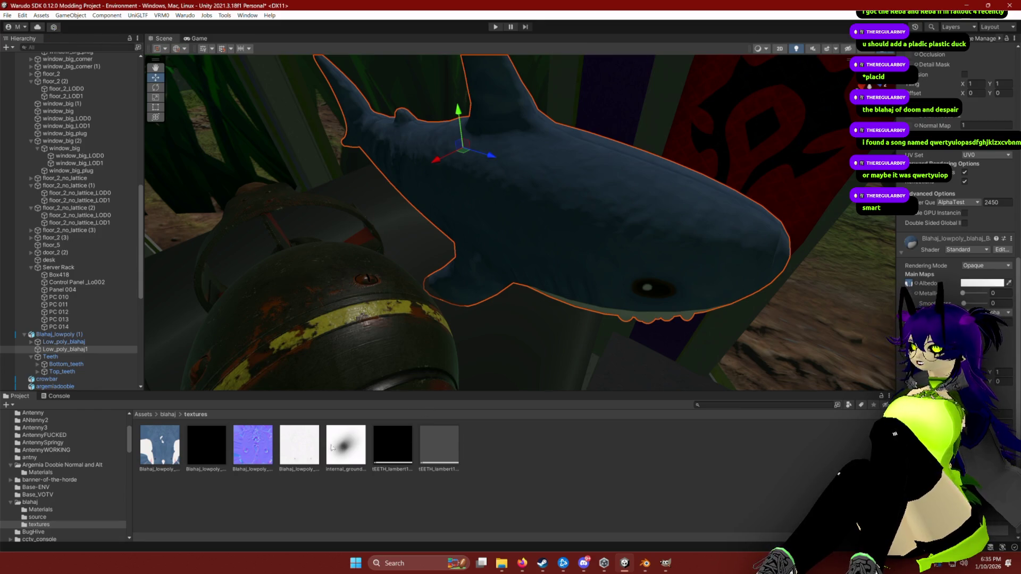
# Enter material values 0.24 and 0.05 and apply the roughness texture to the shark's material.
pyautogui.click(349, 450)
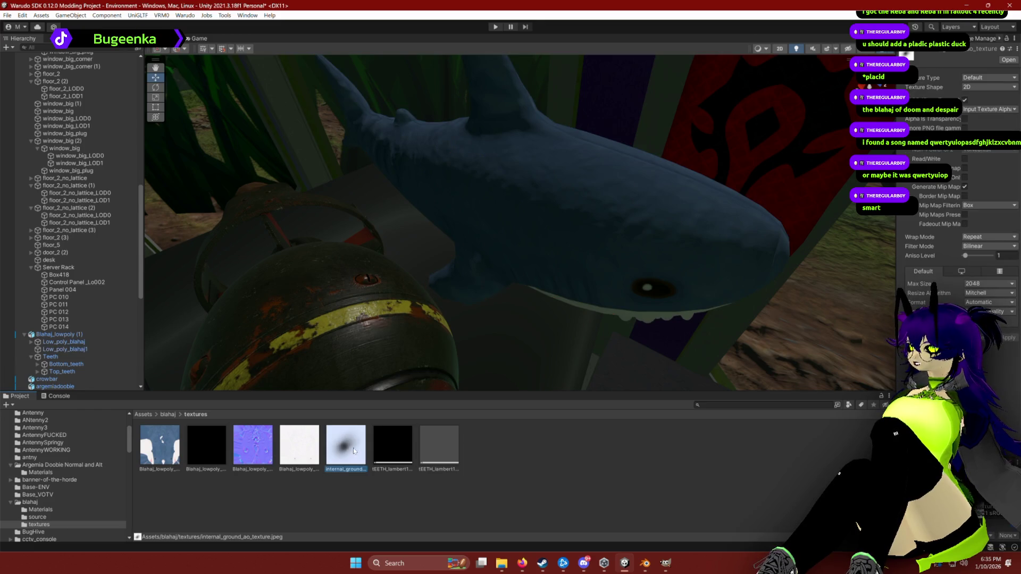
pyautogui.click(563, 249)
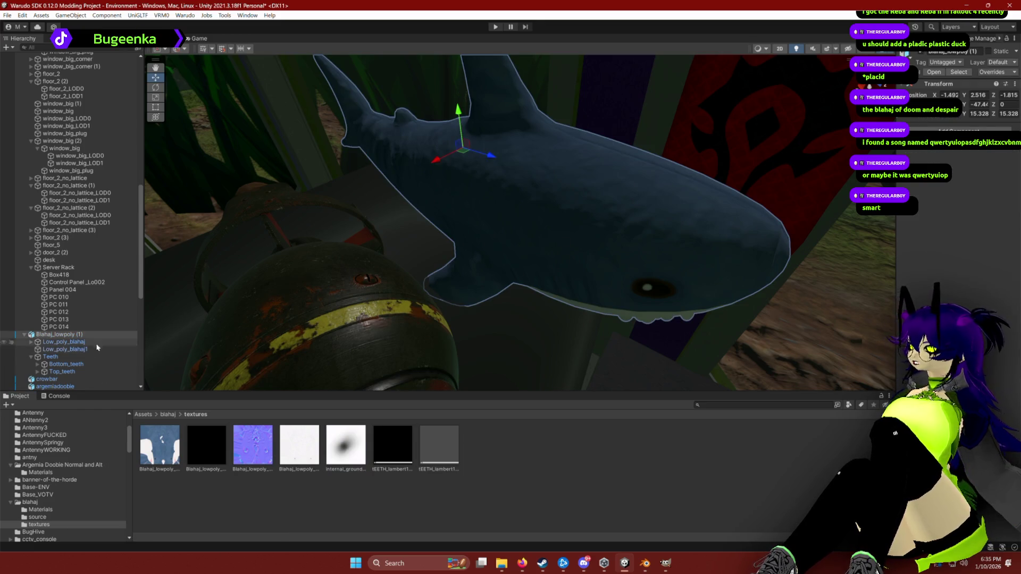
pyautogui.click(62, 349)
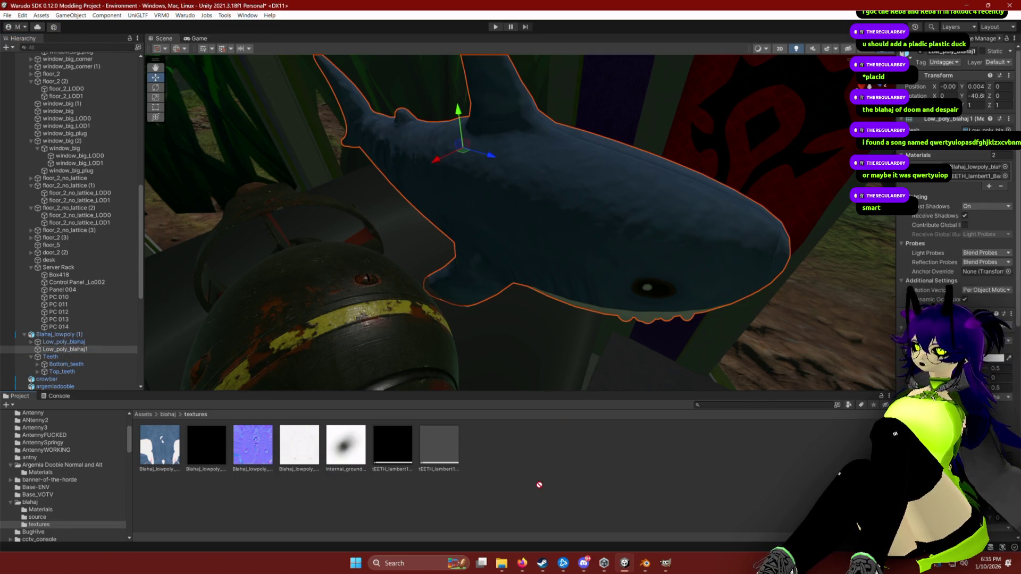
pyautogui.scroll(-10, 957, 159)
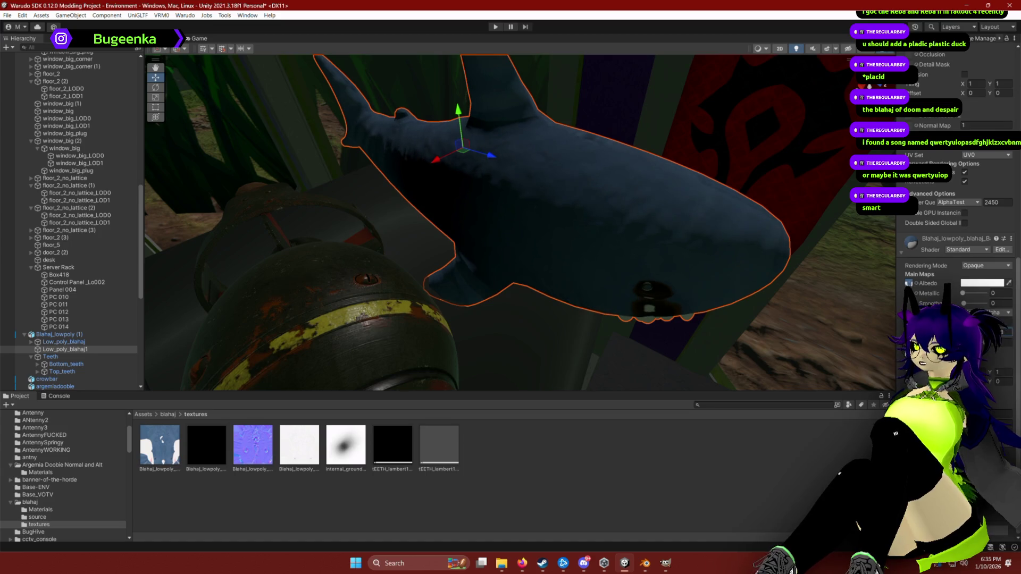
pyautogui.write('0.24')
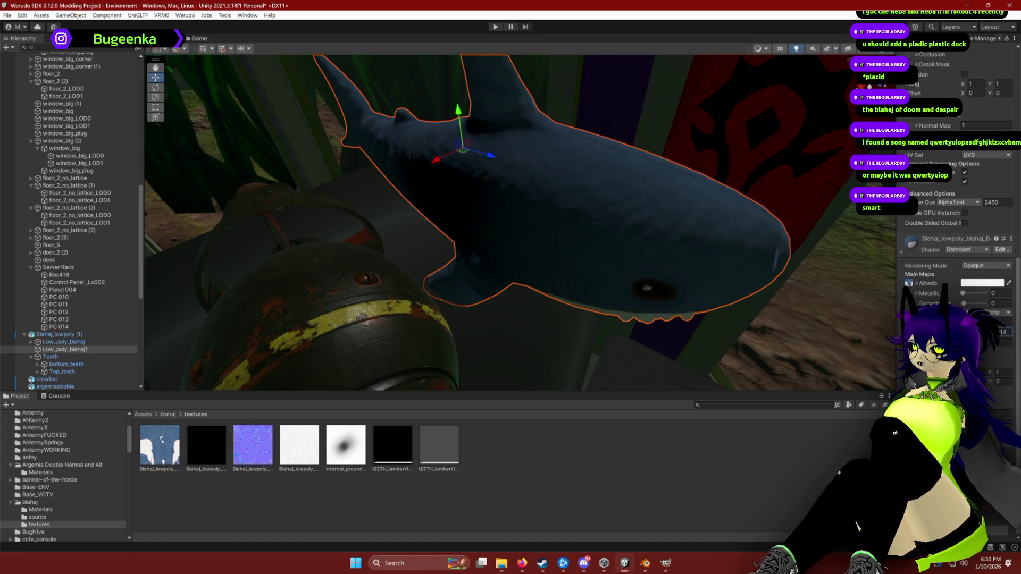
pyautogui.write('0.05')
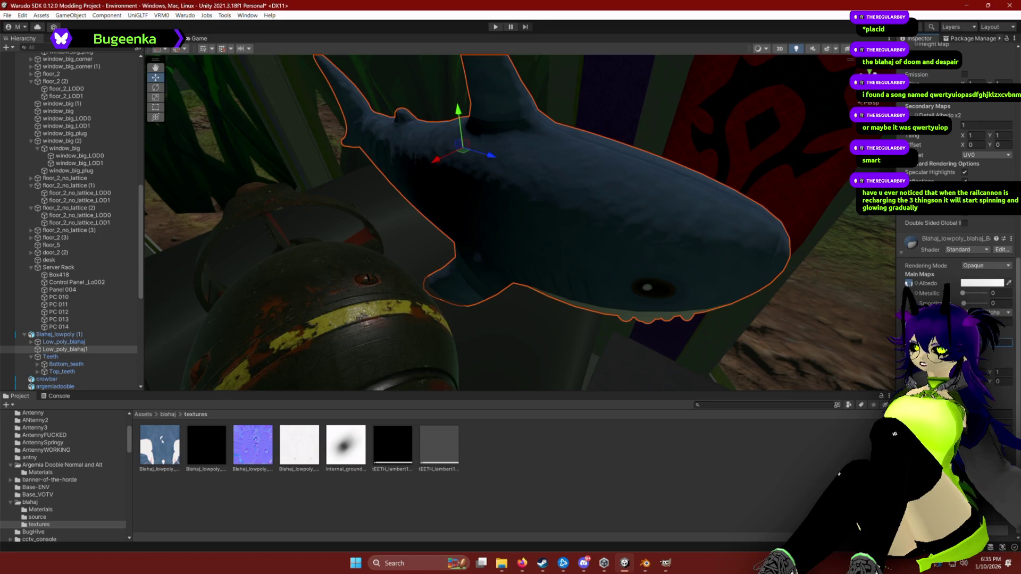
pyautogui.moveTo(299, 444)
pyautogui.mouseDown()
pyautogui.moveTo(478, 372)
pyautogui.moveTo(909, 283)
pyautogui.mouseUp()
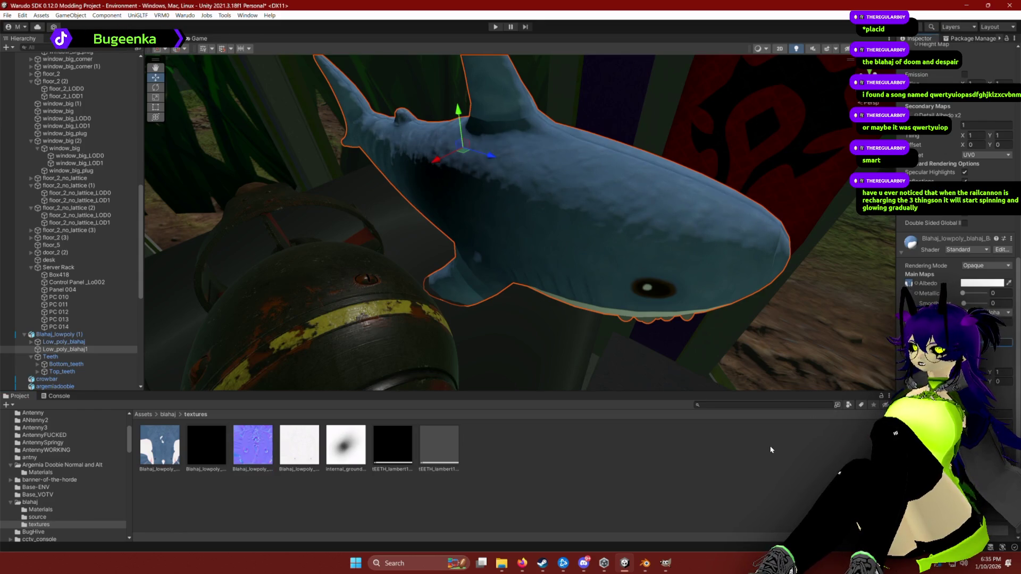
pyautogui.scroll(-5, 765, 251)
# Turn the shark on the fridge to face the room and nudge it back along the top.
pyautogui.moveTo(765, 250); pyautogui.dragTo(769, 252)
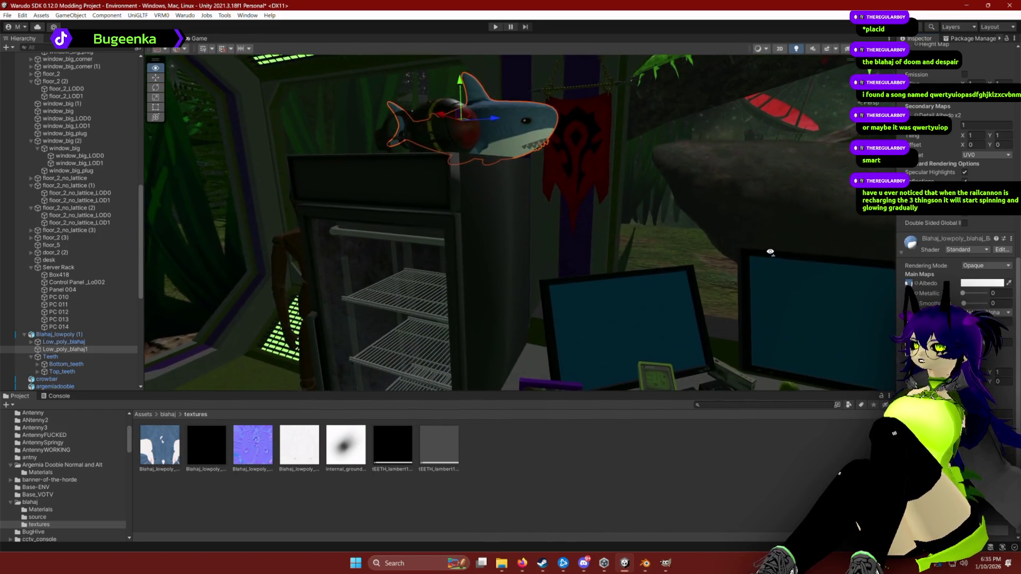
pyautogui.click(684, 479)
pyautogui.scroll(5, 647, 256)
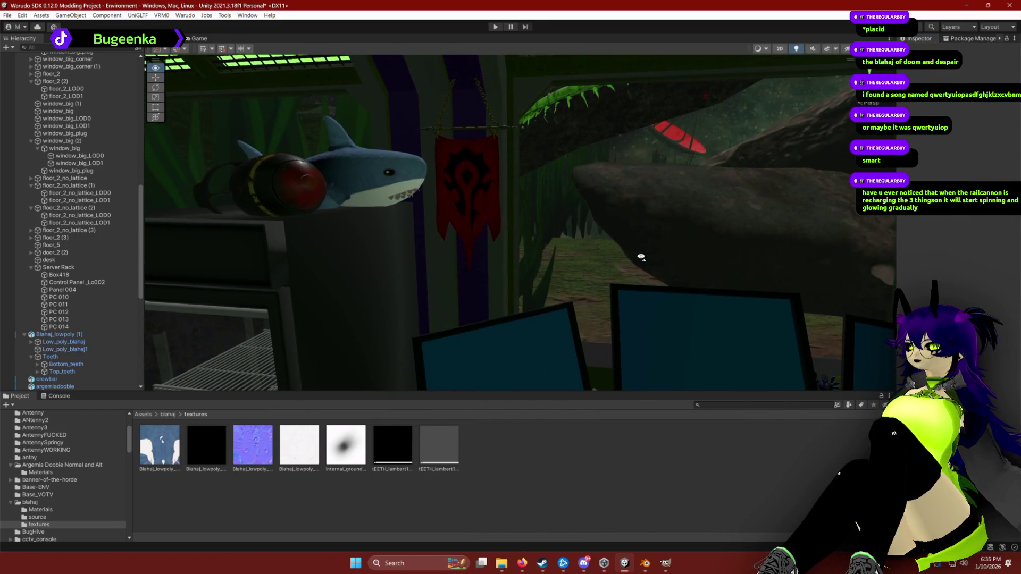
pyautogui.moveTo(642, 257)
pyautogui.mouseDown()
pyautogui.moveTo(688, 255)
pyautogui.moveTo(679, 247)
pyautogui.moveTo(689, 264)
pyautogui.mouseUp()
pyautogui.moveTo(599, 218); pyautogui.dragTo(583, 195)
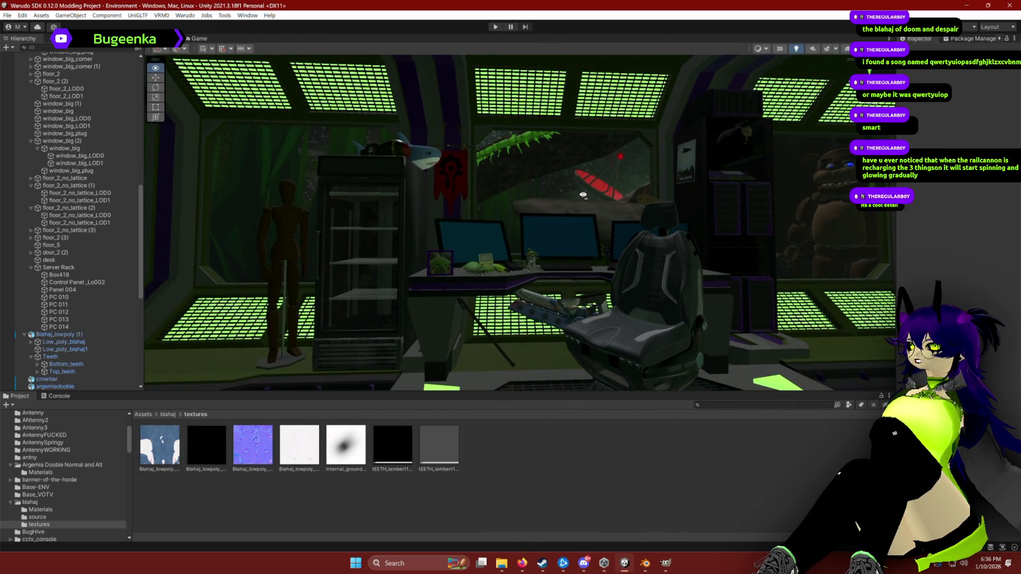
pyautogui.click(437, 163)
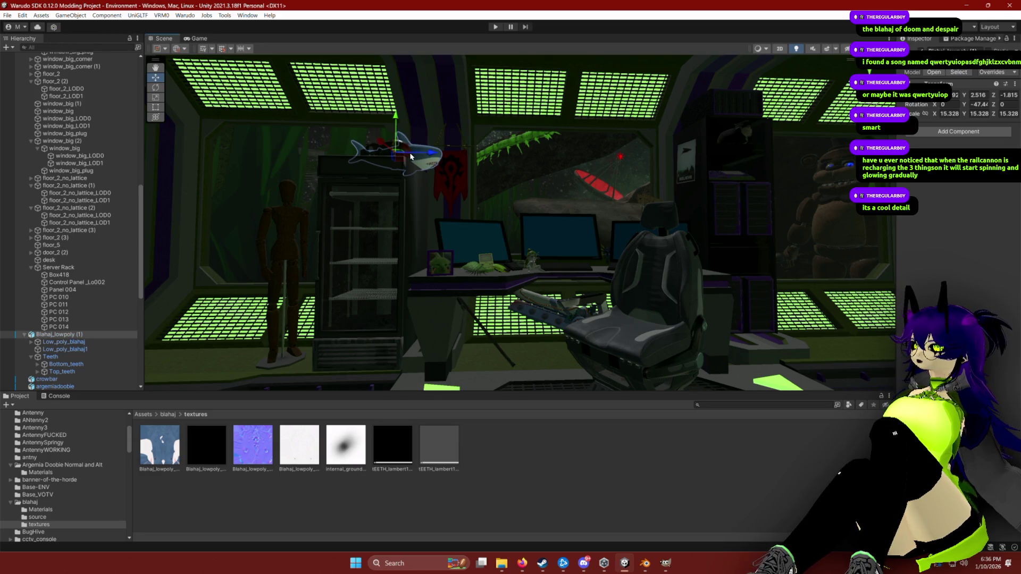
pyautogui.press('e')
pyautogui.moveTo(411, 155); pyautogui.dragTo(392, 148)
pyautogui.press('w')
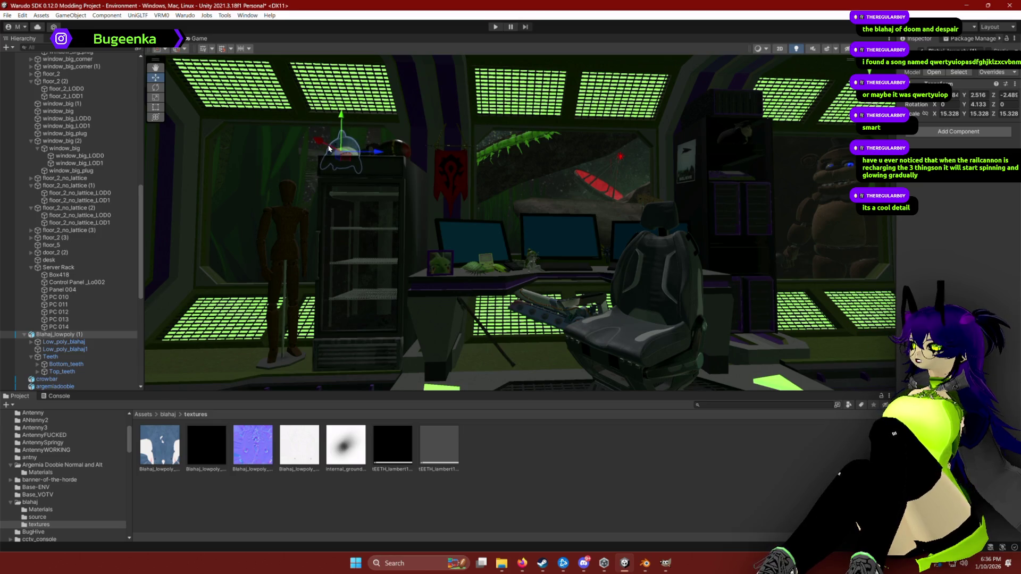
pyautogui.moveTo(329, 149); pyautogui.dragTo(330, 132)
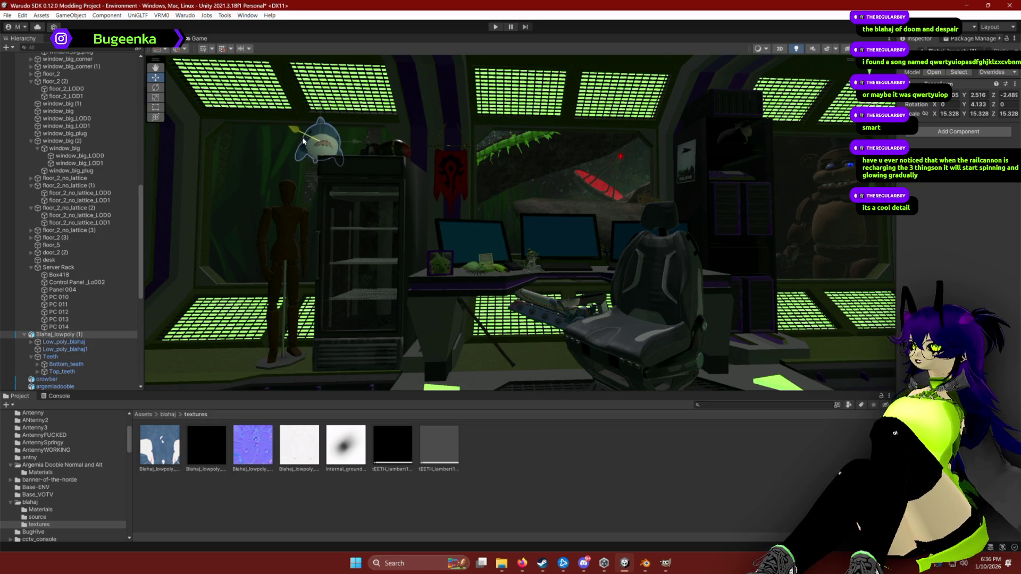
pyautogui.click(528, 383)
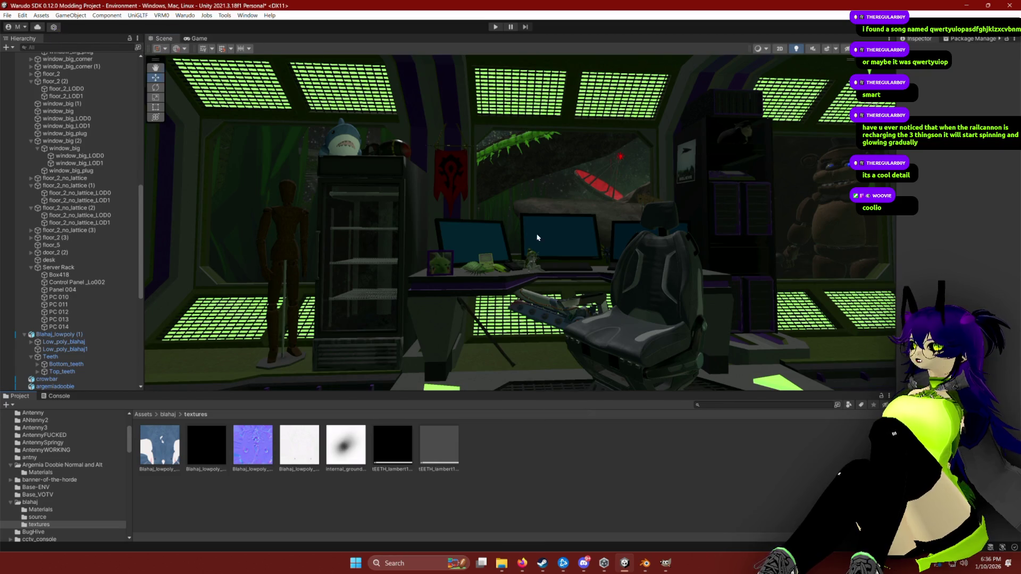
# Reselect the shark, undo the last two changes, and orbit toward the desk.
pyautogui.scroll(5, 537, 238)
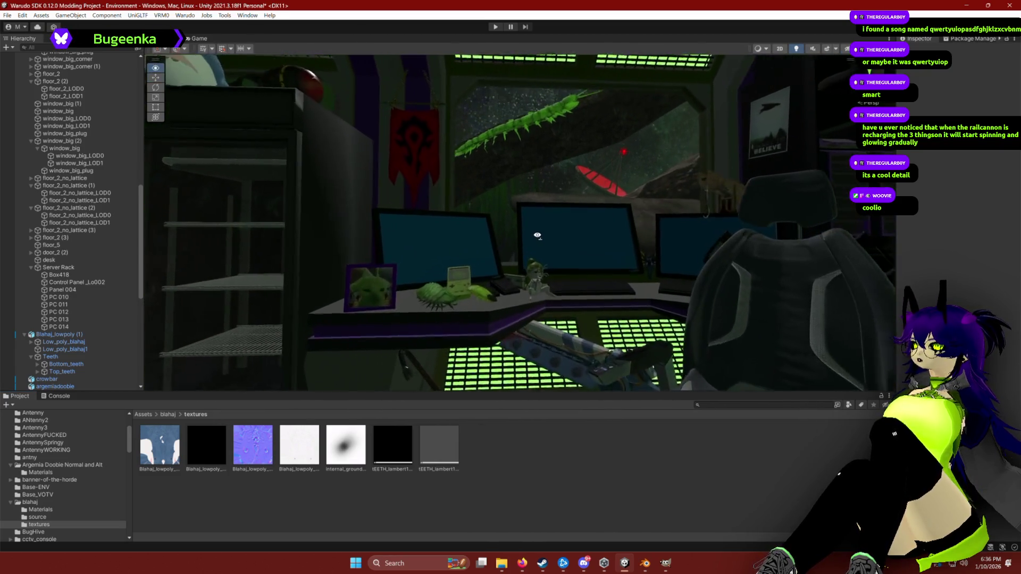
pyautogui.scroll(-5, 537, 235)
pyautogui.click(333, 179)
pyautogui.press('e')
pyautogui.hotkey('ctrl', 'z')
pyautogui.hotkey('ctrl', 'z')
pyautogui.hotkey('ctrl', 'z')
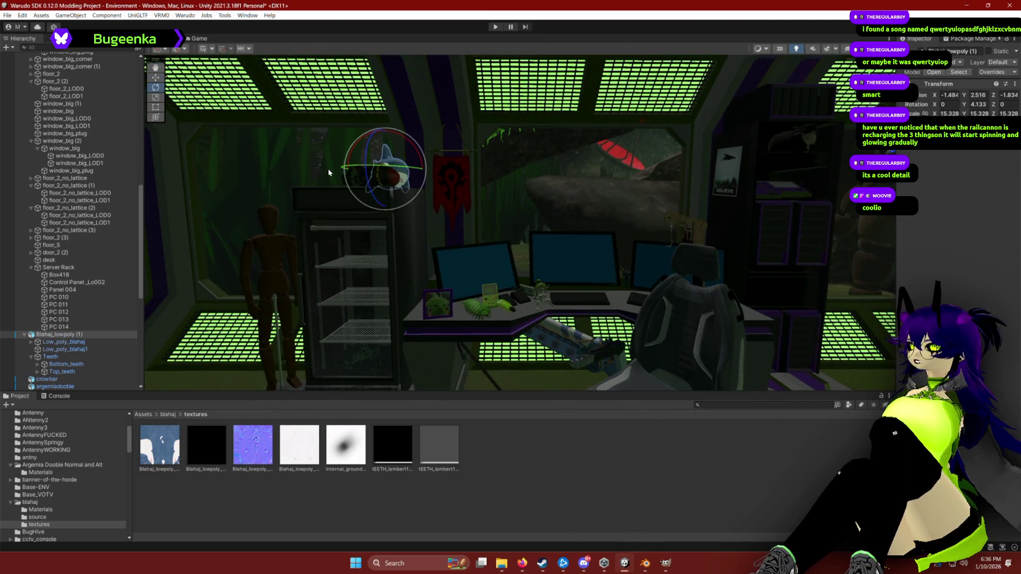
pyautogui.hotkey('ctrl', 'z')
pyautogui.moveTo(328, 172)
pyautogui.mouseDown()
pyautogui.moveTo(597, 266)
pyautogui.moveTo(597, 258)
pyautogui.mouseUp()
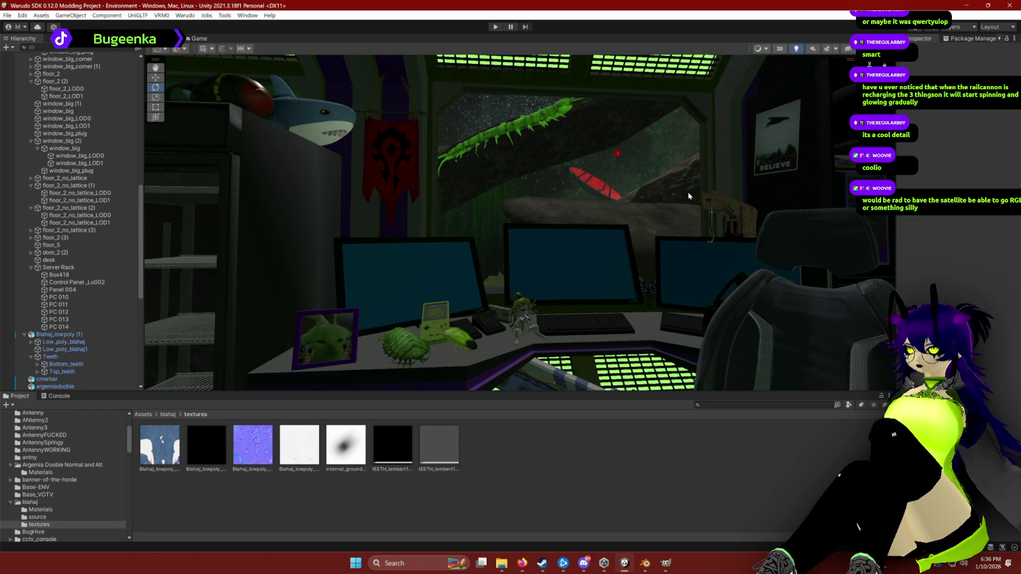
pyautogui.click(618, 154)
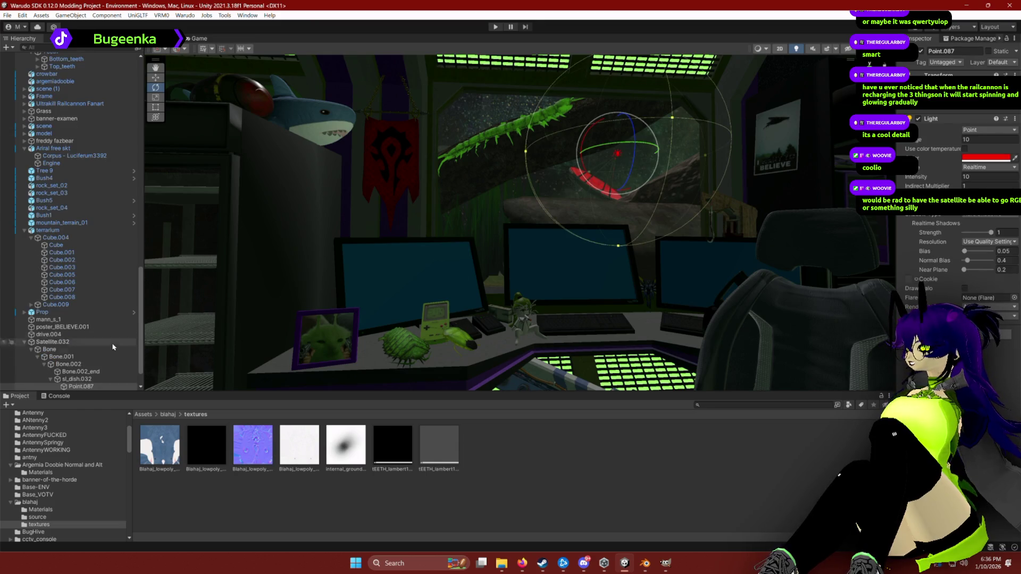
# Delete the red Point.087 light, save the scene, and switch to the web browser.
pyautogui.press('Delete')
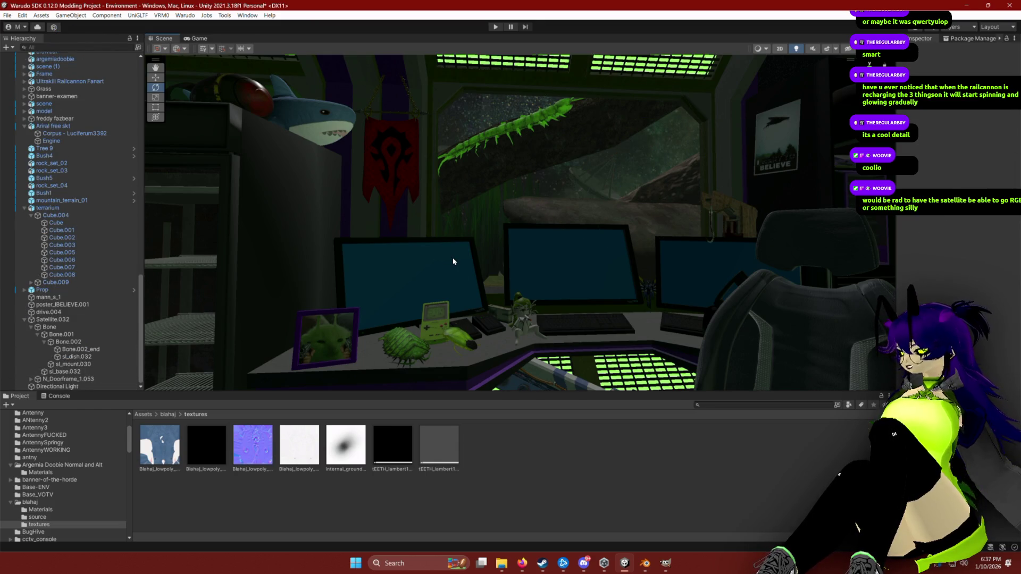
pyautogui.hotkey('ctrl', 's')
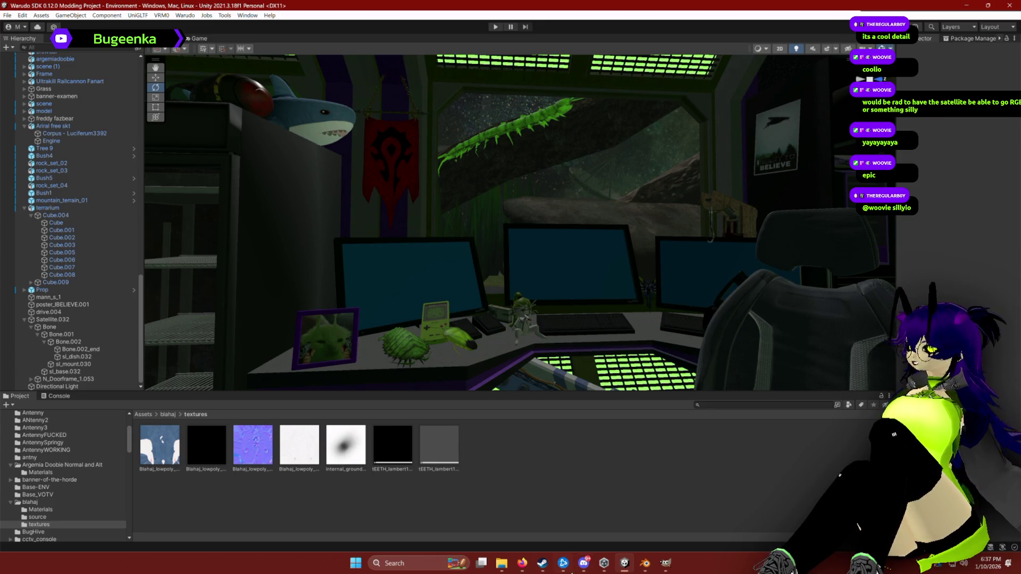
pyautogui.click(522, 563)
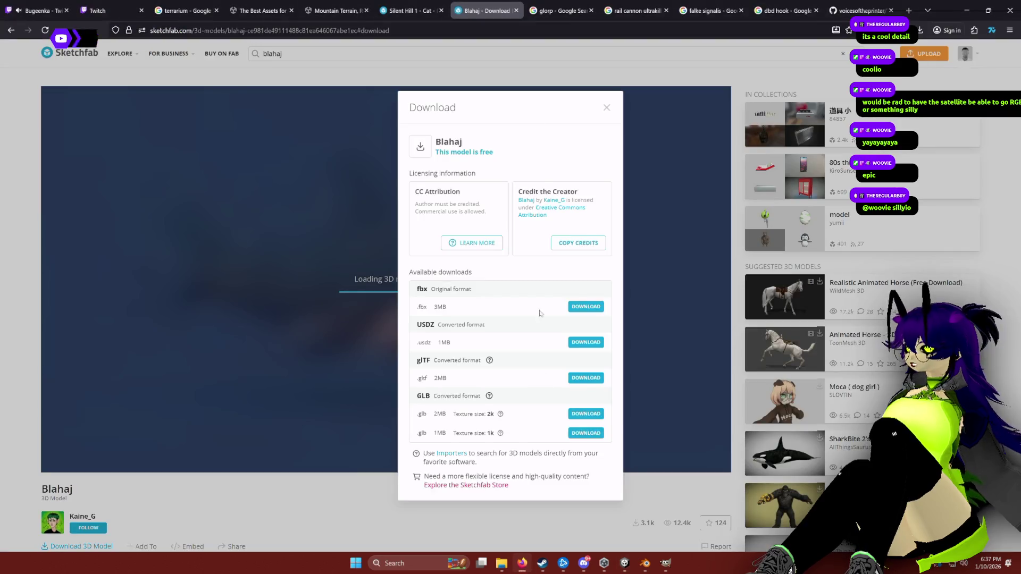
# Search the web for 'free textures' and open the Texturelabs site.
pyautogui.click(595, 36)
pyautogui.write('free textures')
pyautogui.press('Return')
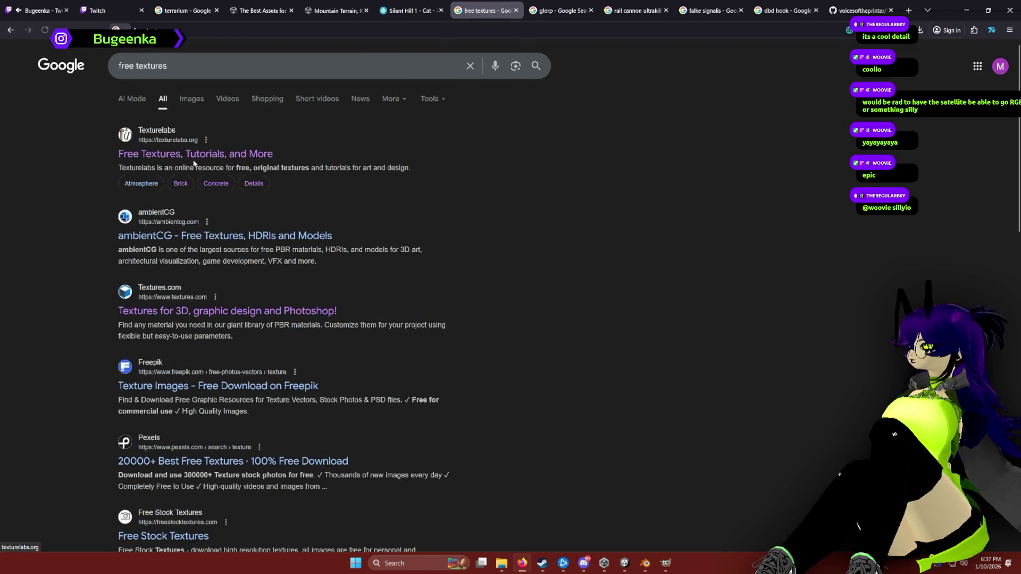
pyautogui.click(187, 155)
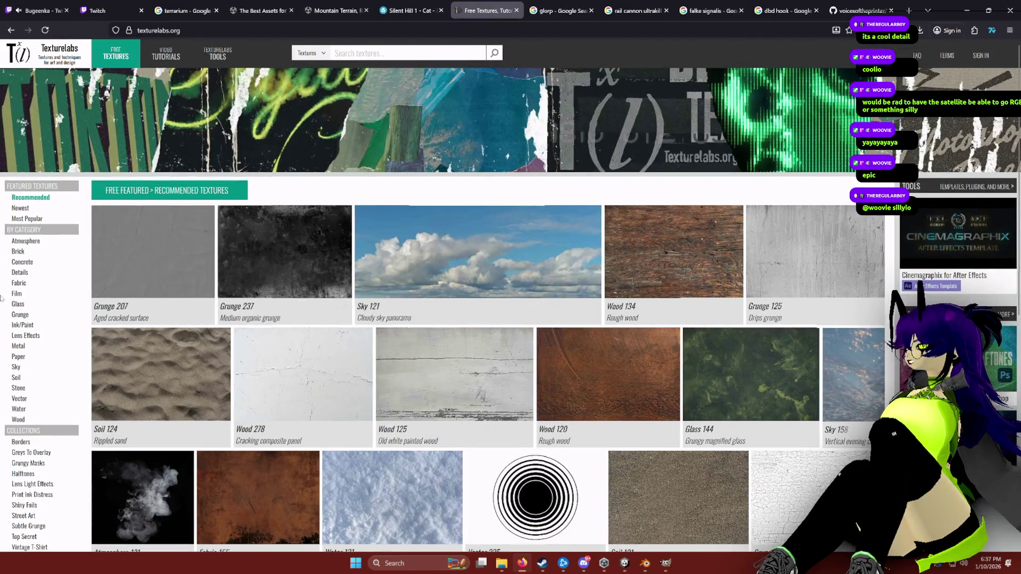
# Browse Texturelabs' free Wood, Stone and Metal texture categories.
pyautogui.click(18, 420)
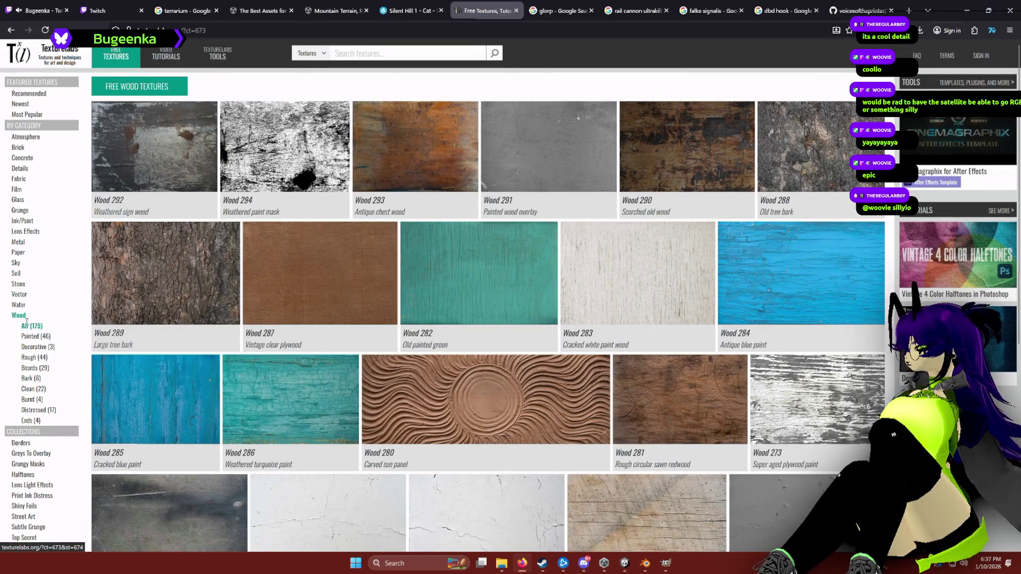
pyautogui.click(18, 284)
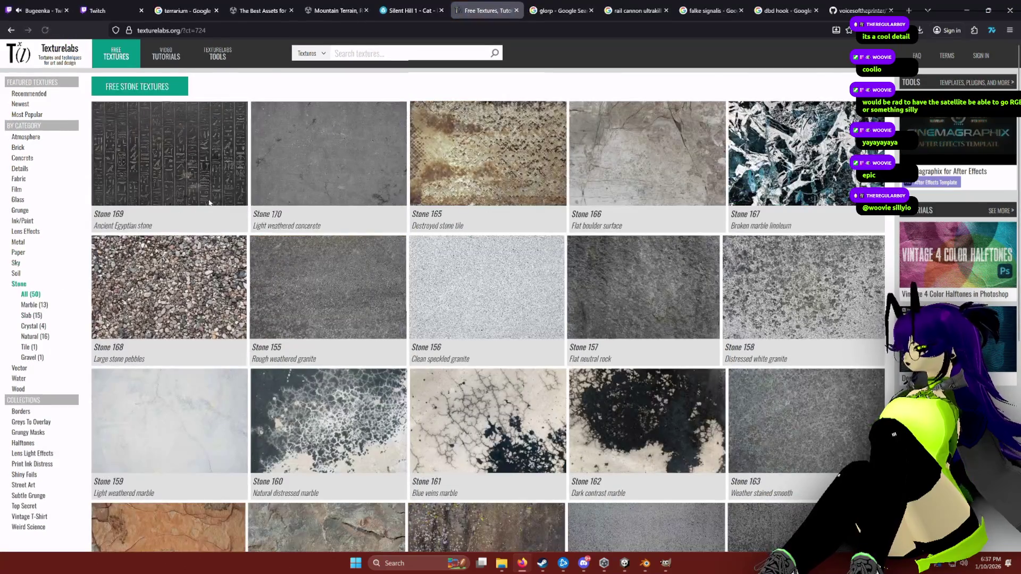
pyautogui.scroll(-3, 629, 428)
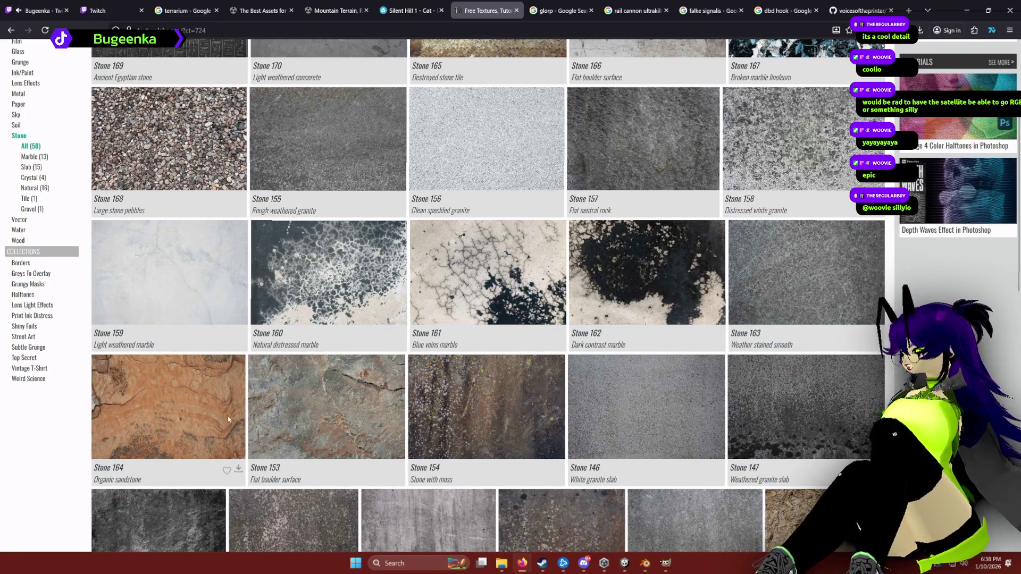
pyautogui.scroll(3, 226, 470)
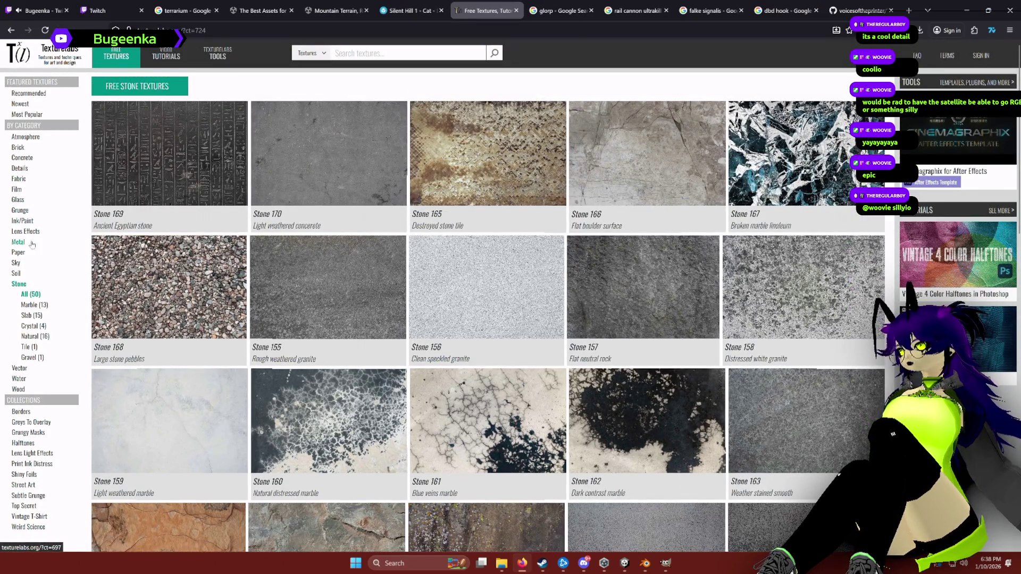
pyautogui.click(32, 244)
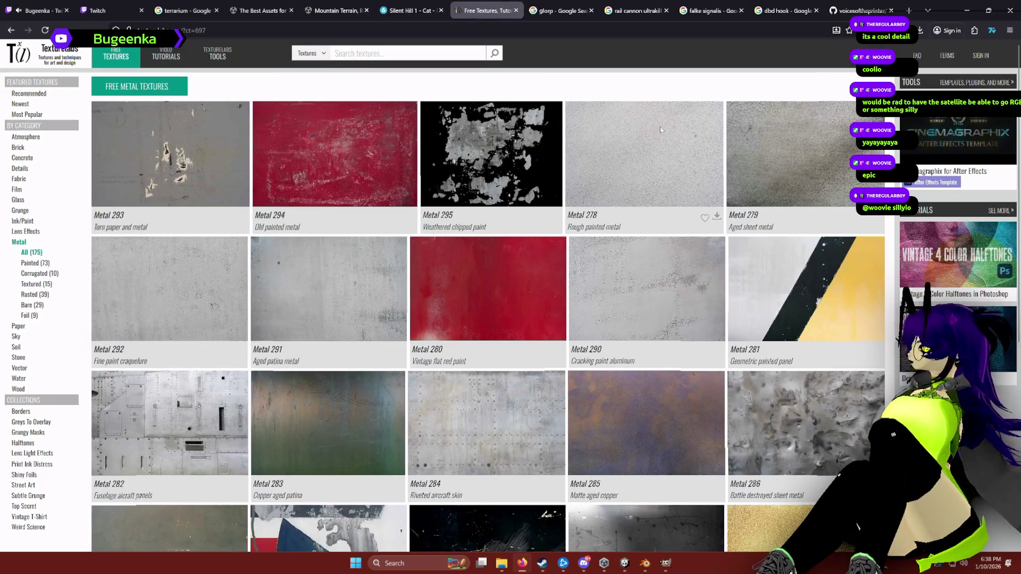
pyautogui.moveTo(331, 311)
pyautogui.moveTo(164, 281)
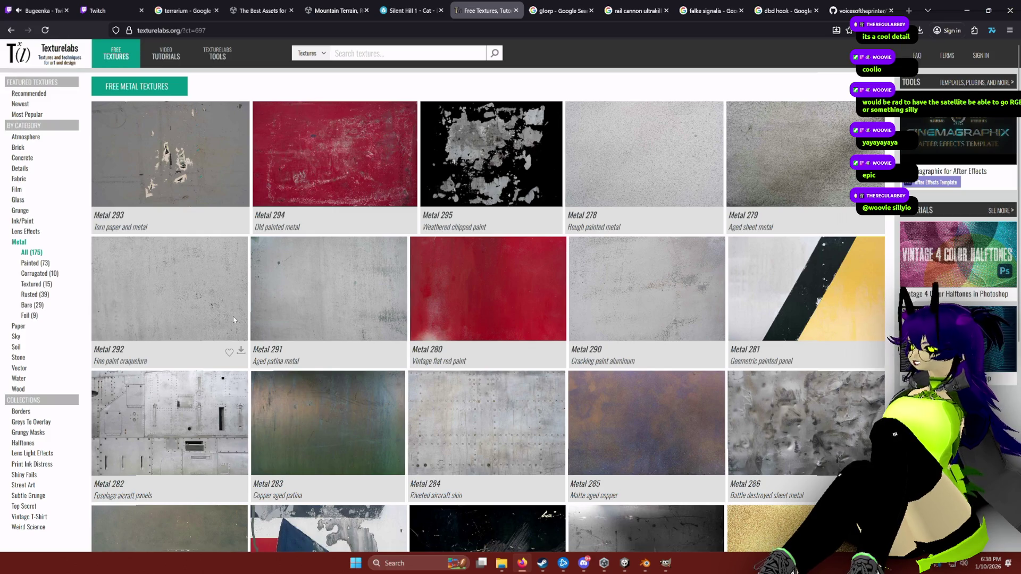
# Download the Metal 292 texture at a chosen resolution, then select the desk in Unity.
pyautogui.click(241, 350)
pyautogui.click(218, 374)
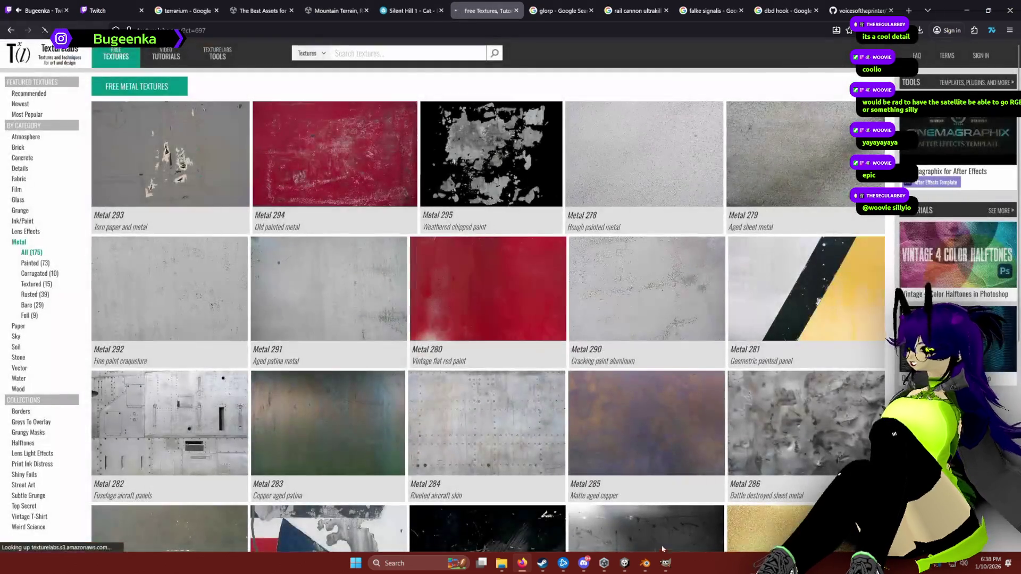
pyautogui.click(625, 562)
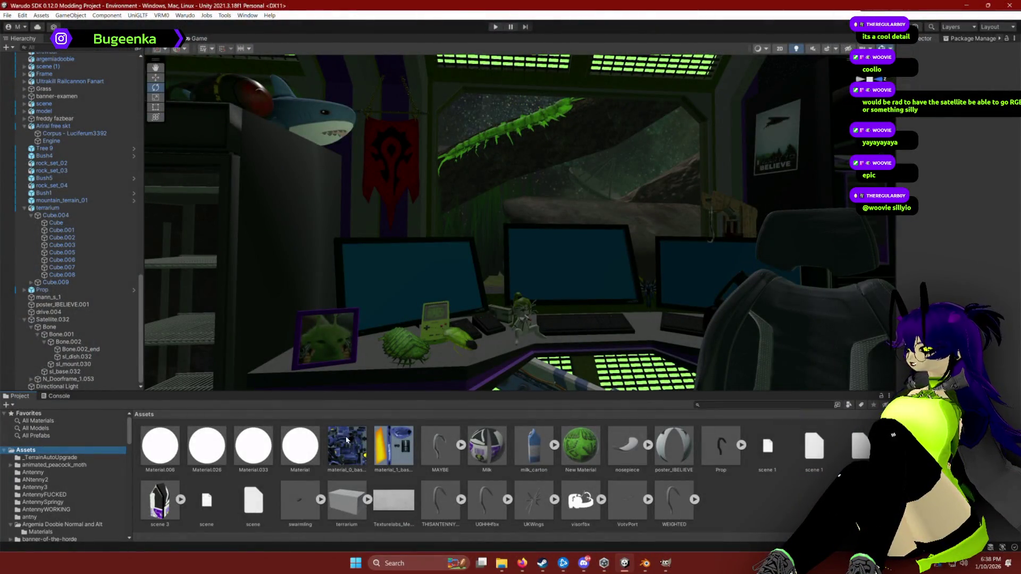
pyautogui.click(405, 367)
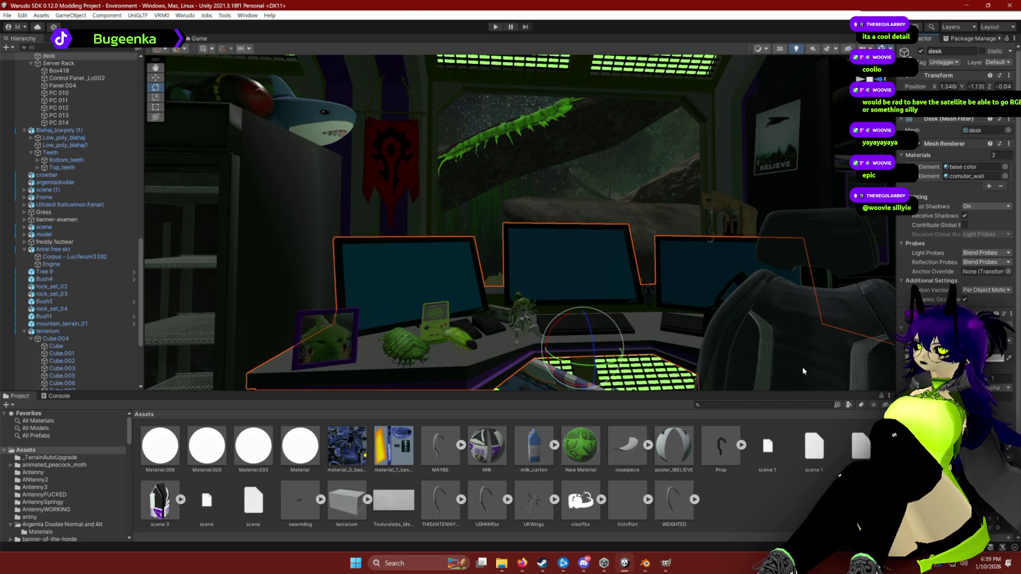
# Assign the Texturelabs metal material to the desk.
pyautogui.moveTo(803, 371); pyautogui.dragTo(645, 321)
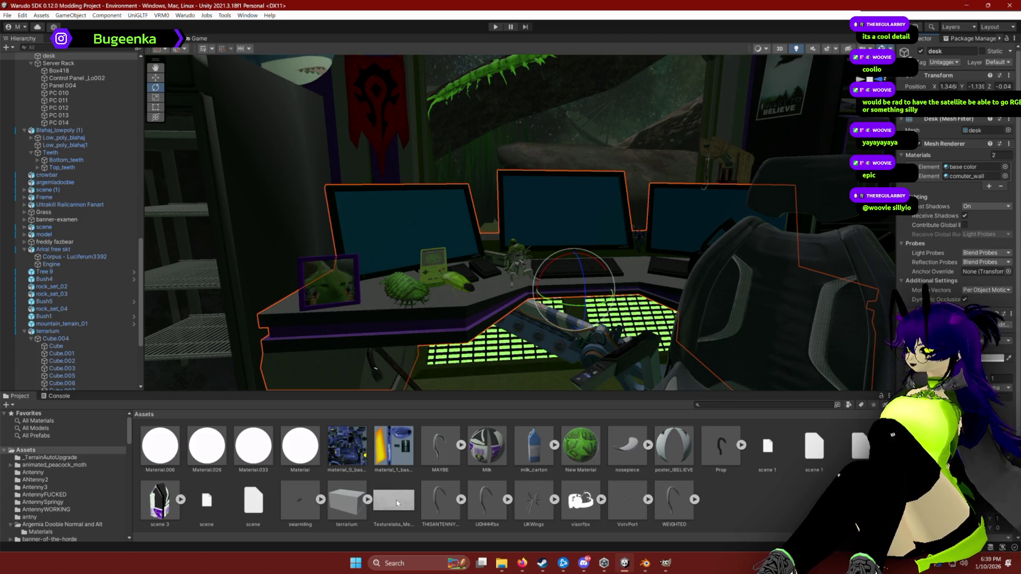
pyautogui.scroll(1, 396, 500)
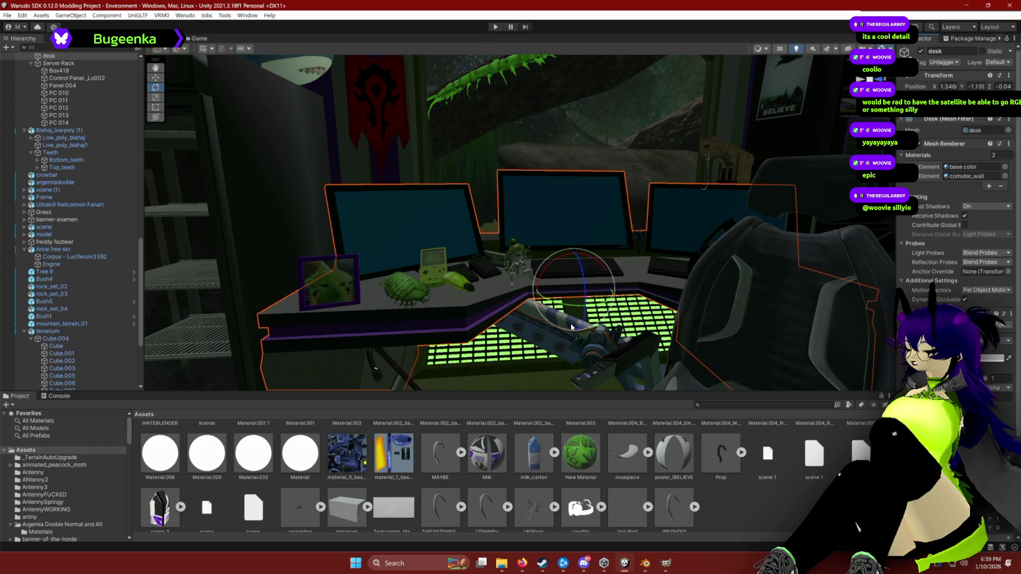
pyautogui.scroll(1, 405, 477)
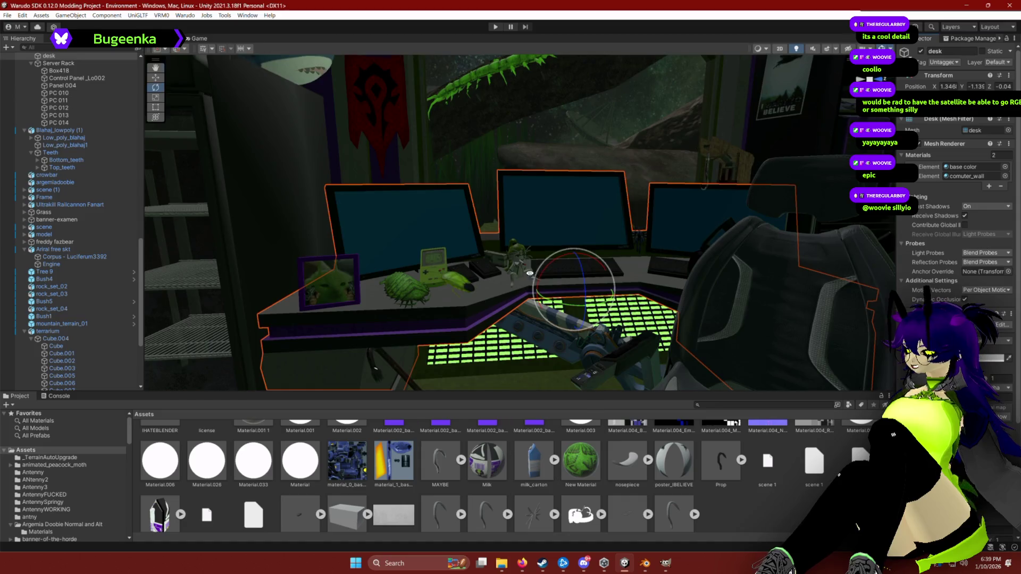
pyautogui.scroll(5, 497, 332)
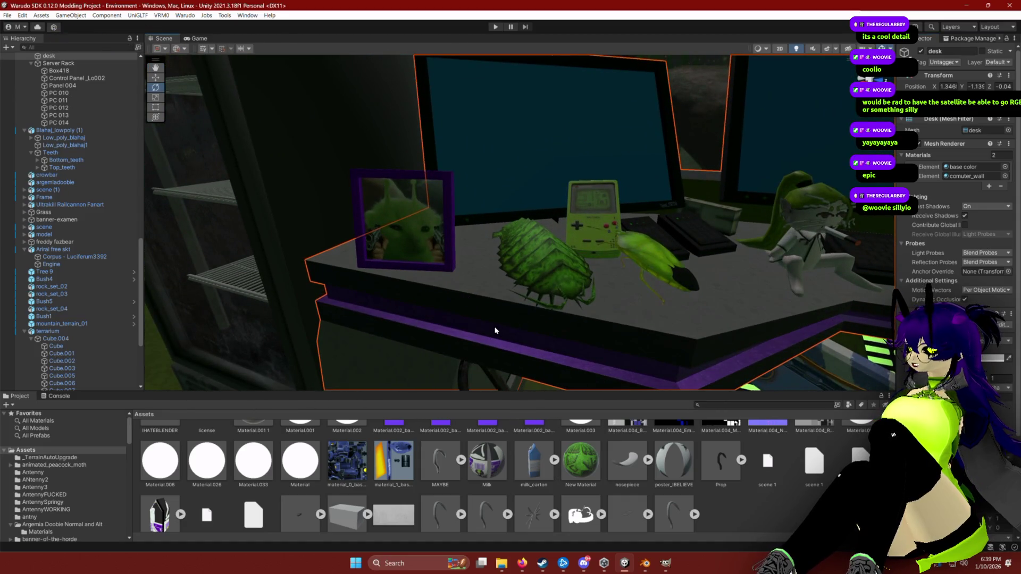
pyautogui.scroll(-1, 433, 515)
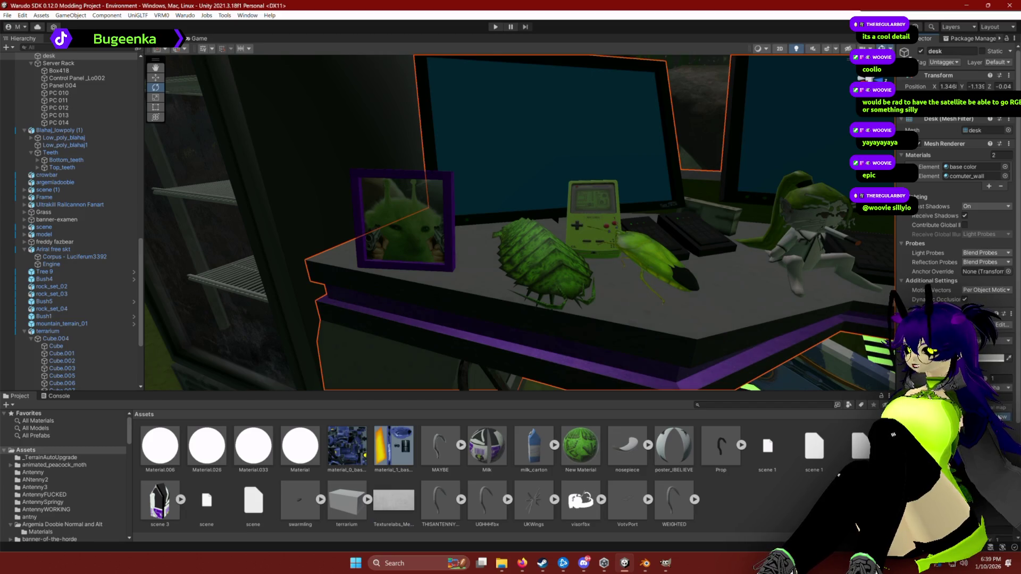
pyautogui.click(771, 386)
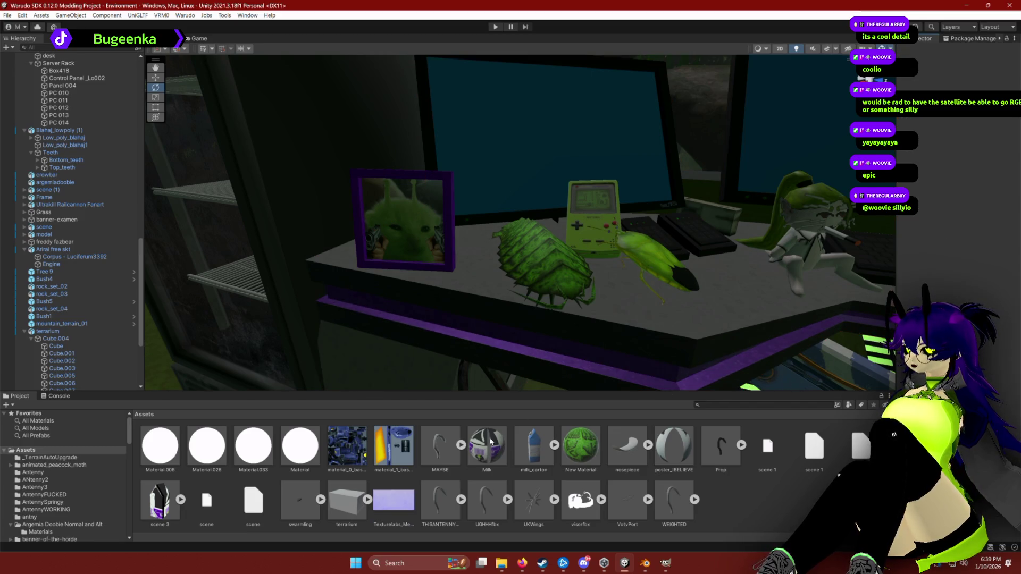
pyautogui.click(608, 319)
pyautogui.click(393, 499)
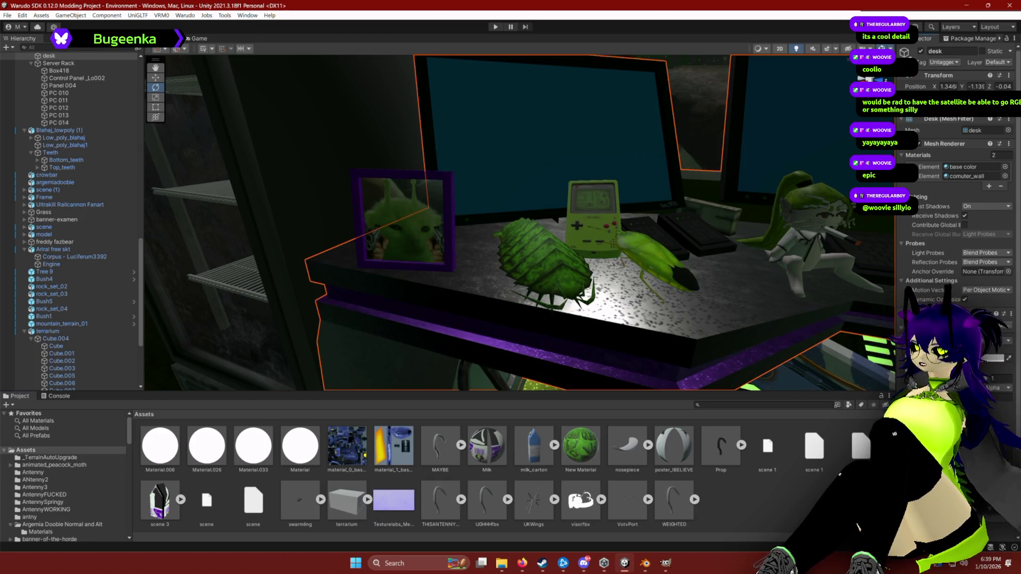
# Set the desk material's smoothness to 0.19, then to 1.
pyautogui.moveTo(845, 338); pyautogui.dragTo(688, 307)
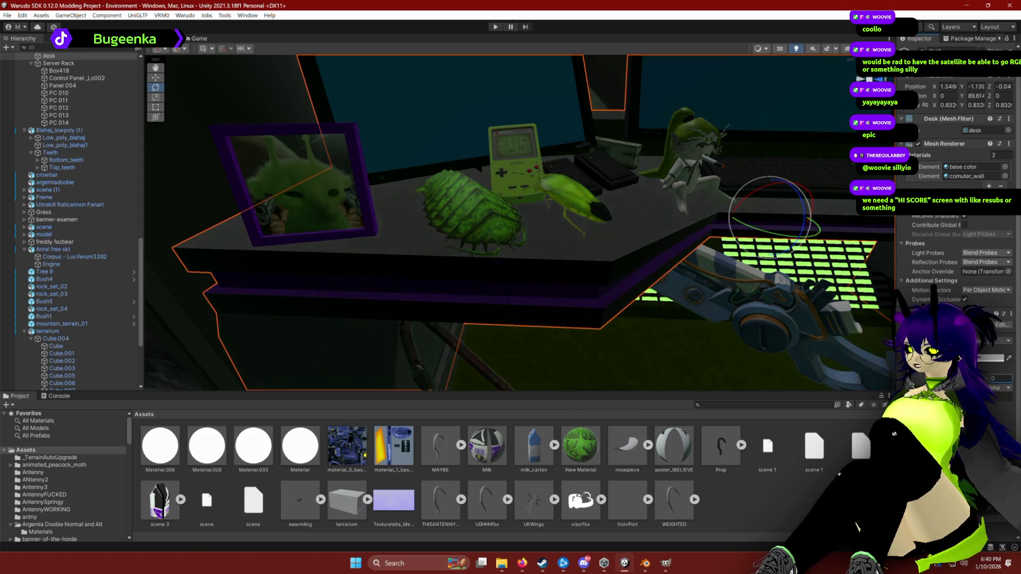
pyautogui.write('.19')
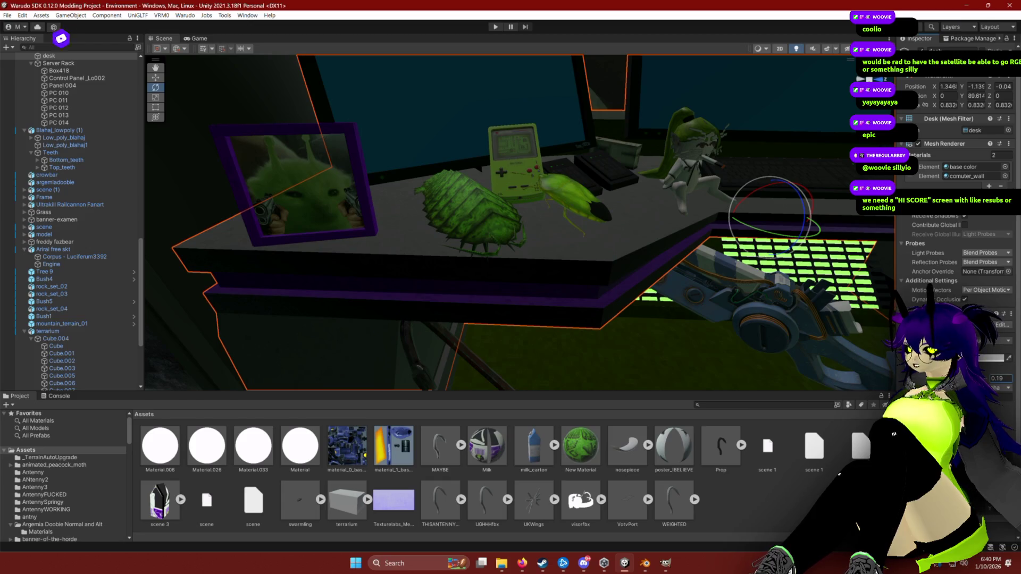
pyautogui.moveTo(833, 327)
pyautogui.mouseDown()
pyautogui.moveTo(674, 265)
pyautogui.moveTo(654, 298)
pyautogui.moveTo(545, 384)
pyautogui.mouseUp()
pyautogui.write('1')
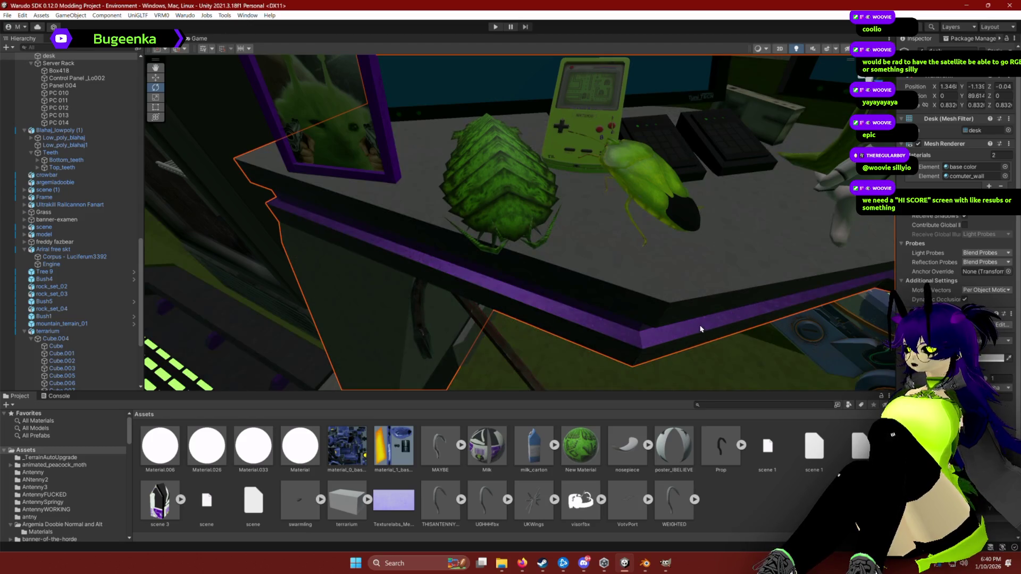
pyautogui.scroll(1, 453, 508)
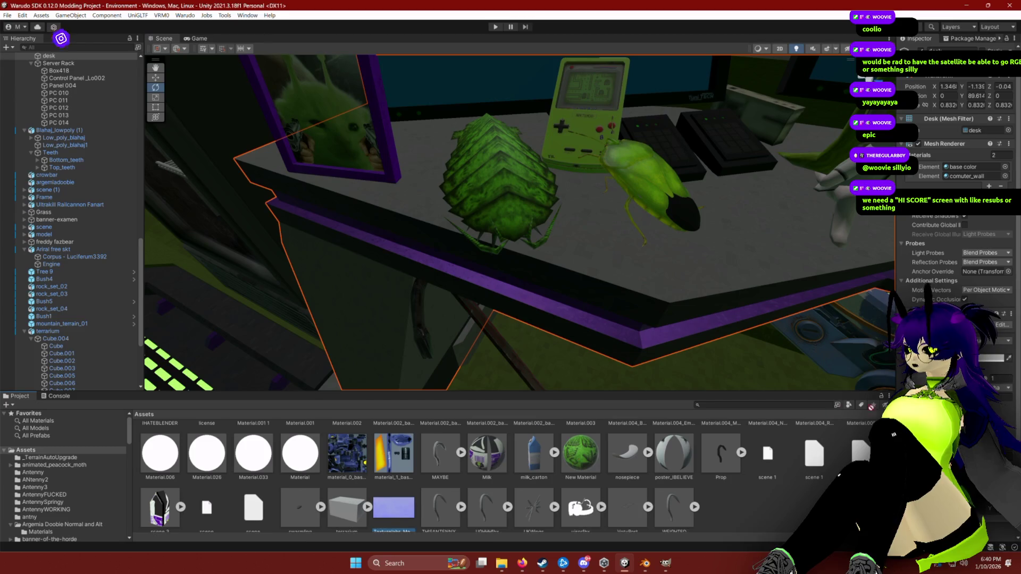
pyautogui.moveTo(691, 298)
pyautogui.mouseDown()
pyautogui.moveTo(739, 280)
pyautogui.moveTo(675, 290)
pyautogui.moveTo(701, 314)
pyautogui.mouseUp()
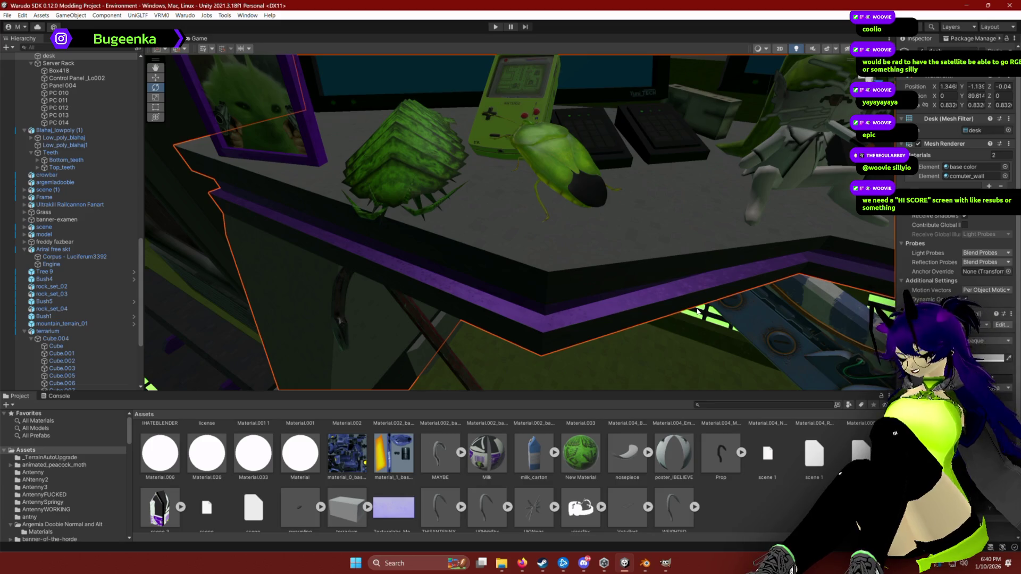
pyautogui.scroll(-10, 698, 312)
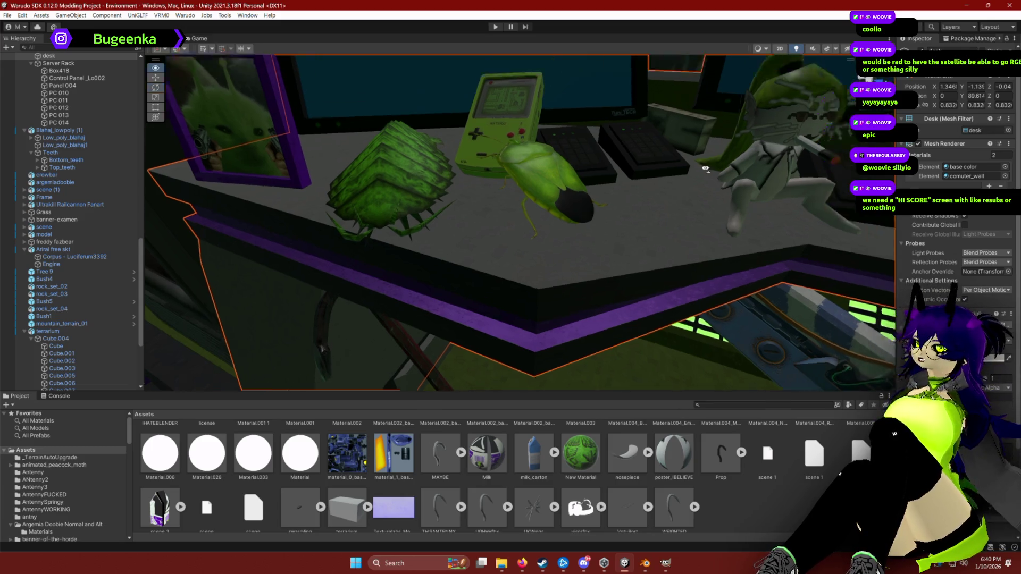
pyautogui.click(779, 505)
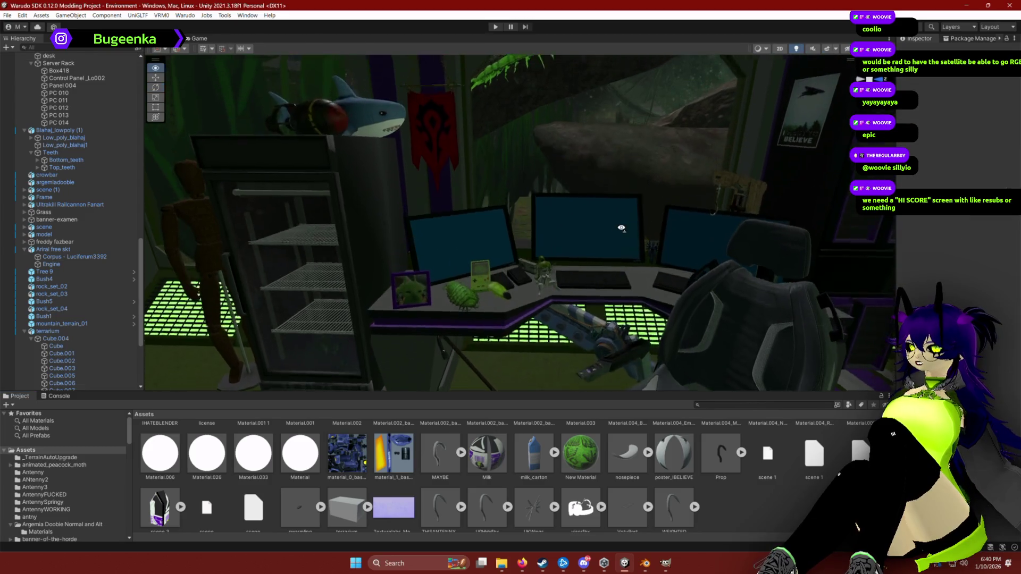
pyautogui.scroll(8, 622, 223)
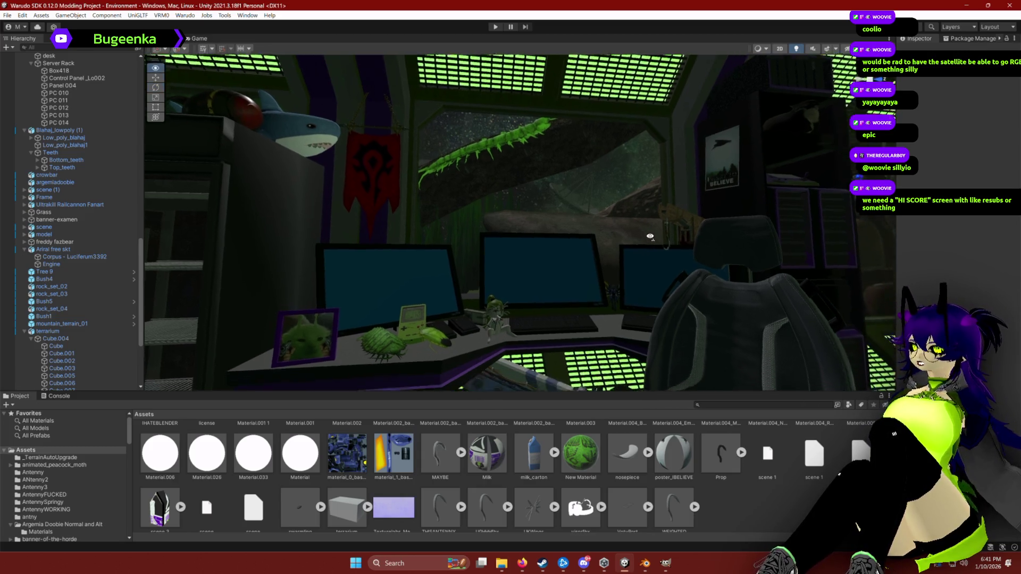
pyautogui.scroll(5, 653, 243)
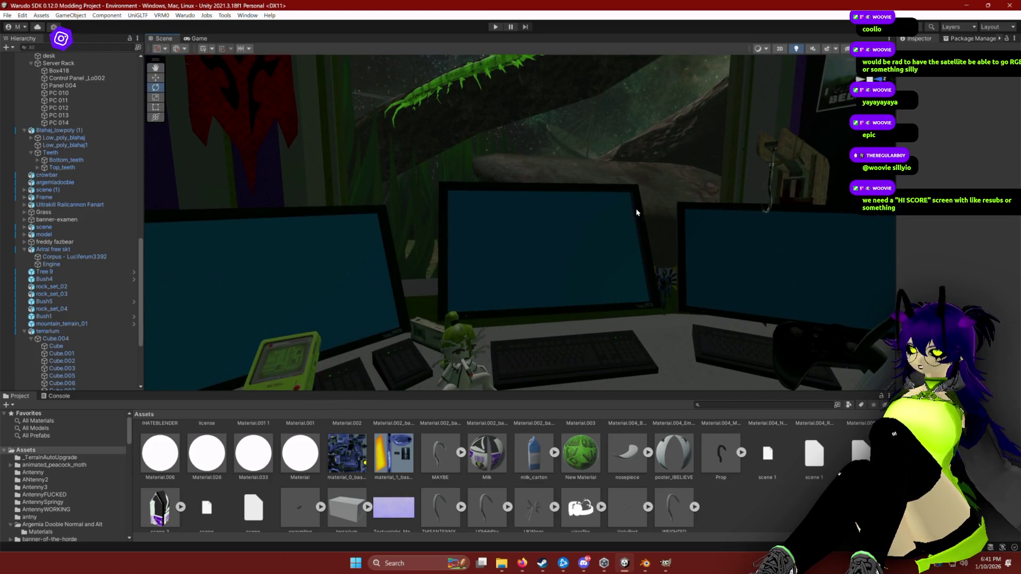
pyautogui.scroll(-3, 578, 238)
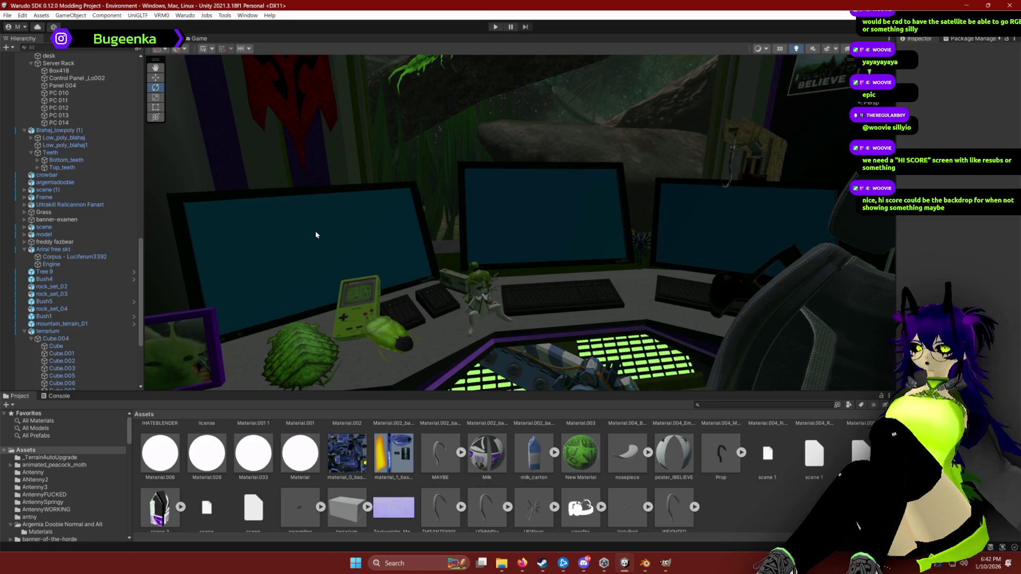
# Fly toward the desk monitors and select the desk to inspect its components.
pyautogui.scroll(-6, 574, 184)
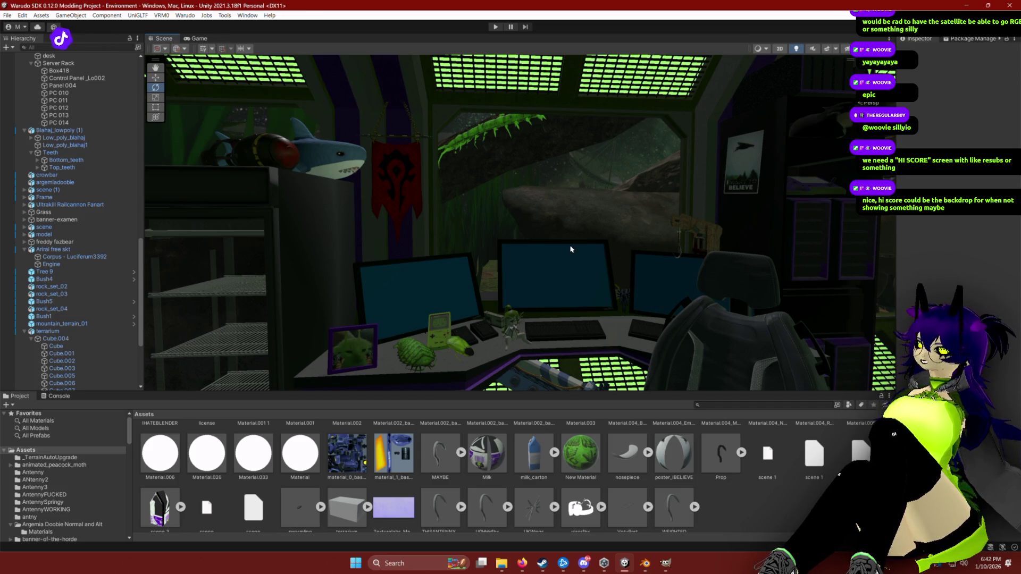
pyautogui.press('w')
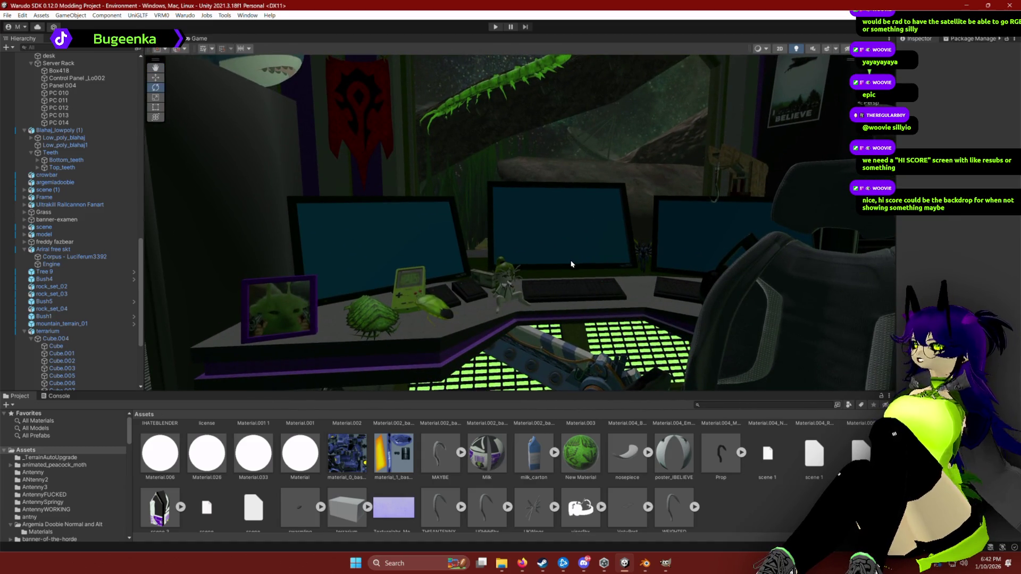
pyautogui.scroll(5, 577, 237)
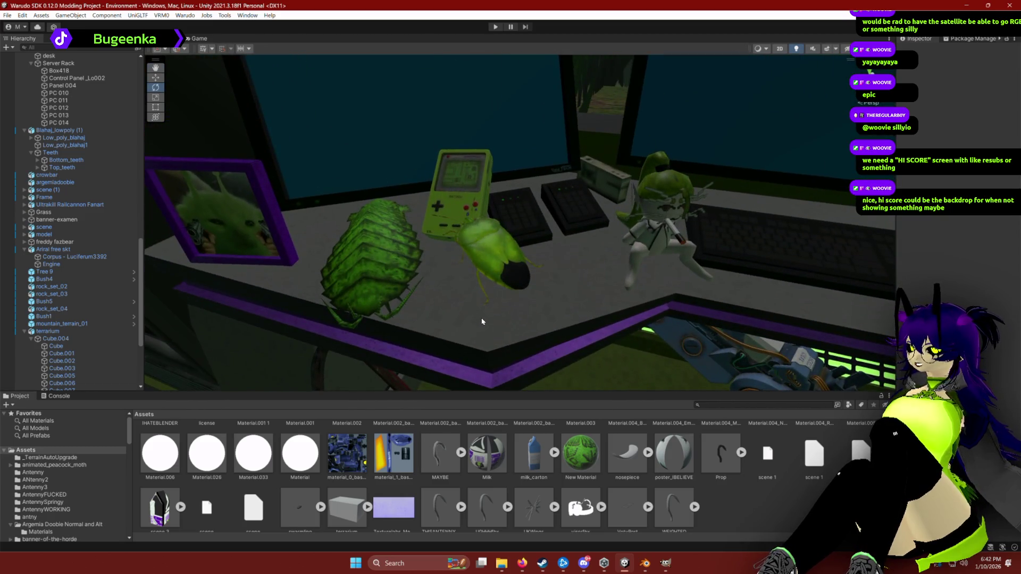
pyautogui.click(507, 339)
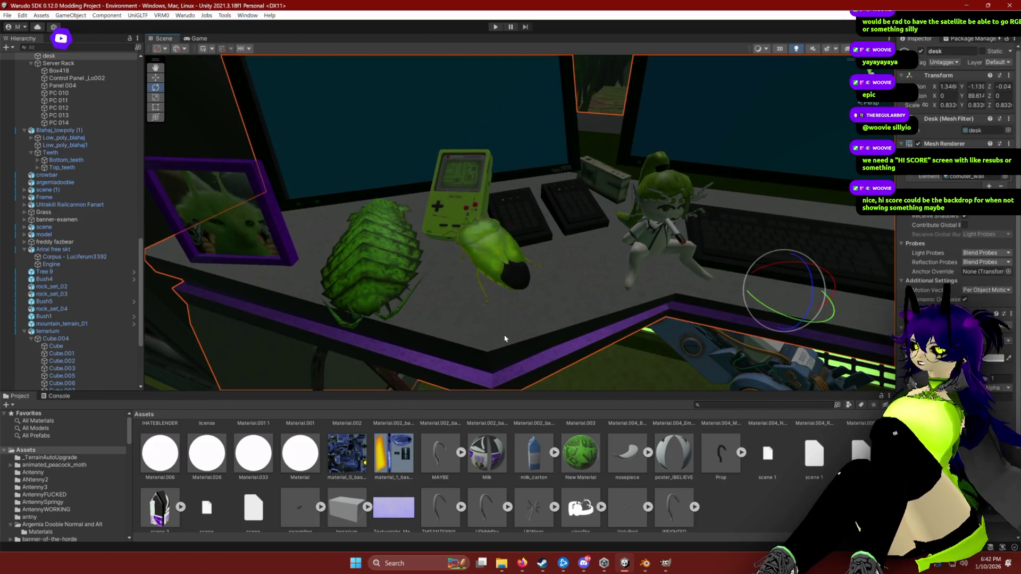
# Check the desk's base color and comuter_wall materials, then orbit around the desk and down to the floor.
pyautogui.scroll(-2, 987, 368)
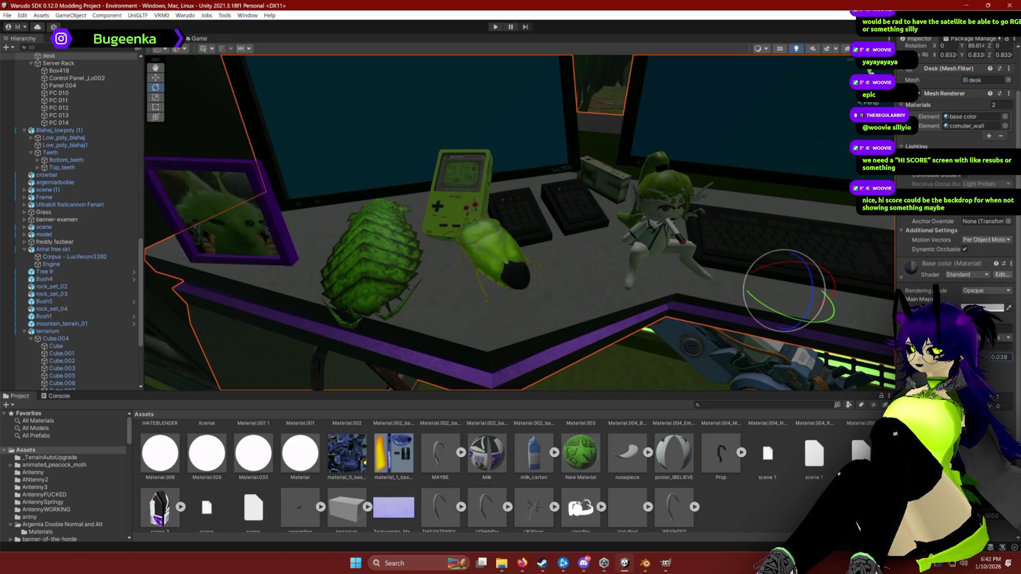
pyautogui.scroll(-1, 392, 516)
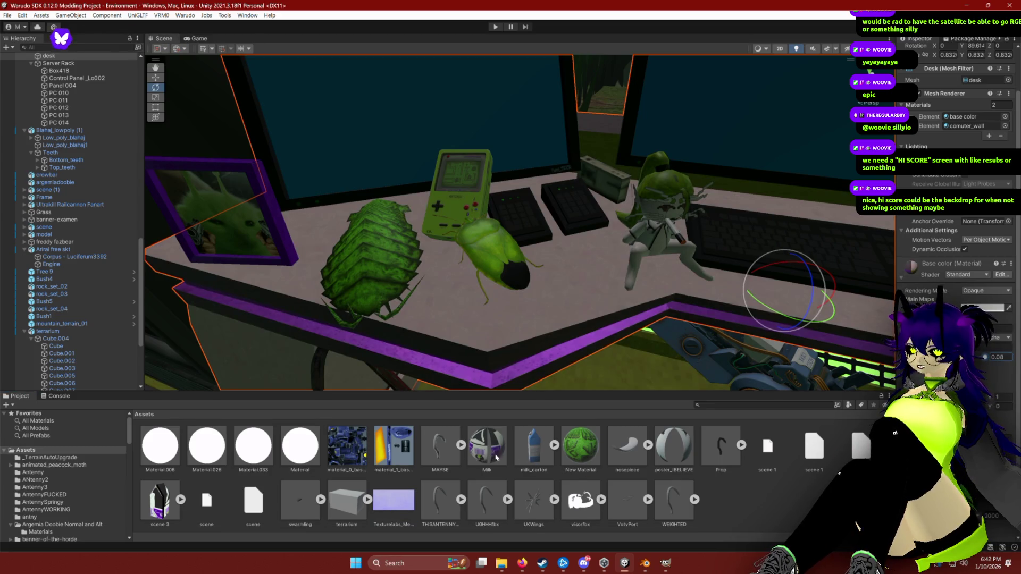
pyautogui.moveTo(519, 222)
pyautogui.mouseDown()
pyautogui.moveTo(457, 229)
pyautogui.moveTo(444, 260)
pyautogui.mouseUp()
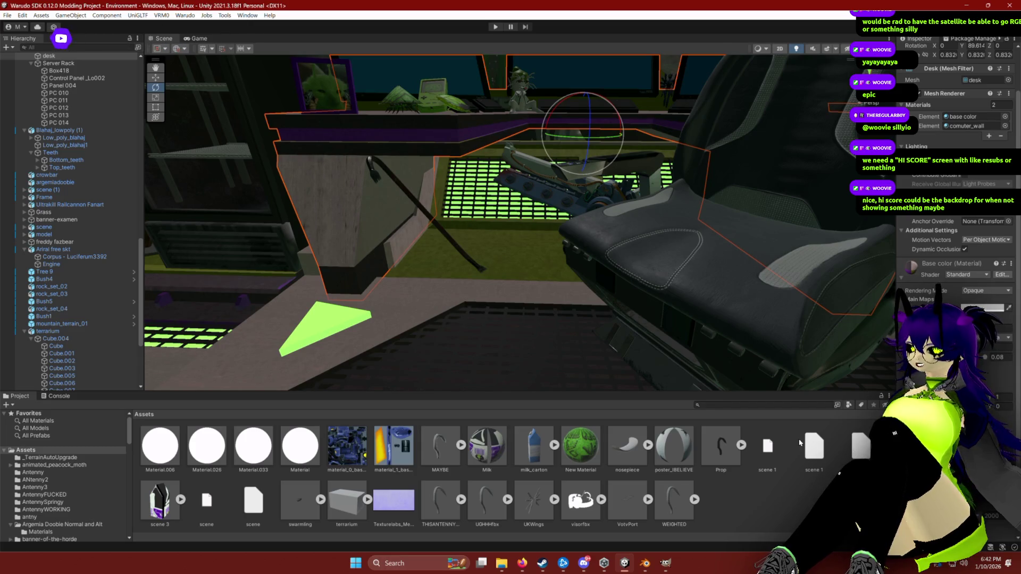
pyautogui.moveTo(671, 374)
pyautogui.mouseDown()
pyautogui.moveTo(502, 320)
pyautogui.moveTo(669, 379)
pyautogui.mouseUp()
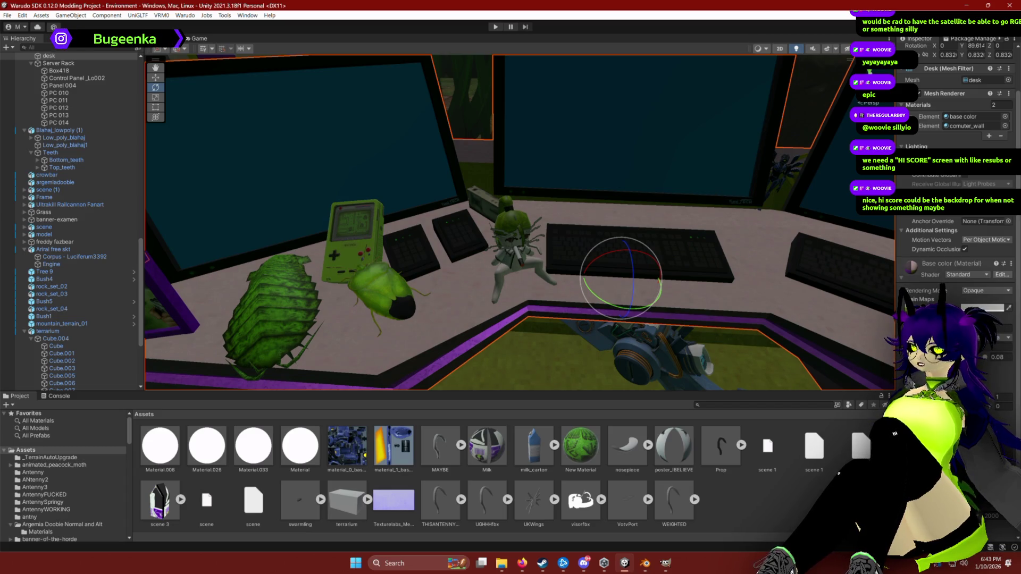
pyautogui.moveTo(638, 319)
pyautogui.mouseDown()
pyautogui.moveTo(675, 301)
pyautogui.moveTo(527, 310)
pyautogui.moveTo(715, 392)
pyautogui.moveTo(603, 311)
pyautogui.mouseUp()
pyautogui.scroll(3, 526, 310)
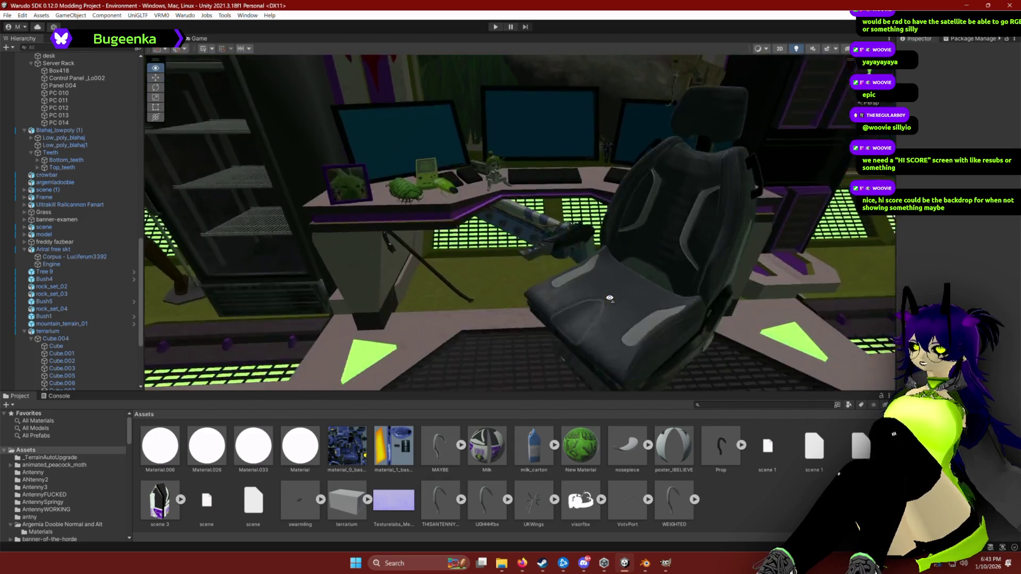
pyautogui.moveTo(583, 304)
pyautogui.mouseDown()
pyautogui.moveTo(627, 299)
pyautogui.moveTo(611, 296)
pyautogui.moveTo(546, 364)
pyautogui.moveTo(370, 275)
pyautogui.mouseUp()
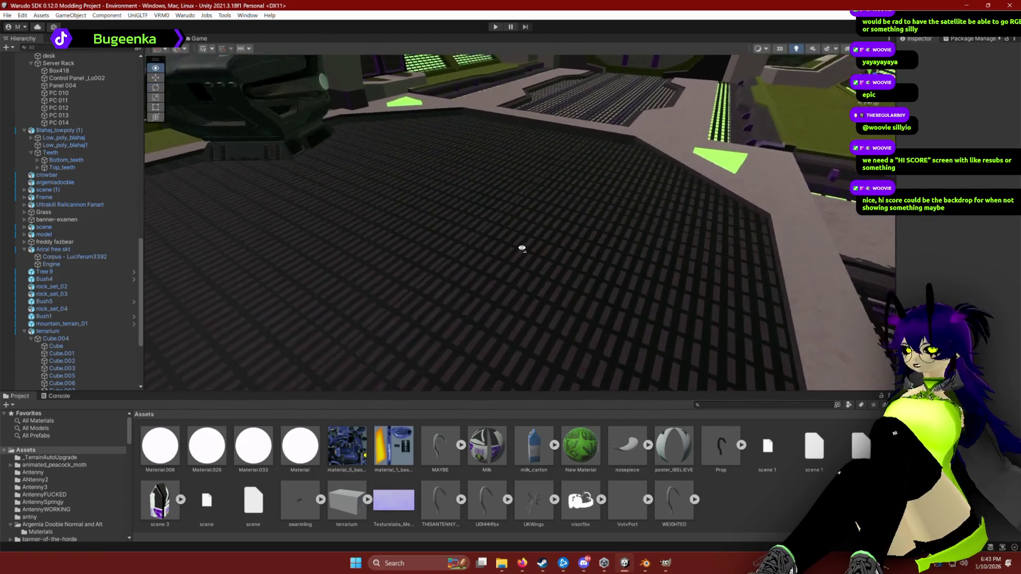
# Swing the view around the corridor, desk and door wall, briefly selecting the door_2_right panel and desk.
pyautogui.moveTo(522, 247); pyautogui.dragTo(545, 218)
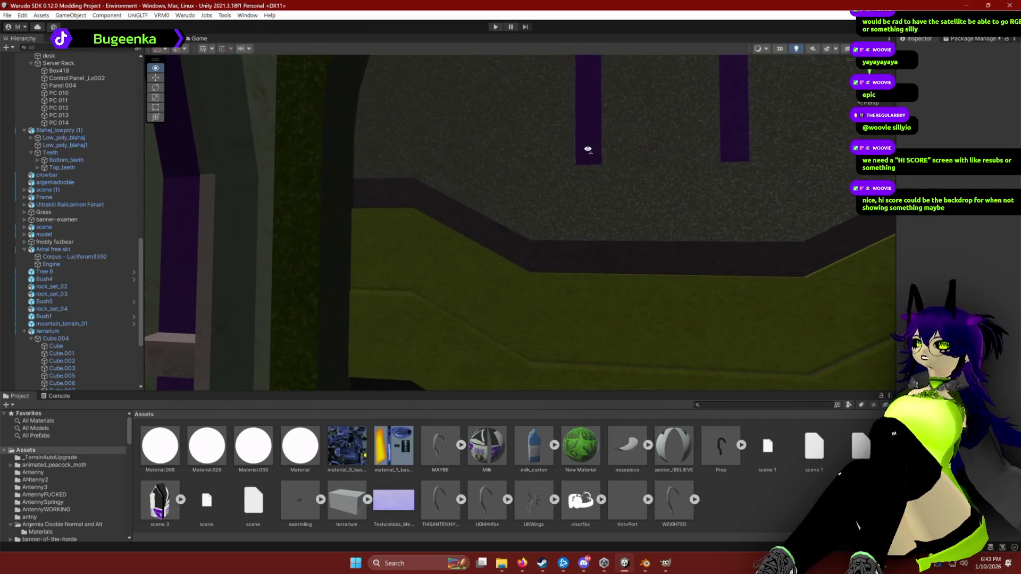
pyautogui.scroll(-5, 585, 151)
pyautogui.click(614, 176)
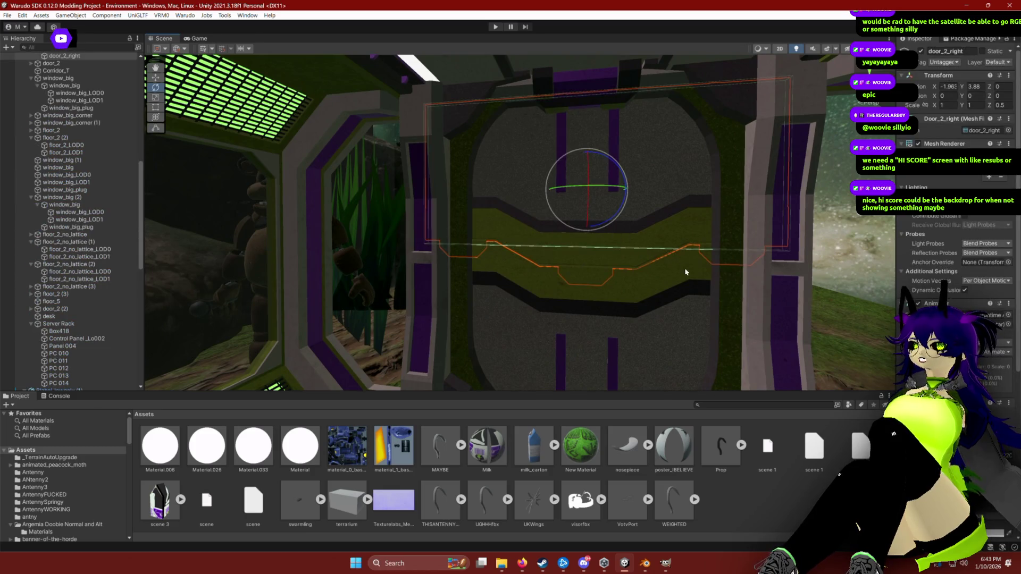
pyautogui.moveTo(686, 272); pyautogui.dragTo(409, 314)
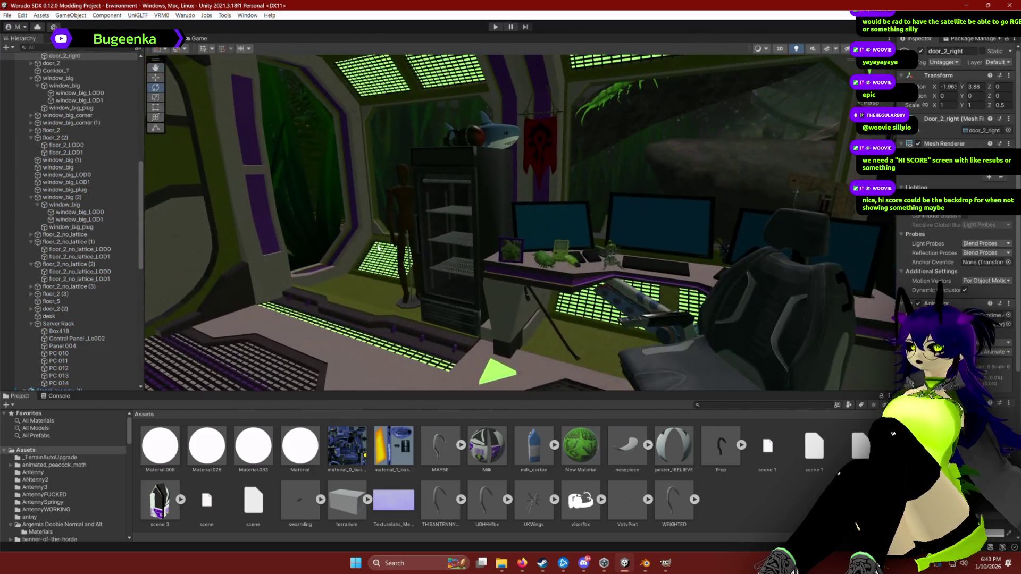
pyautogui.click(622, 287)
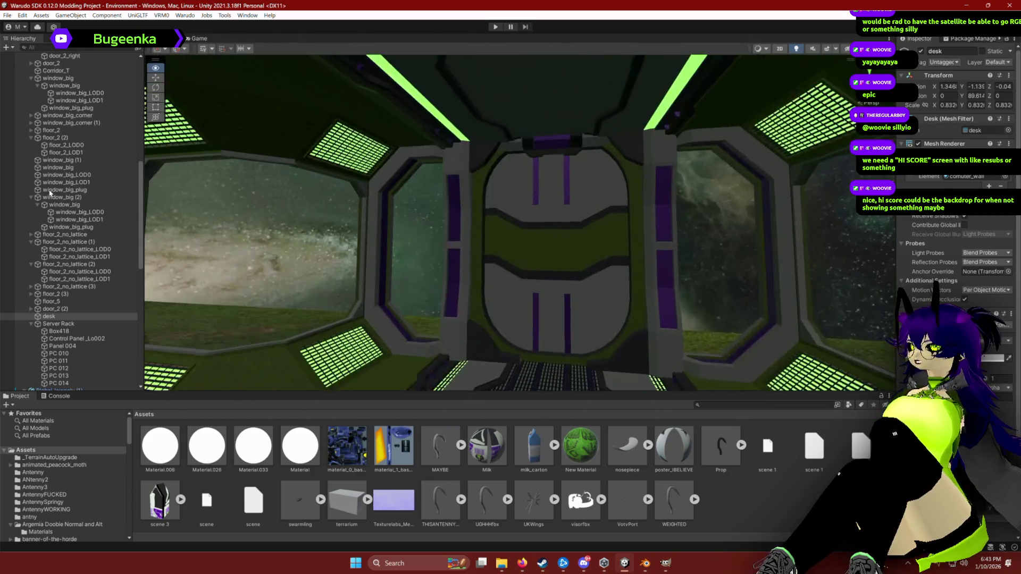
pyautogui.moveTo(50, 192); pyautogui.dragTo(177, 226)
pyautogui.click(746, 507)
pyautogui.moveTo(531, 281)
pyautogui.mouseDown()
pyautogui.moveTo(308, 317)
pyautogui.moveTo(218, 311)
pyautogui.moveTo(229, 313)
pyautogui.mouseUp()
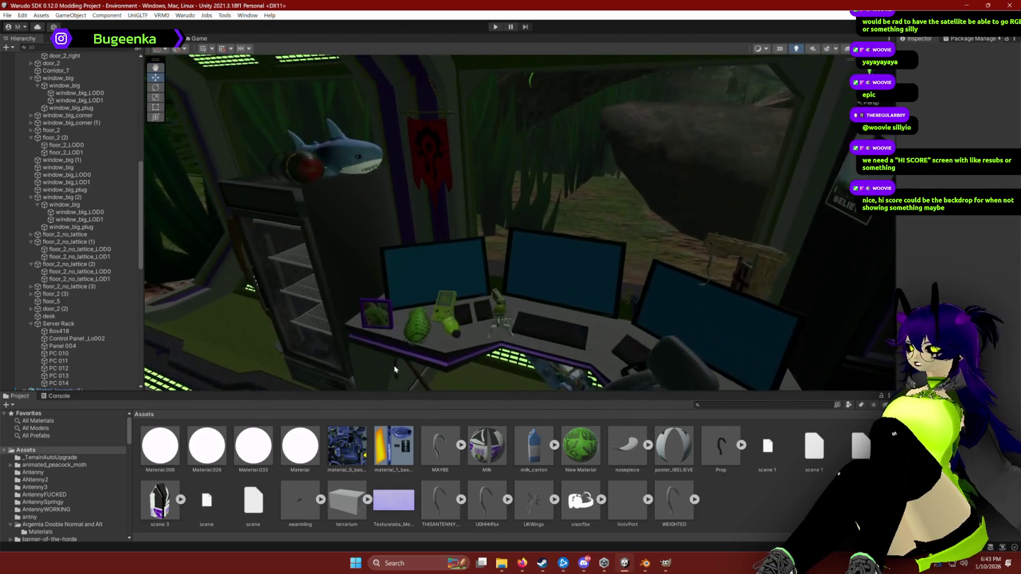
# Select the desk, frame it with F, and orbit to a better angle around it.
pyautogui.click(466, 351)
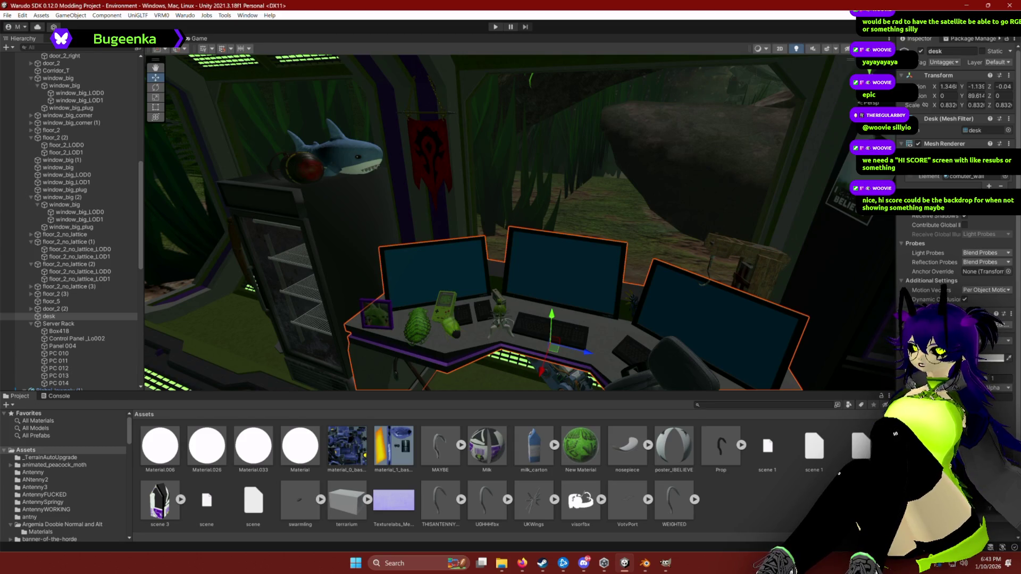
pyautogui.click(804, 508)
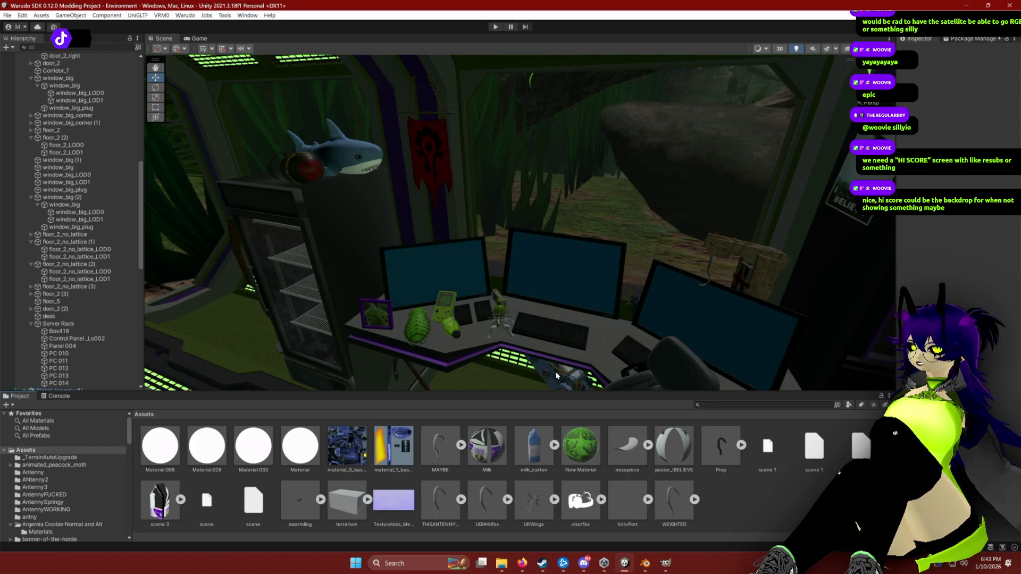
pyautogui.click(590, 376)
pyautogui.press('f')
pyautogui.moveTo(590, 376); pyautogui.dragTo(708, 354)
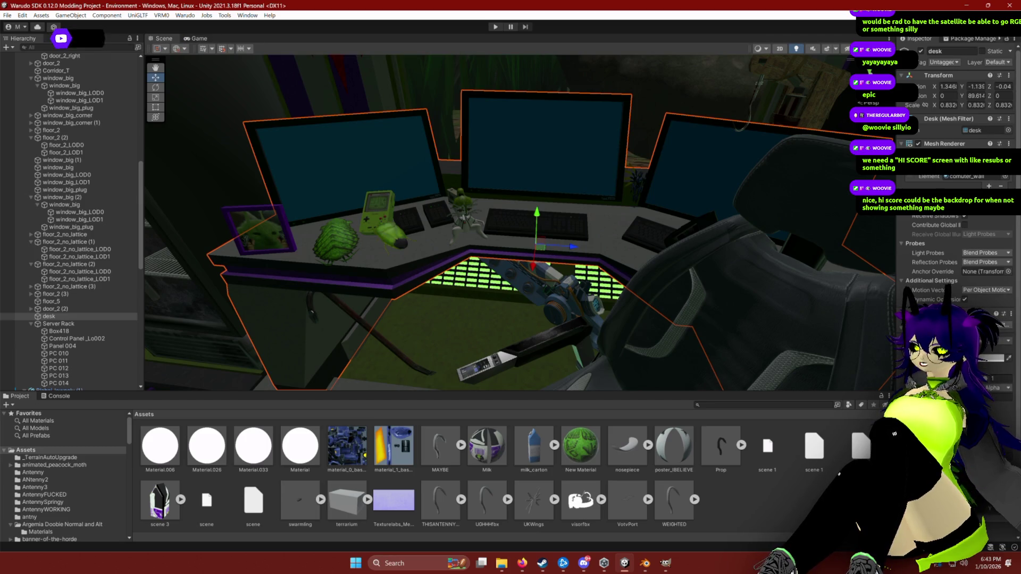
pyautogui.scroll(10, 541, 504)
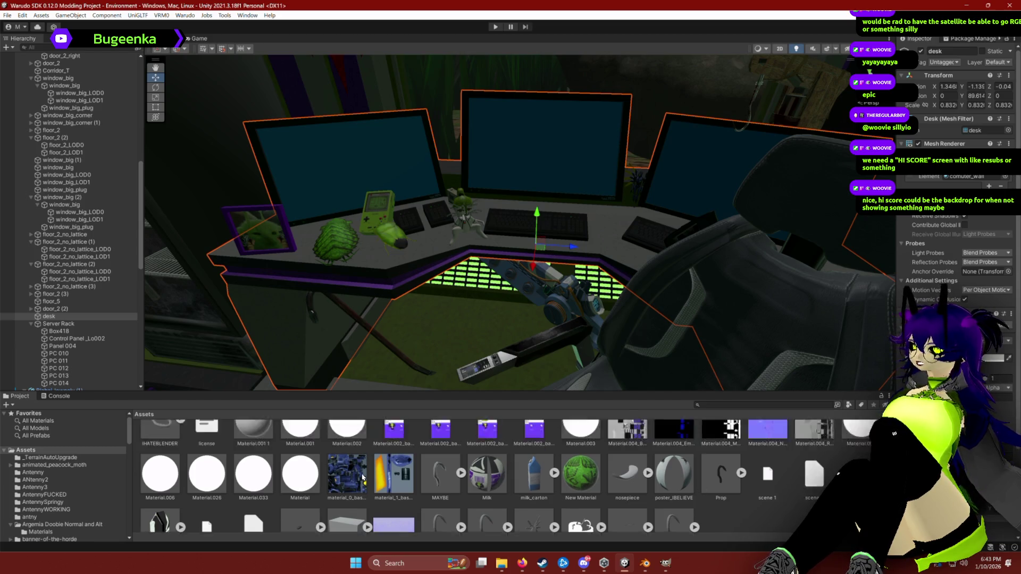
# Duplicate the base color material in the Palletes folder and name the copy Desk.
pyautogui.scroll(2, 367, 480)
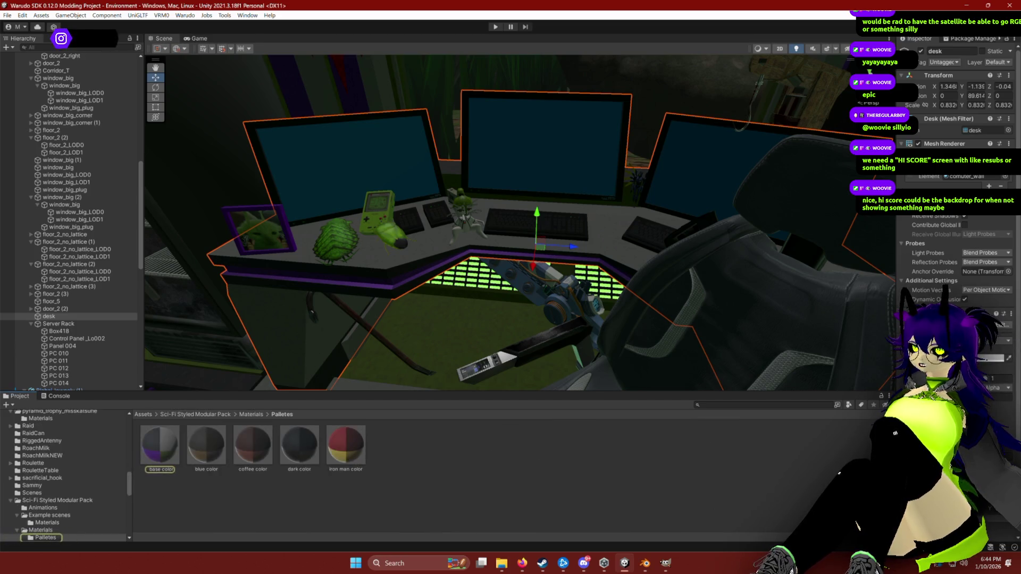
pyautogui.rightClick(159, 449)
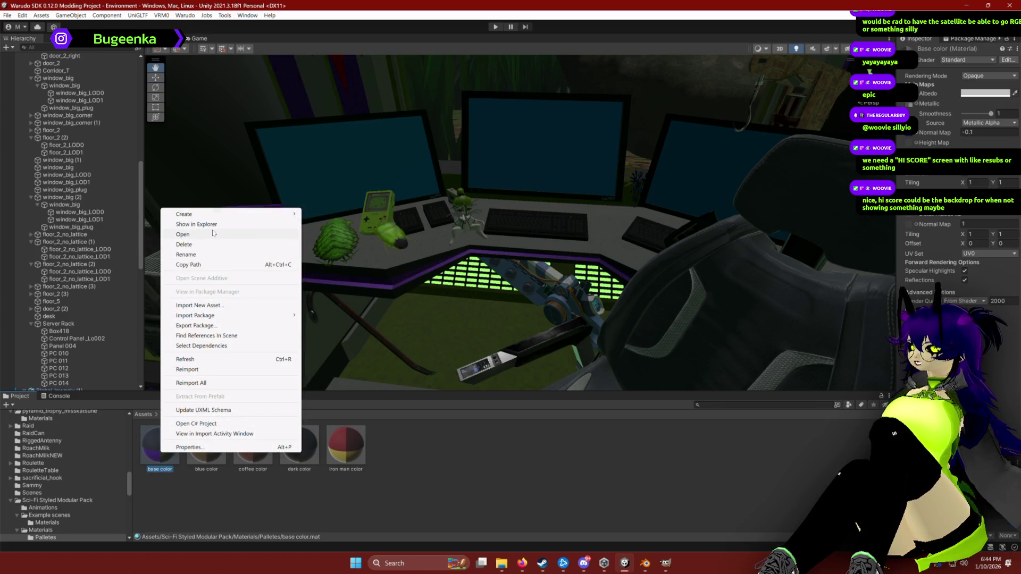
pyautogui.press('Escape')
pyautogui.hotkey('ctrl', 'd')
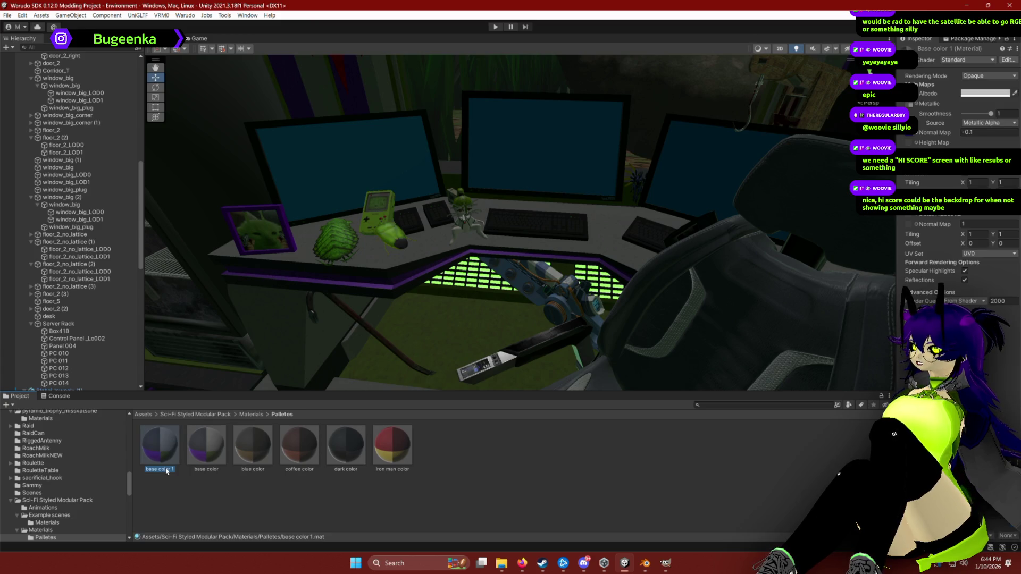
pyautogui.click(166, 470)
pyautogui.write('Tab')
pyautogui.press('BackSpace')
pyautogui.press('BackSpace')
pyautogui.press('BackSpace')
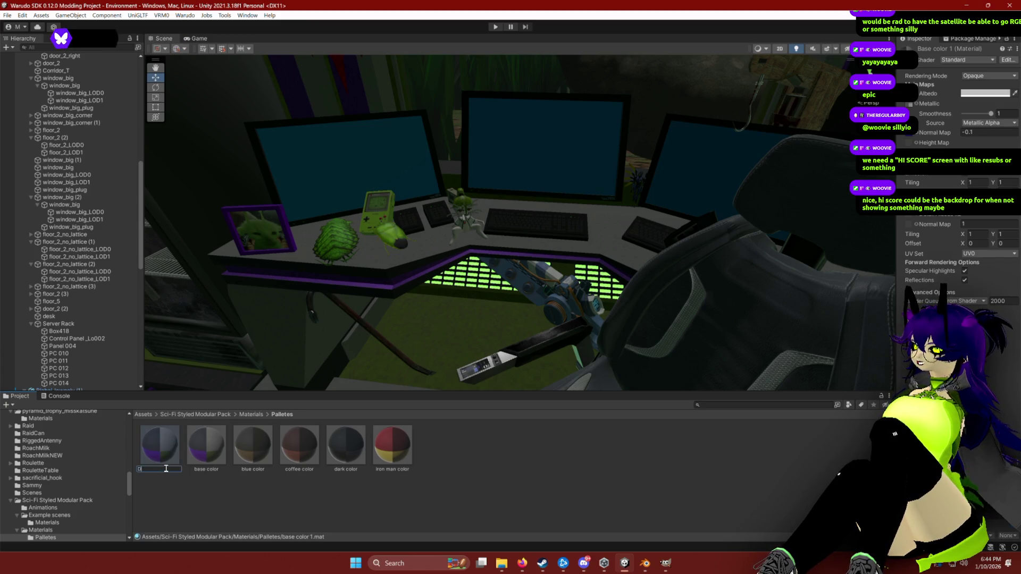
pyautogui.write('Desk')
pyautogui.press('Return')
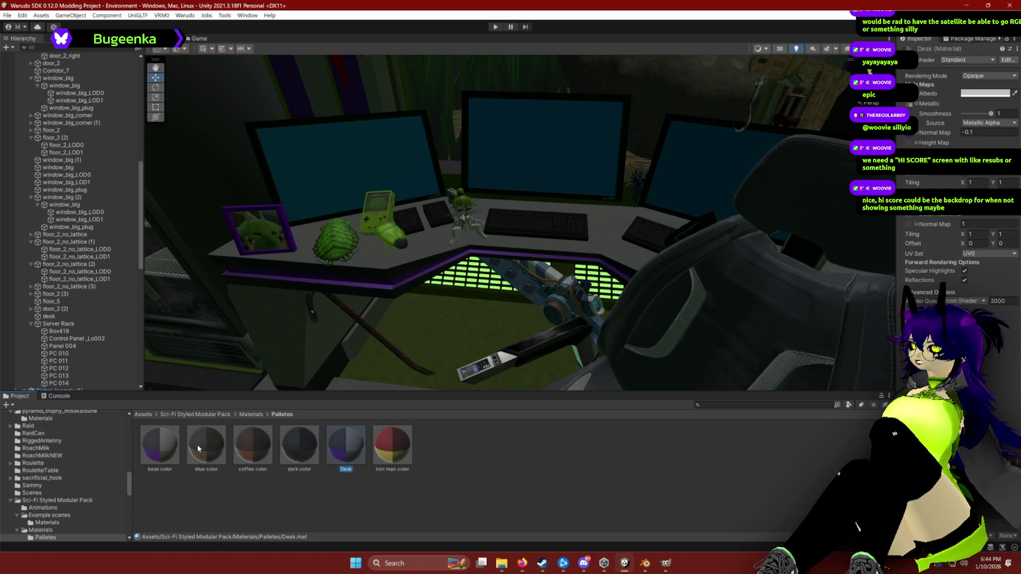
# Select the desk in the scene and return the Project window to the top-level Assets folder.
pyautogui.click(384, 265)
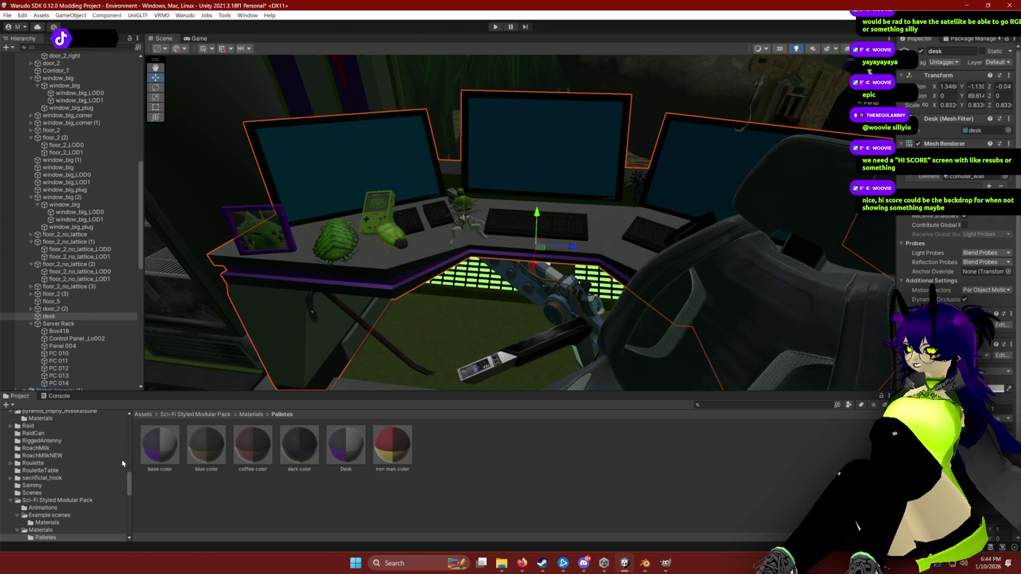
pyautogui.scroll(20, 44, 447)
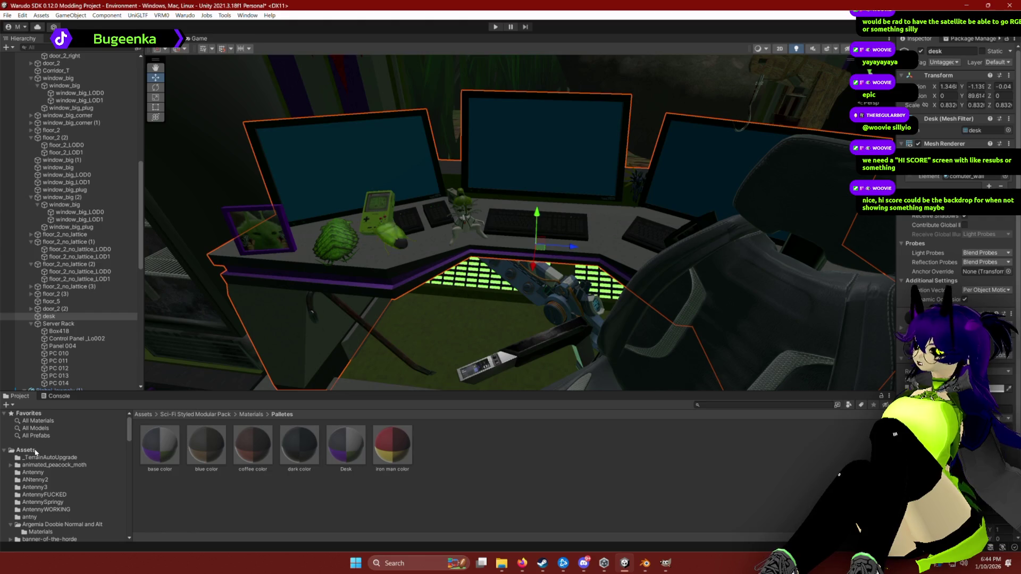
pyautogui.click(35, 452)
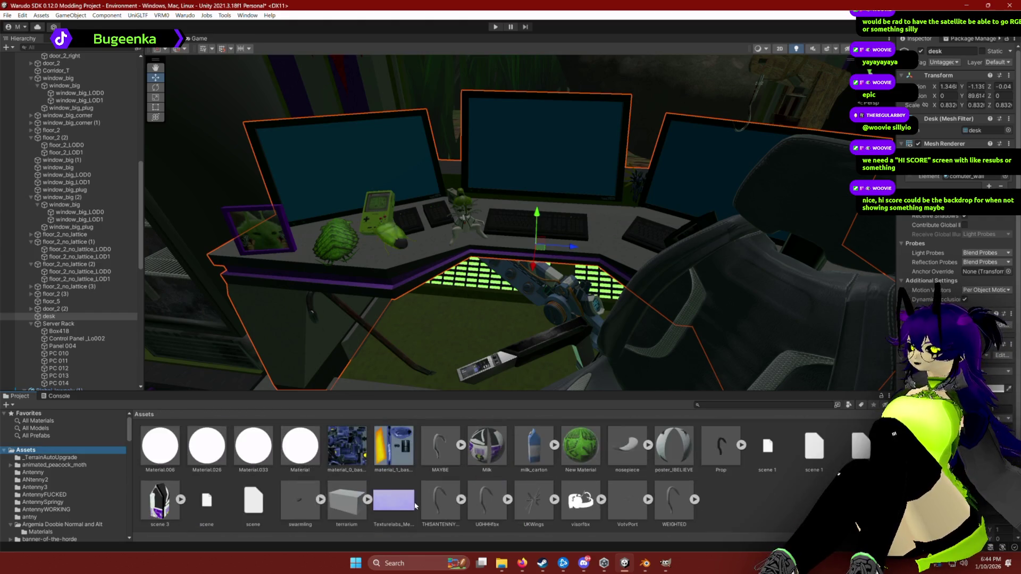
# Fly the view from the desk to the corridor door, then orbit to a new angle on the desk's props.
pyautogui.scroll(1, 415, 506)
pyautogui.moveTo(376, 236); pyautogui.dragTo(656, 323)
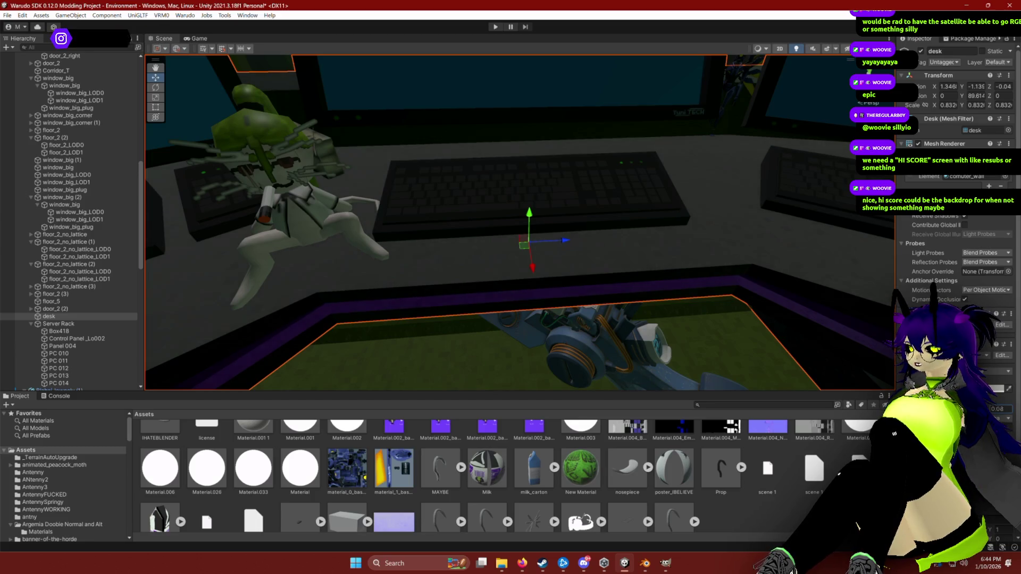
pyautogui.moveTo(612, 292)
pyautogui.mouseDown()
pyautogui.moveTo(665, 290)
pyautogui.moveTo(699, 343)
pyautogui.mouseUp()
pyautogui.scroll(-2, 500, 480)
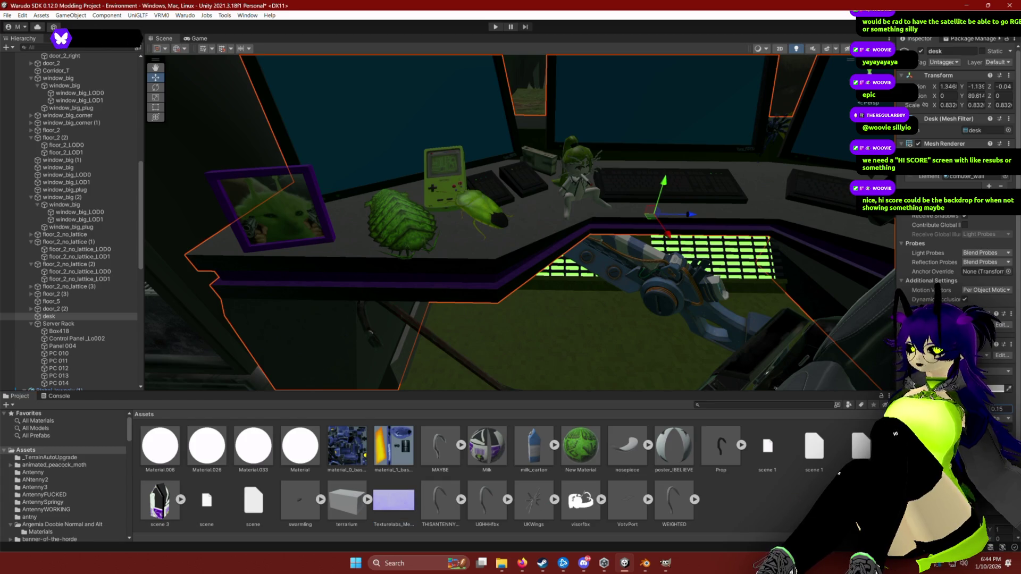
pyautogui.scroll(-3, 957, 213)
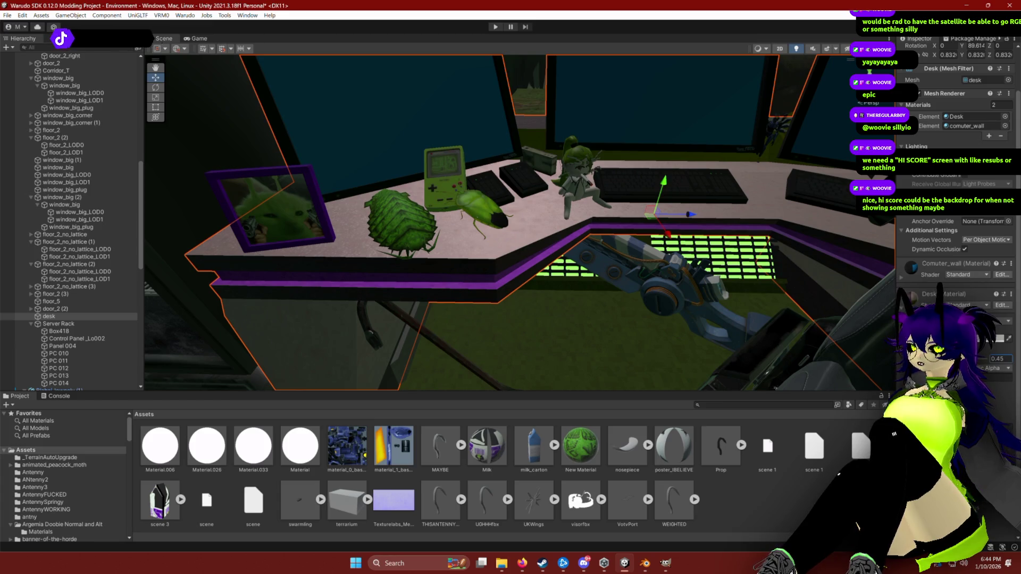
# Reselect and frame the desk with F, then orbit toward the office chair and select its seat.
pyautogui.click(751, 405)
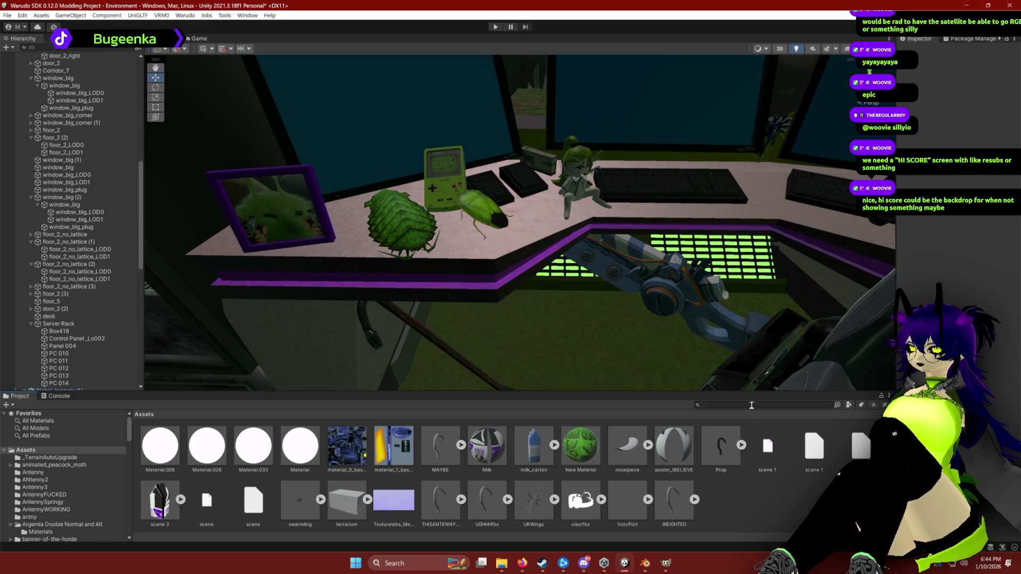
pyautogui.click(535, 236)
pyautogui.scroll(1, 388, 507)
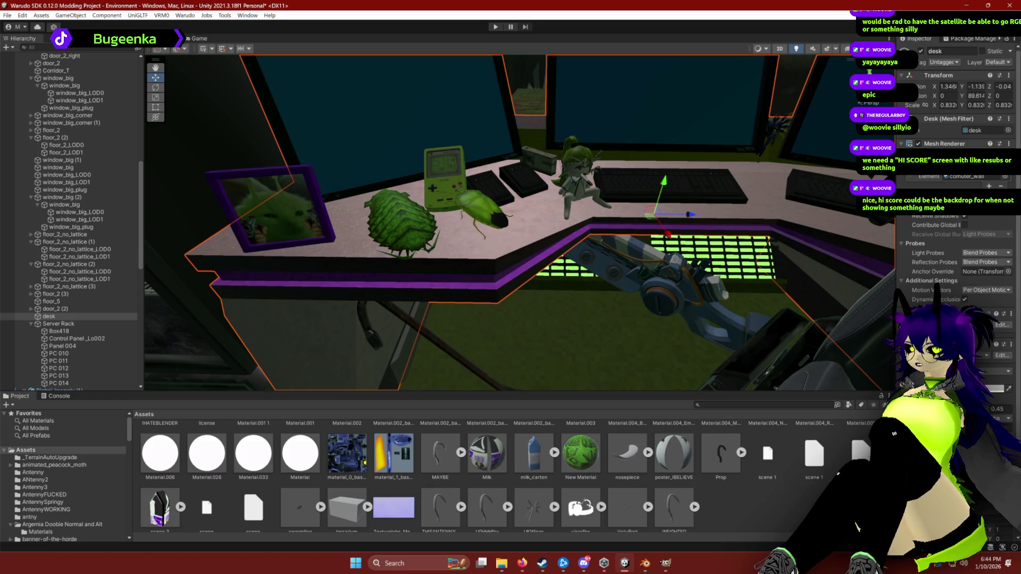
pyautogui.press('f')
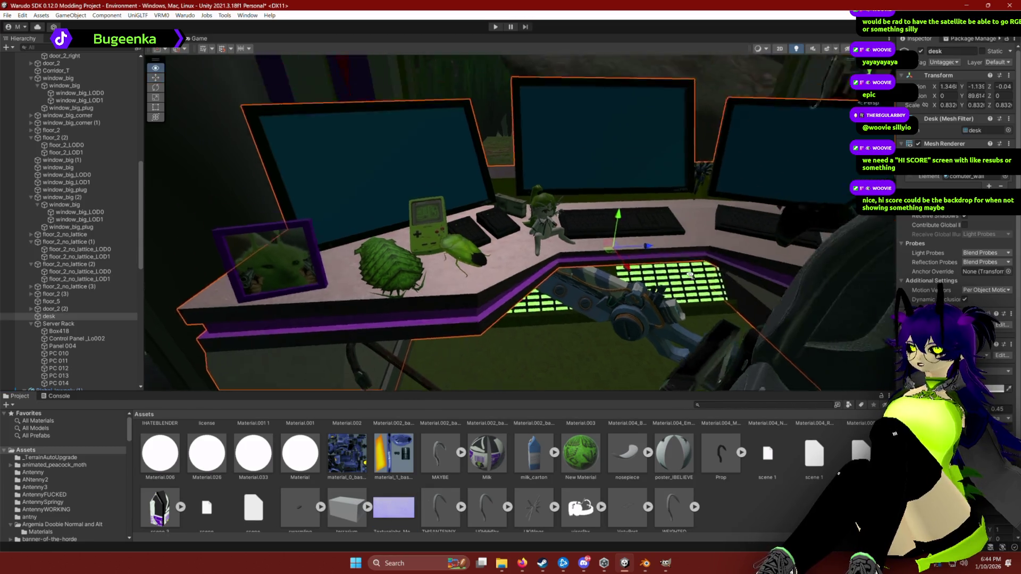
pyautogui.moveTo(664, 276)
pyautogui.mouseDown()
pyautogui.moveTo(687, 269)
pyautogui.moveTo(692, 285)
pyautogui.mouseUp()
pyautogui.click(555, 359)
pyautogui.click(555, 359)
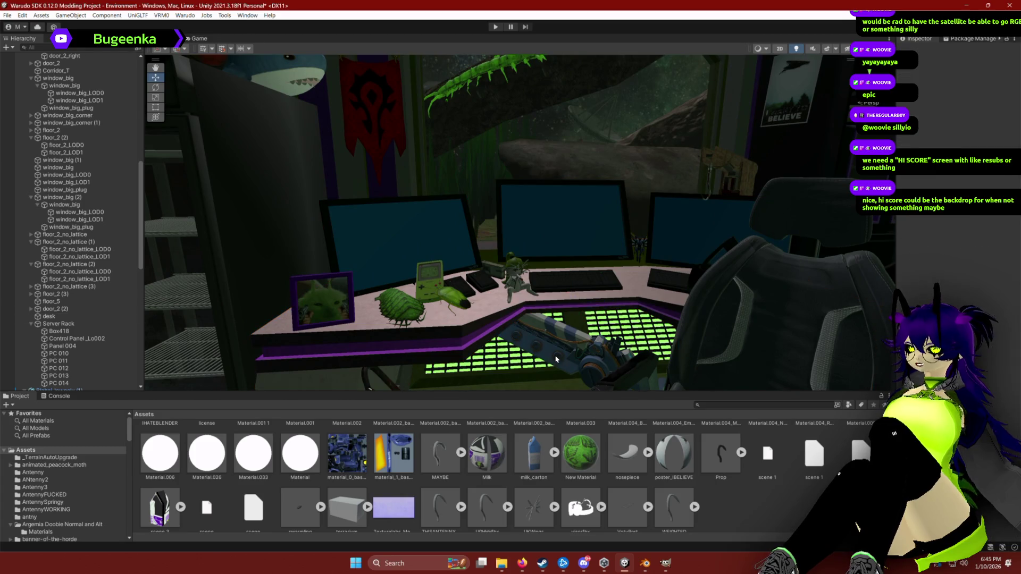
pyautogui.click(555, 359)
pyautogui.click(752, 480)
pyautogui.moveTo(659, 324)
pyautogui.mouseDown()
pyautogui.moveTo(676, 312)
pyautogui.moveTo(677, 325)
pyautogui.mouseUp()
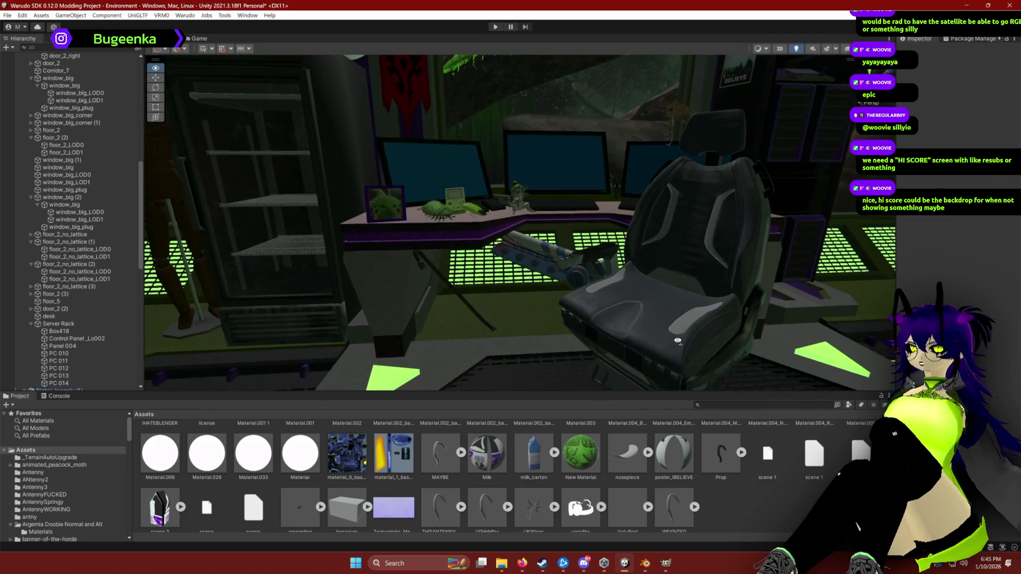
pyautogui.click(679, 334)
# Select the whole chair and drag it to a new floor position beside the desk.
pyautogui.click(665, 305)
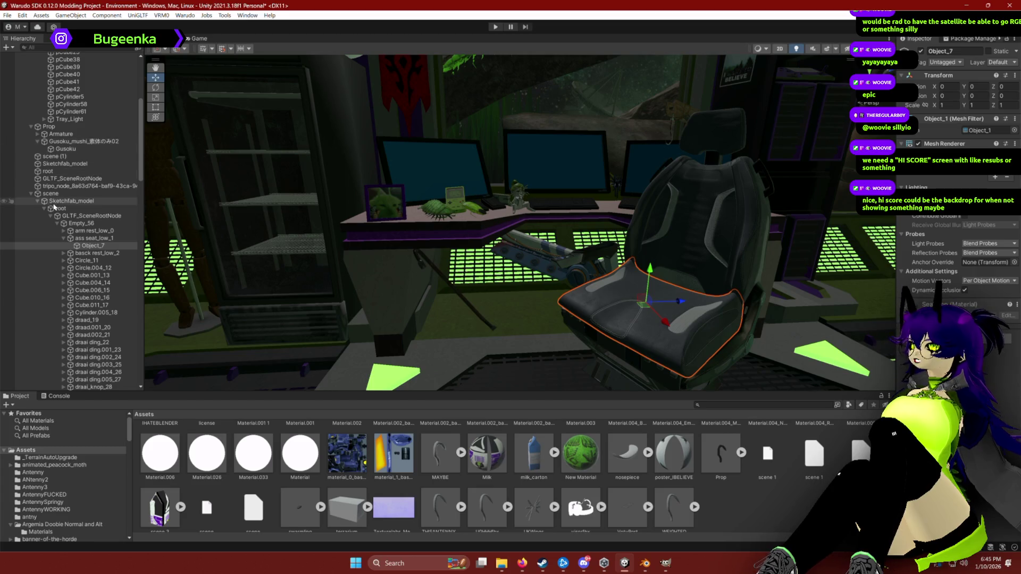
pyautogui.moveTo(667, 276)
pyautogui.mouseDown()
pyautogui.moveTo(715, 266)
pyautogui.moveTo(782, 282)
pyautogui.moveTo(741, 361)
pyautogui.moveTo(494, 221)
pyautogui.moveTo(549, 209)
pyautogui.moveTo(547, 173)
pyautogui.moveTo(570, 204)
pyautogui.mouseUp()
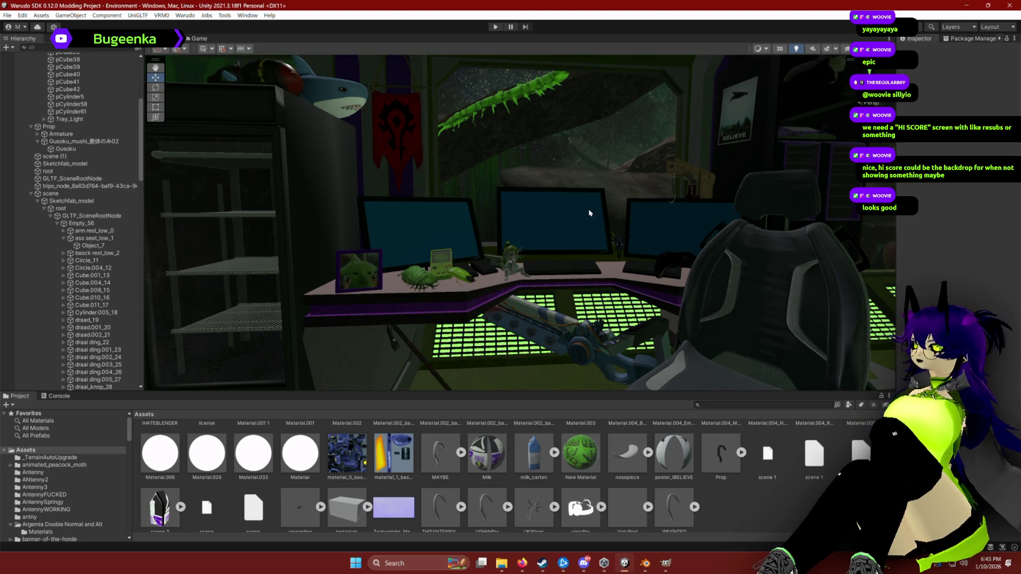
pyautogui.moveTo(546, 217); pyautogui.dragTo(546, 206)
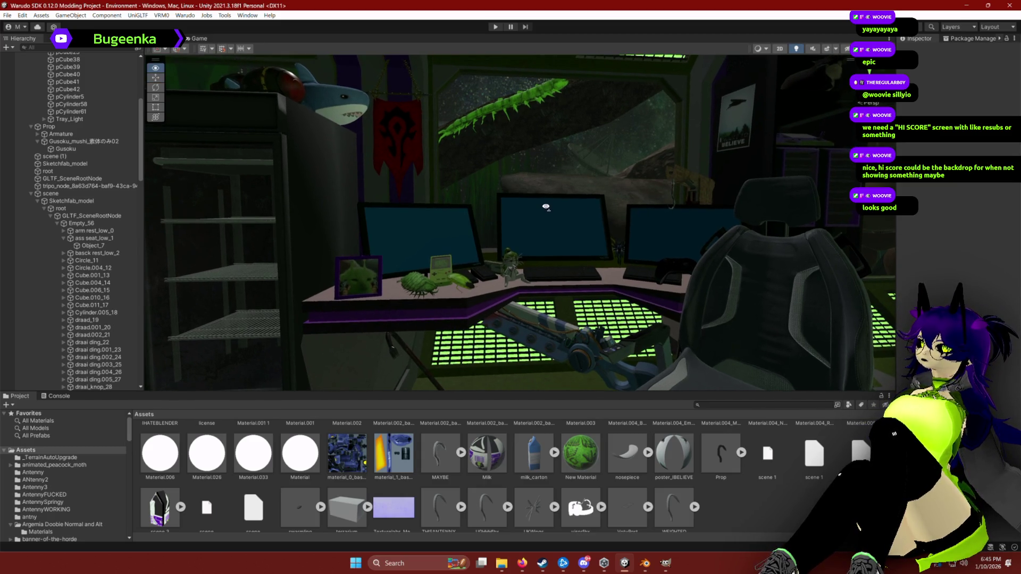
pyautogui.click(796, 49)
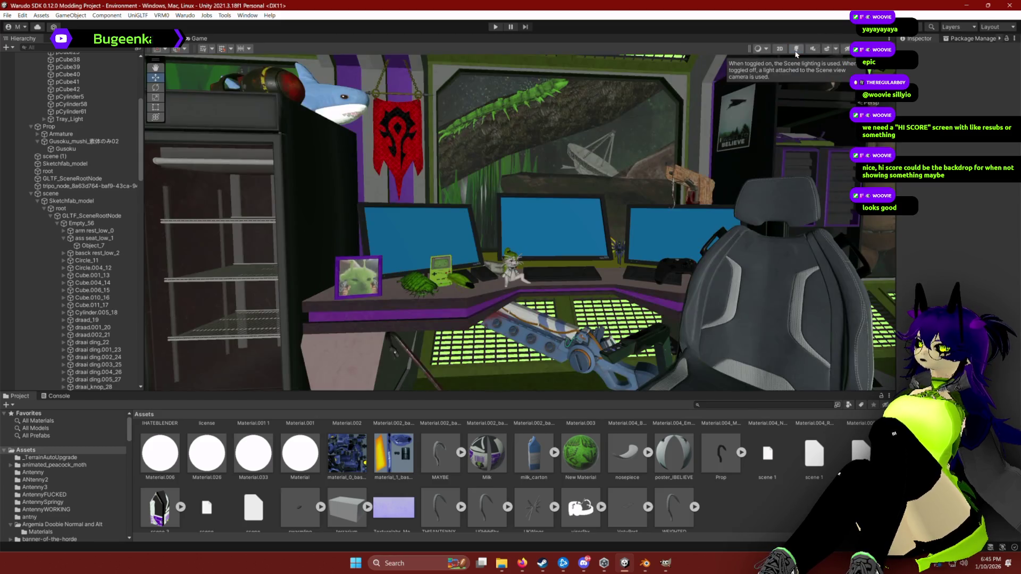
pyautogui.click(795, 49)
pyautogui.click(796, 49)
pyautogui.click(796, 49)
pyautogui.click(796, 49)
pyautogui.click(796, 49)
pyautogui.click(796, 48)
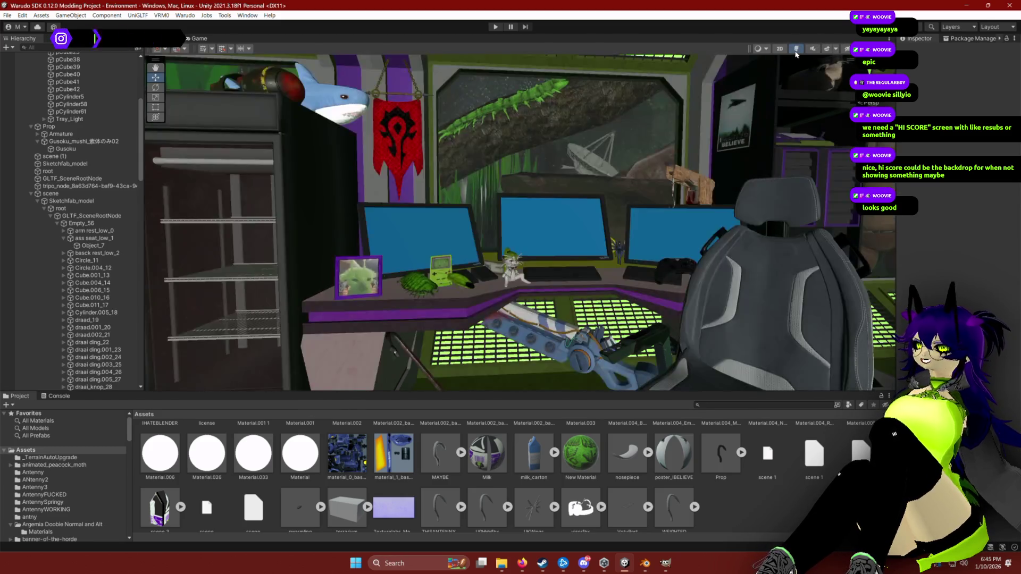
pyautogui.click(796, 49)
pyautogui.click(796, 49)
pyautogui.click(796, 48)
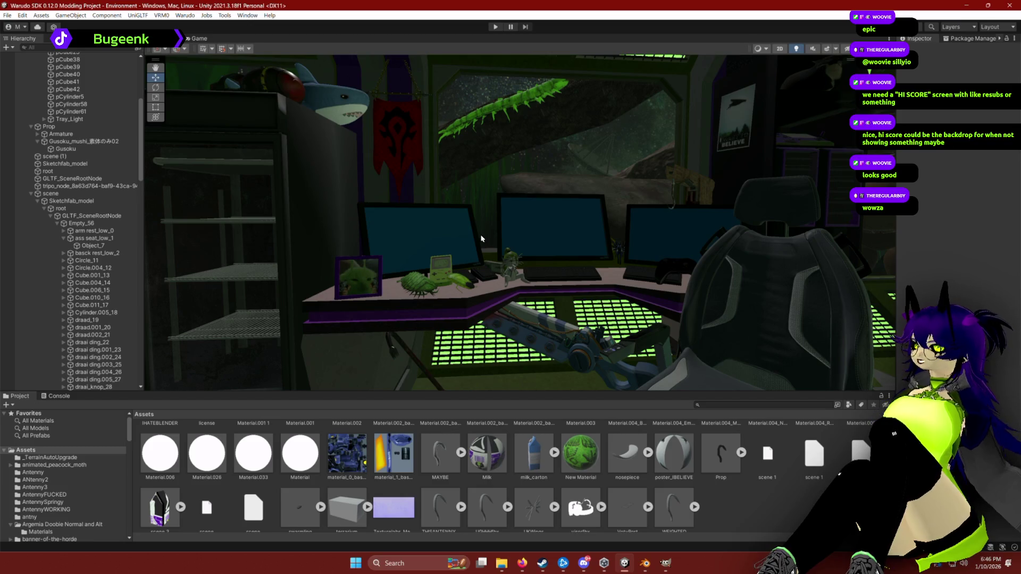
pyautogui.moveTo(447, 201)
pyautogui.mouseDown()
pyautogui.moveTo(551, 185)
pyautogui.moveTo(547, 239)
pyautogui.moveTo(531, 257)
pyautogui.moveTo(412, 258)
pyautogui.mouseUp()
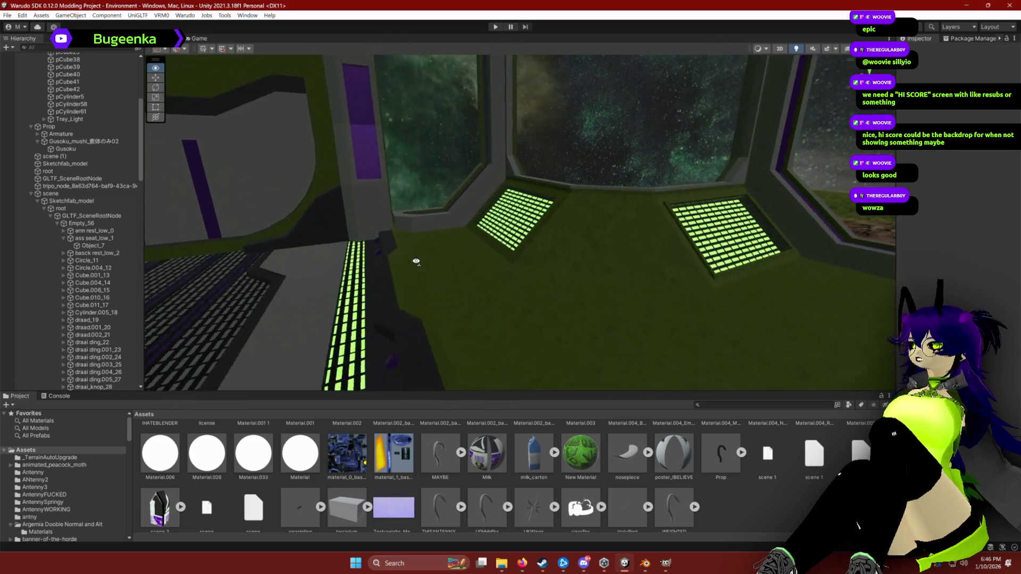
# Select the window_big_corner piece and swing the view across the corridor's floor vents and back.
pyautogui.click(575, 293)
pyautogui.moveTo(512, 265); pyautogui.dragTo(763, 274)
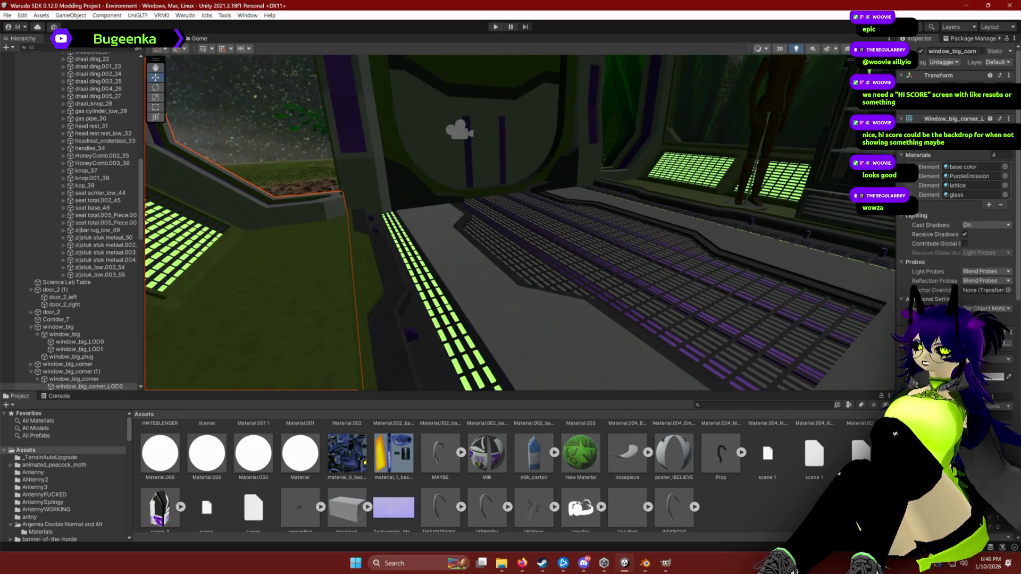
pyautogui.moveTo(691, 326); pyautogui.dragTo(529, 301)
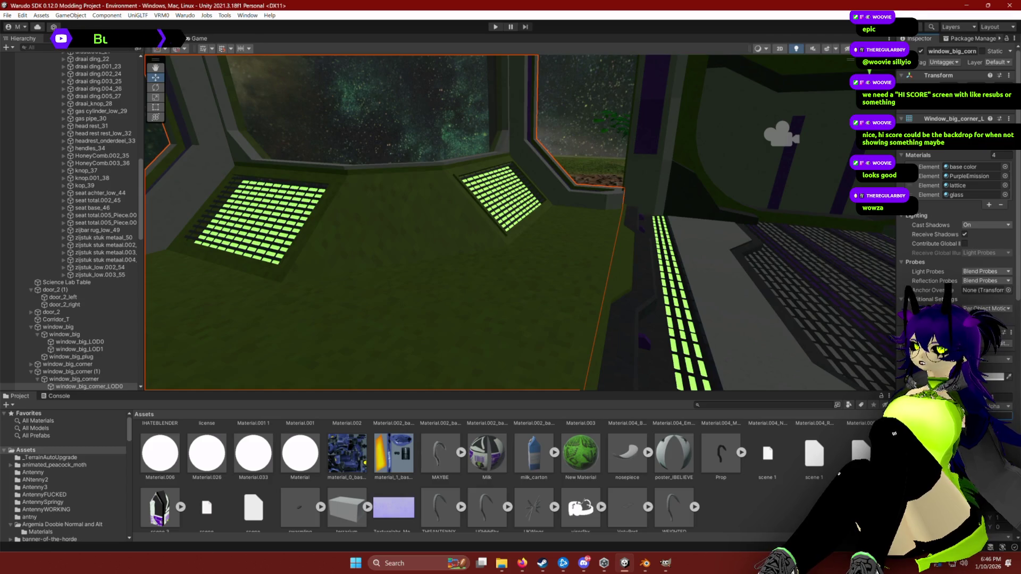
pyautogui.scroll(1, 480, 495)
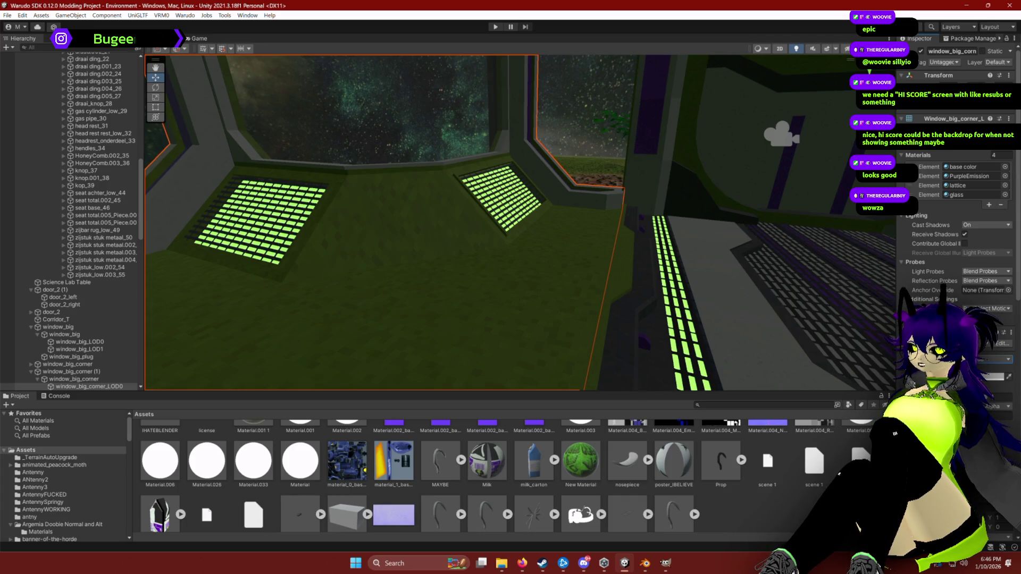
# Open the Sci-Fi pack's Textures folder, reselect the window corner, and fly the view back to the desk.
pyautogui.click(40, 538)
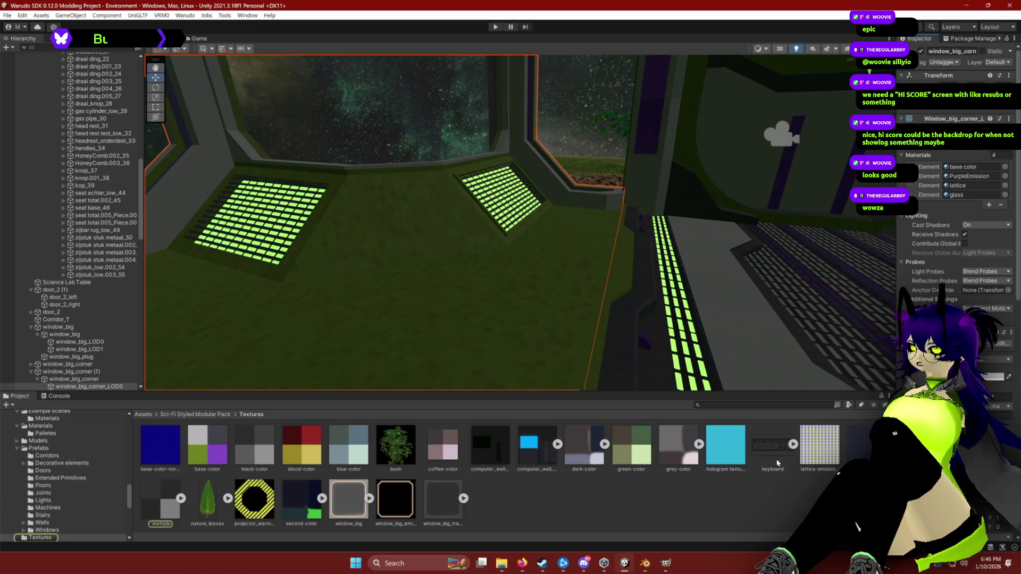
pyautogui.click(562, 488)
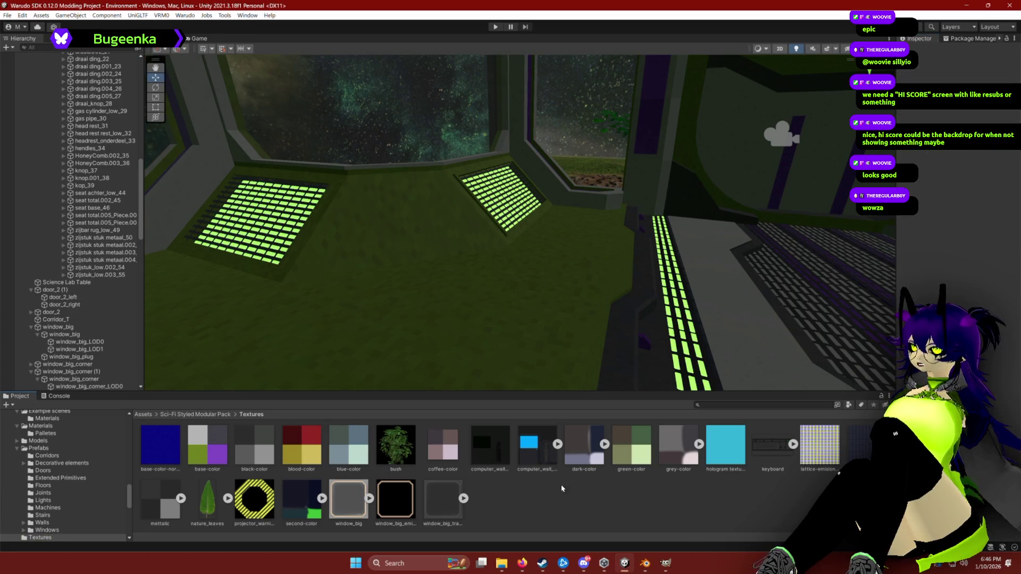
pyautogui.click(598, 380)
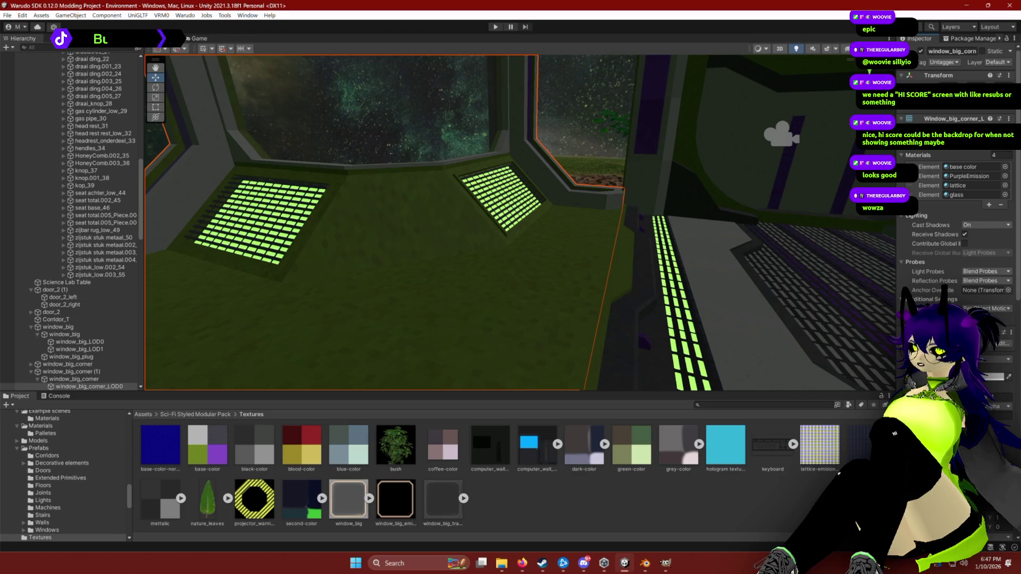
pyautogui.moveTo(795, 374)
pyautogui.mouseDown()
pyautogui.moveTo(719, 290)
pyautogui.moveTo(372, 257)
pyautogui.moveTo(460, 244)
pyautogui.moveTo(444, 281)
pyautogui.moveTo(671, 258)
pyautogui.moveTo(569, 250)
pyautogui.moveTo(469, 384)
pyautogui.moveTo(399, 278)
pyautogui.moveTo(292, 278)
pyautogui.moveTo(391, 305)
pyautogui.moveTo(420, 291)
pyautogui.moveTo(432, 258)
pyautogui.moveTo(384, 251)
pyautogui.mouseUp()
# Turn the view between the corridor doorway and the desk, moving in closer to the monitors.
pyautogui.moveTo(197, 232); pyautogui.dragTo(497, 243)
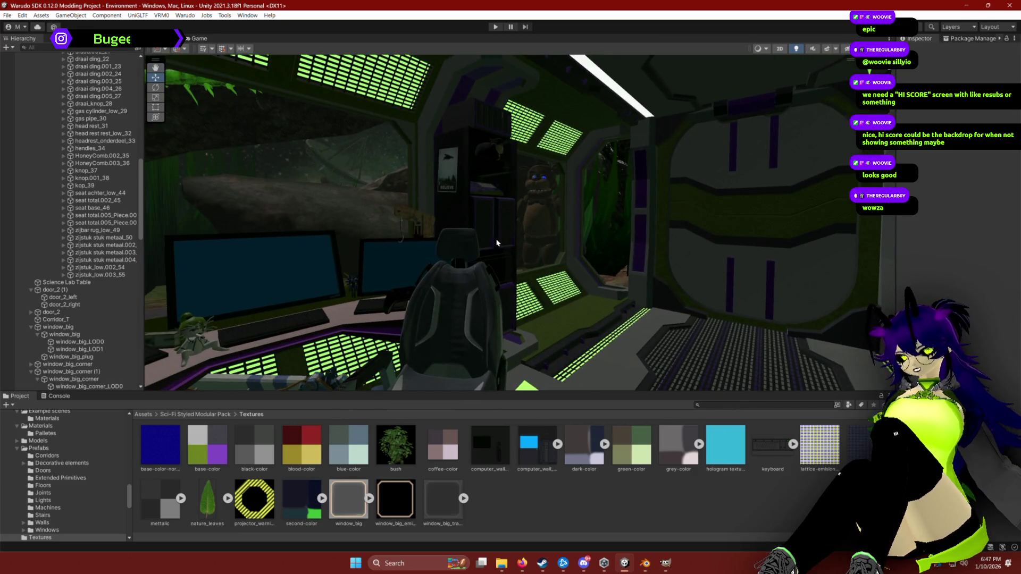
pyautogui.moveTo(497, 243); pyautogui.dragTo(374, 266)
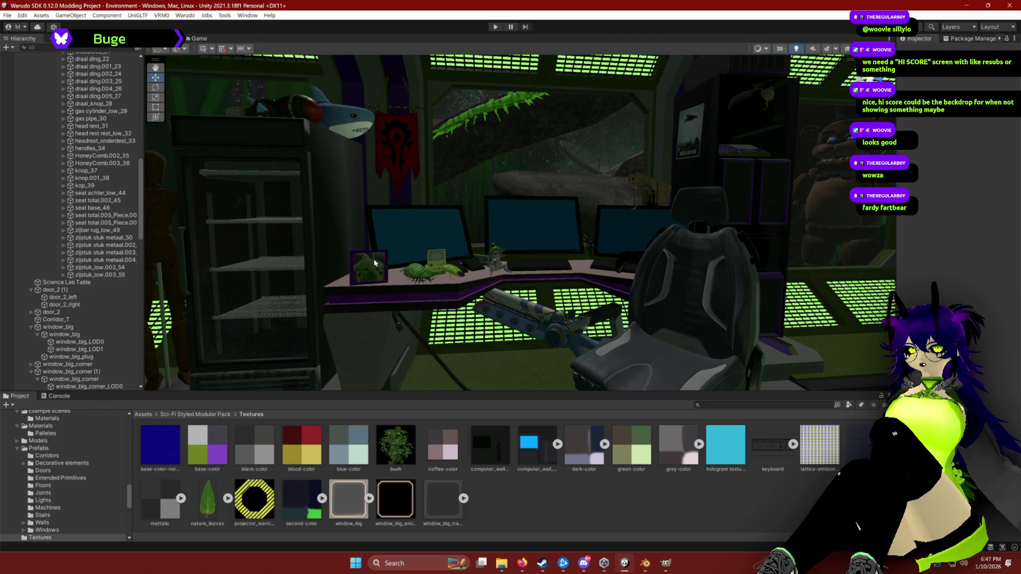
pyautogui.moveTo(515, 267); pyautogui.dragTo(517, 256)
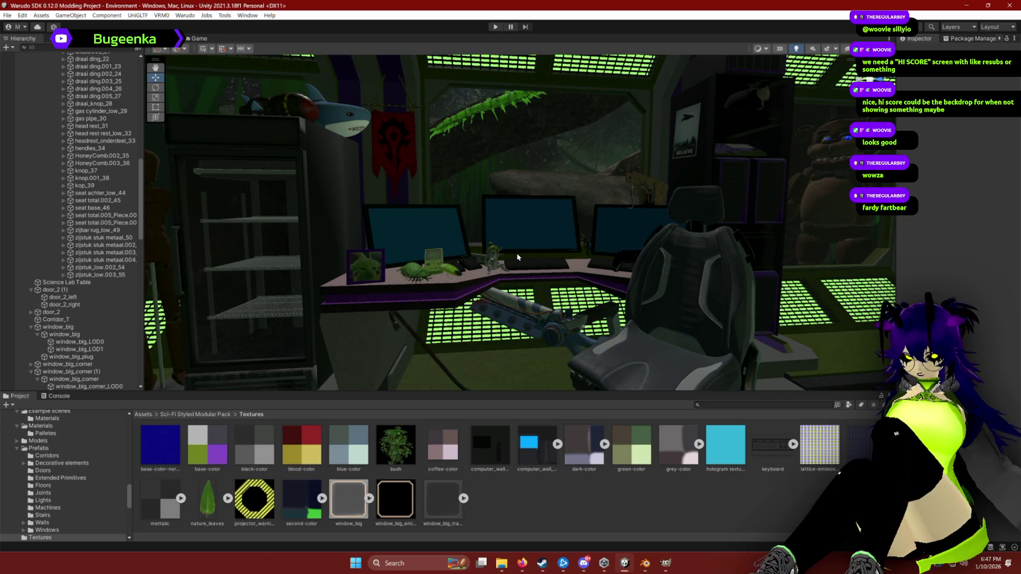
pyautogui.moveTo(510, 249); pyautogui.dragTo(558, 245)
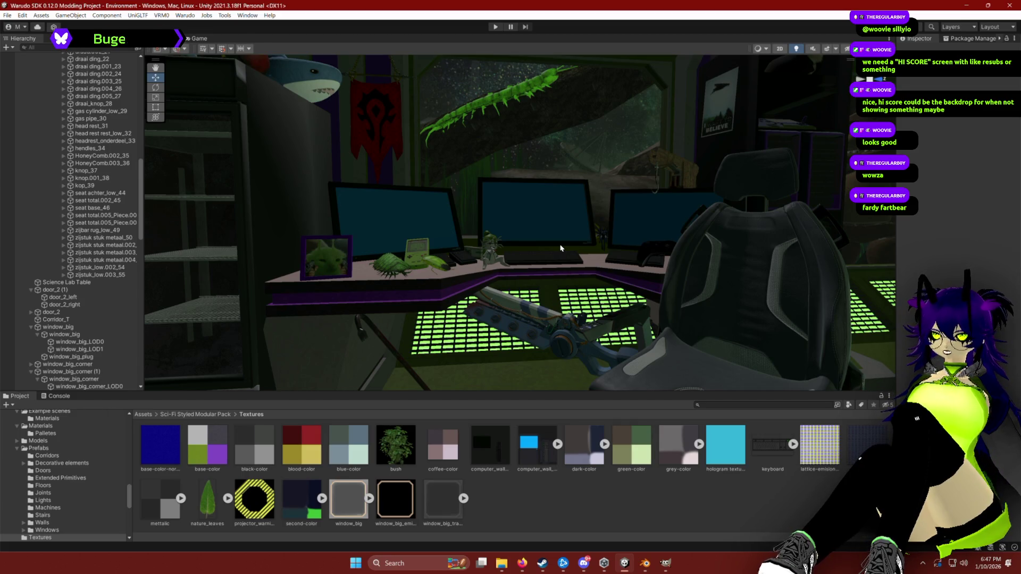
pyautogui.rightClick(612, 507)
pyautogui.click(612, 507)
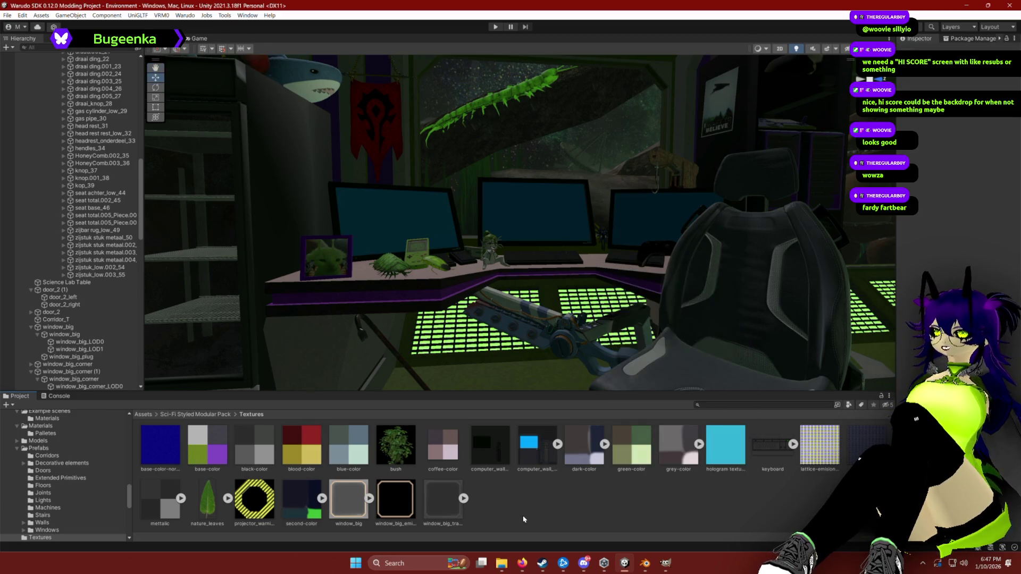
# Fly out to the Main Camera, select it, and drag it into the room near the chair.
pyautogui.moveTo(540, 269)
pyautogui.mouseDown()
pyautogui.moveTo(543, 289)
pyautogui.moveTo(361, 283)
pyautogui.moveTo(289, 246)
pyautogui.mouseUp()
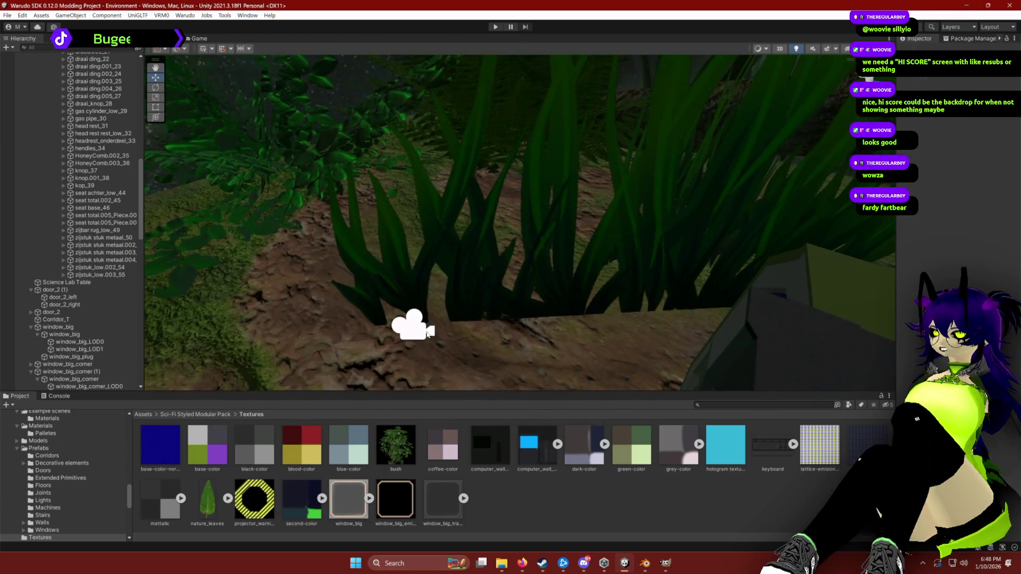
pyautogui.click(413, 322)
pyautogui.moveTo(478, 330)
pyautogui.mouseDown()
pyautogui.moveTo(419, 292)
pyautogui.moveTo(501, 260)
pyautogui.mouseUp()
pyautogui.press('e')
pyautogui.moveTo(408, 266)
pyautogui.mouseDown()
pyautogui.moveTo(752, 205)
pyautogui.moveTo(797, 170)
pyautogui.moveTo(652, 178)
pyautogui.moveTo(761, 183)
pyautogui.moveTo(503, 228)
pyautogui.moveTo(516, 228)
pyautogui.moveTo(528, 252)
pyautogui.moveTo(508, 215)
pyautogui.moveTo(498, 132)
pyautogui.mouseUp()
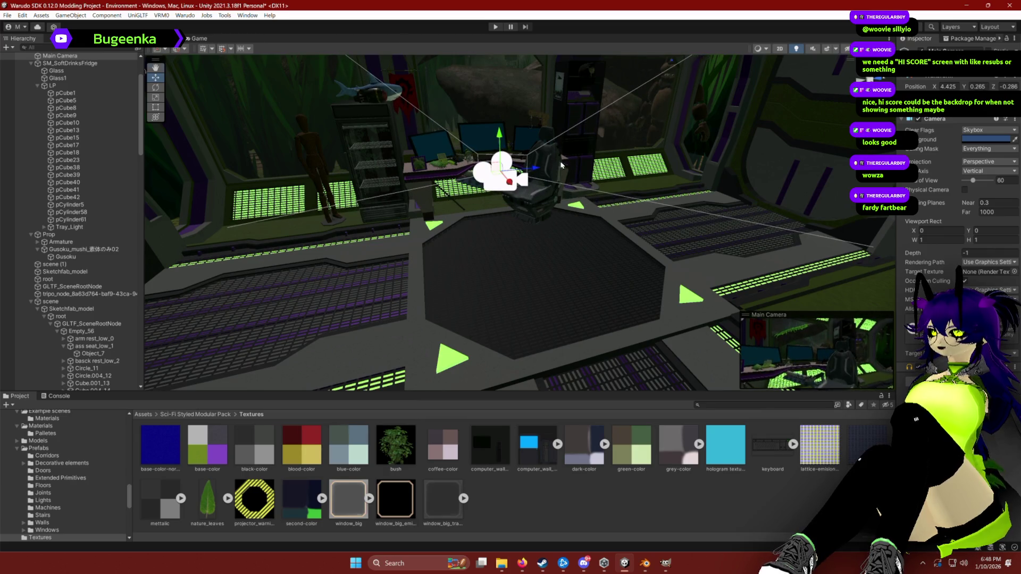
# Switch to the Move tool and shift the Main Camera along its X axis.
pyautogui.scroll(3, 508, 159)
pyautogui.press('e')
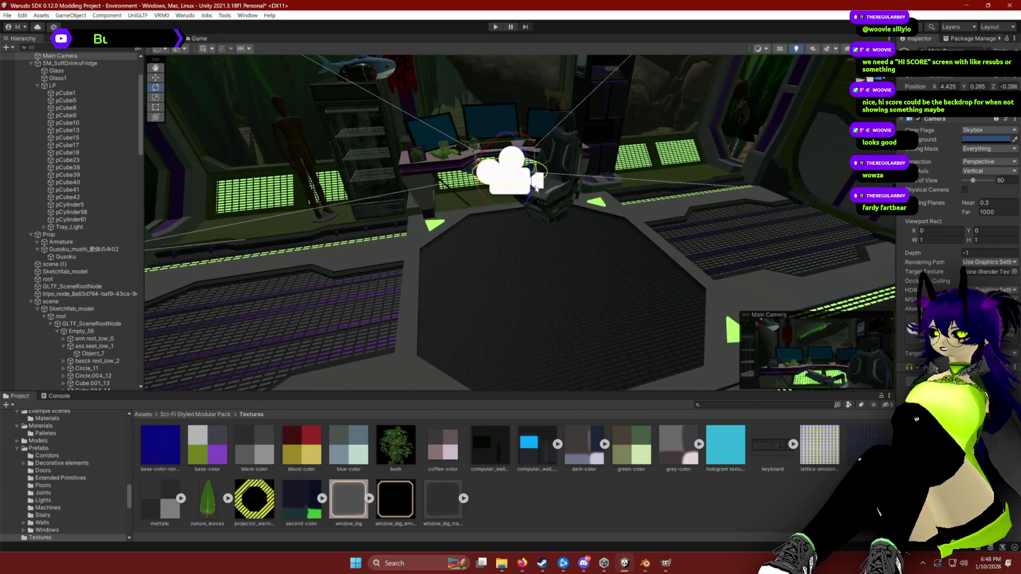
pyautogui.press('w')
pyautogui.moveTo(522, 186)
pyautogui.mouseDown()
pyautogui.moveTo(493, 202)
pyautogui.moveTo(513, 207)
pyautogui.mouseUp()
pyautogui.moveTo(577, 187)
pyautogui.mouseDown()
pyautogui.moveTo(539, 289)
pyautogui.moveTo(538, 280)
pyautogui.mouseUp()
# Pull the camera back along X, raise it slightly, and enter Play mode to preview its view.
pyautogui.press('e')
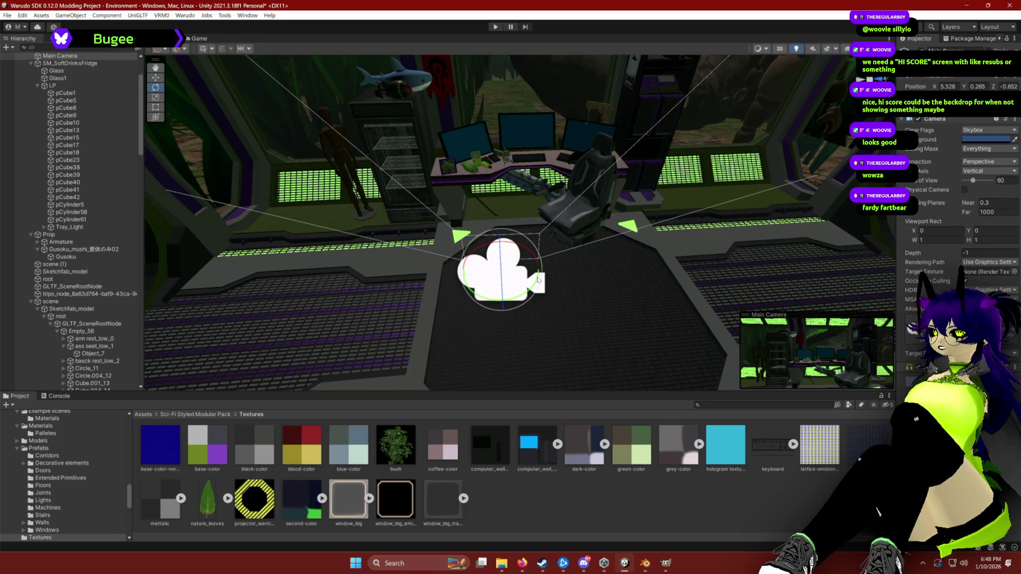
pyautogui.press('w')
pyautogui.moveTo(502, 298); pyautogui.dragTo(504, 261)
pyautogui.moveTo(500, 209); pyautogui.dragTo(501, 184)
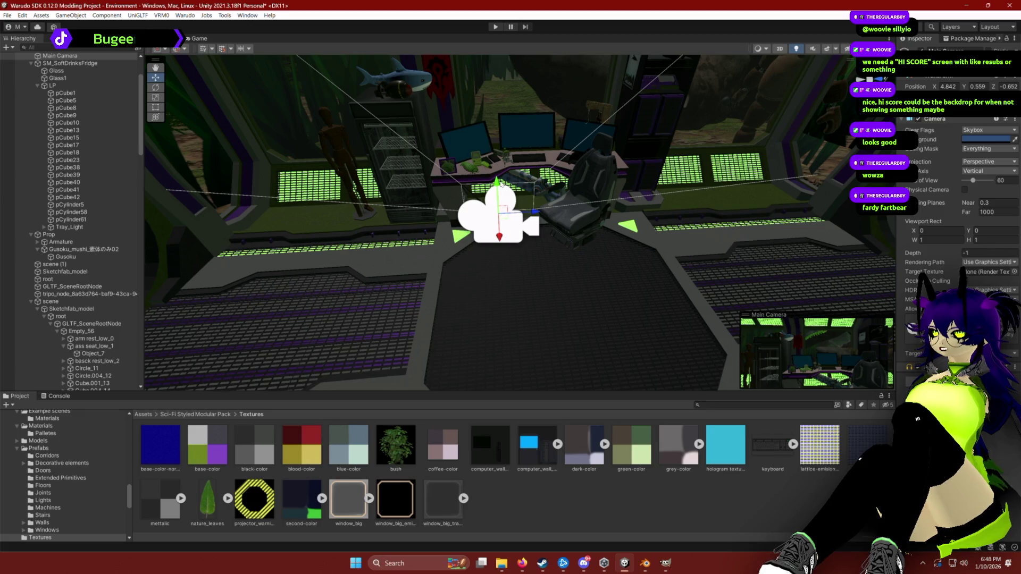
pyautogui.click(495, 25)
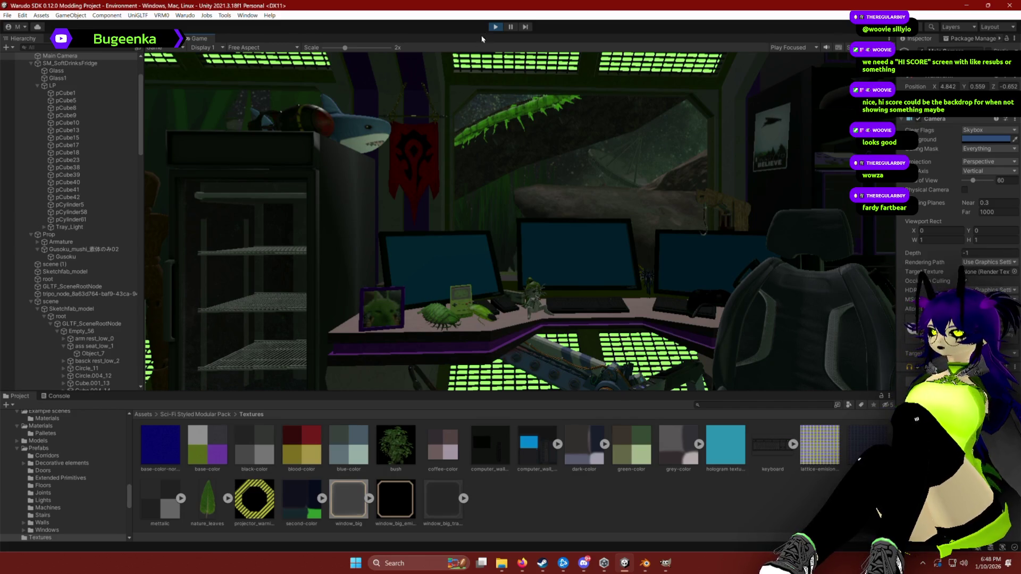
# Exit Play mode and select the Main Camera in the Hierarchy.
pyautogui.click(497, 27)
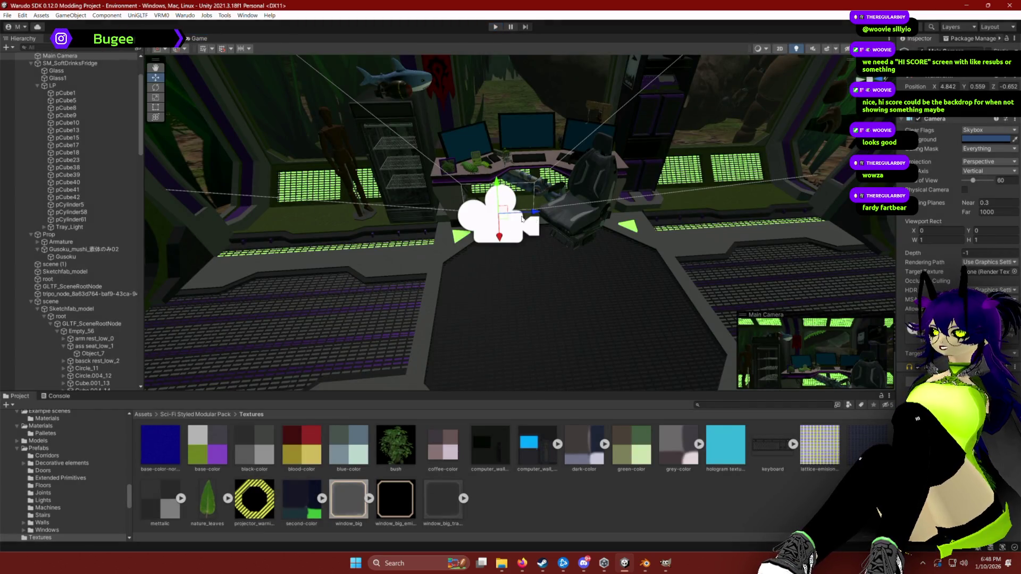
pyautogui.scroll(3, 551, 274)
pyautogui.click(559, 259)
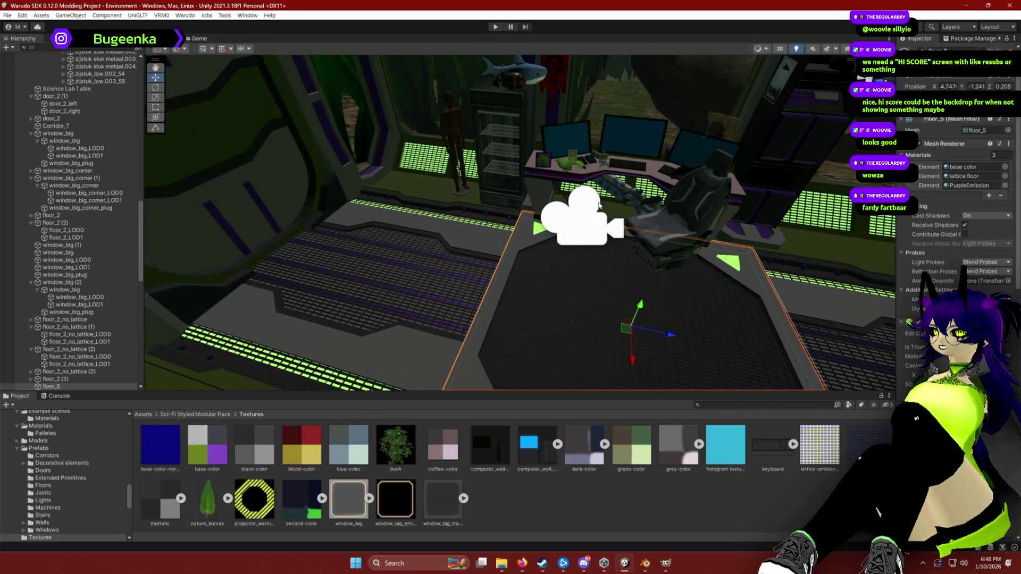
pyautogui.click(585, 215)
pyautogui.click(4, 124)
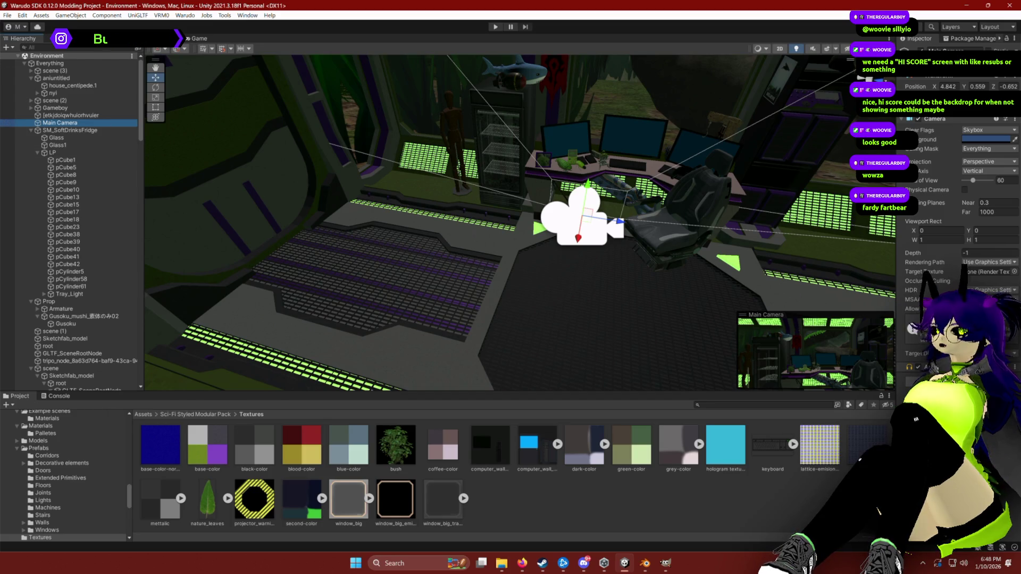
# Orbit to a level, wider view of the desk and run Play mode briefly to preview.
pyautogui.click(571, 226)
pyautogui.moveTo(571, 226)
pyautogui.mouseDown()
pyautogui.moveTo(587, 162)
pyautogui.moveTo(592, 171)
pyautogui.mouseUp()
pyautogui.click(495, 27)
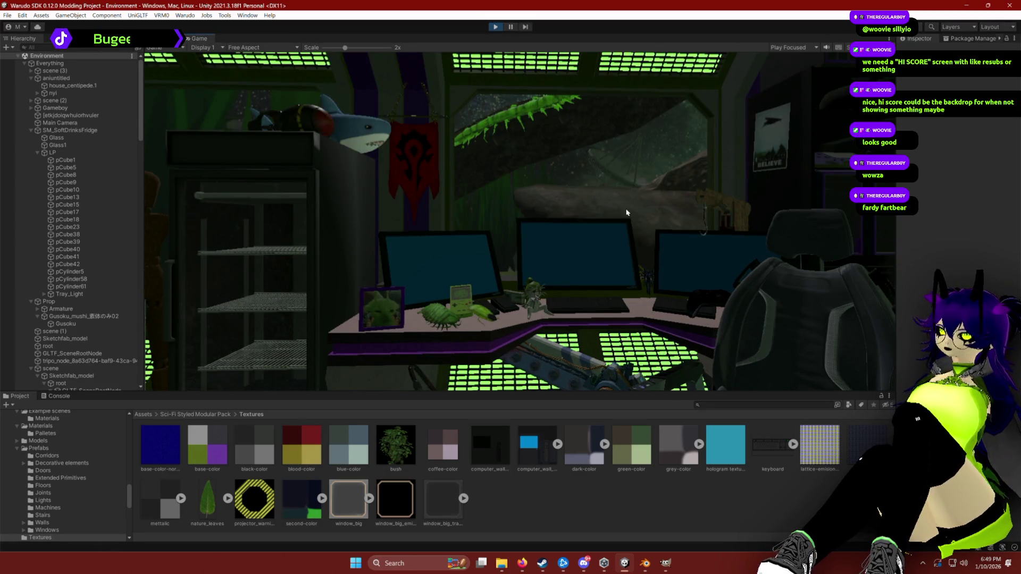
pyautogui.click(495, 27)
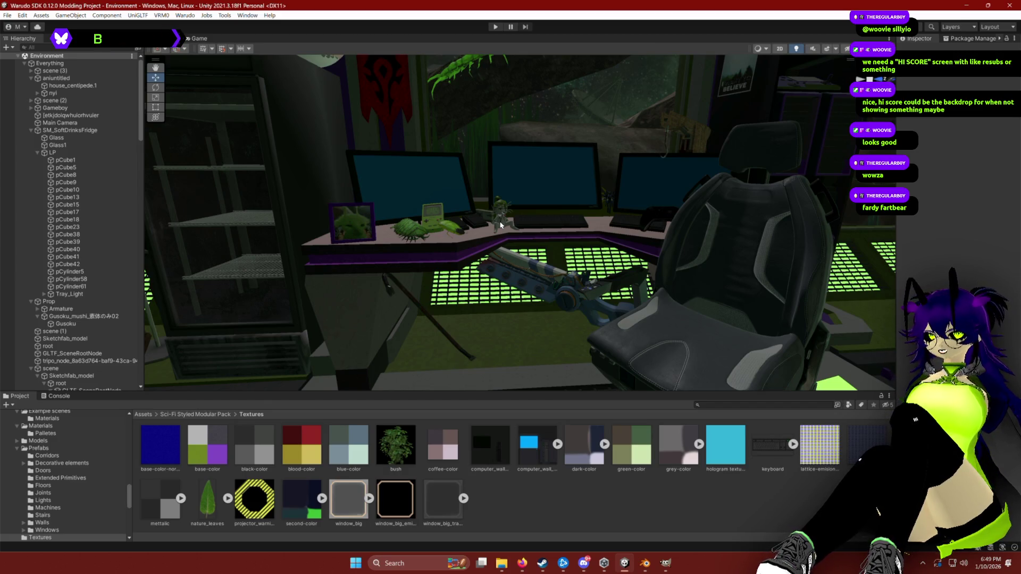
# Select the small creature prop and slide it along its Z (depth) axis.
pyautogui.scroll(5, 523, 145)
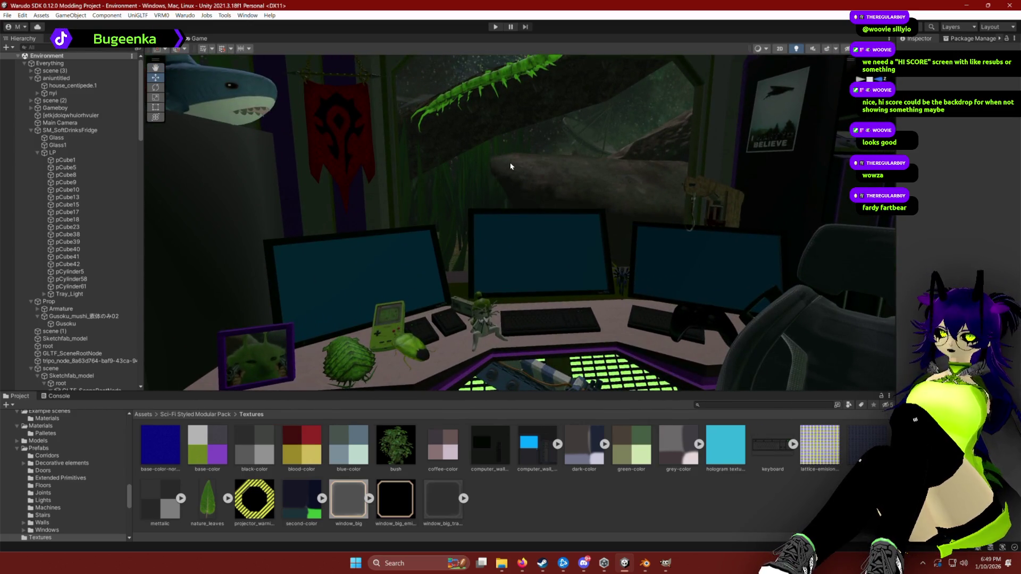
pyautogui.moveTo(510, 167)
pyautogui.mouseDown()
pyautogui.moveTo(444, 156)
pyautogui.moveTo(511, 167)
pyautogui.moveTo(544, 188)
pyautogui.mouseUp()
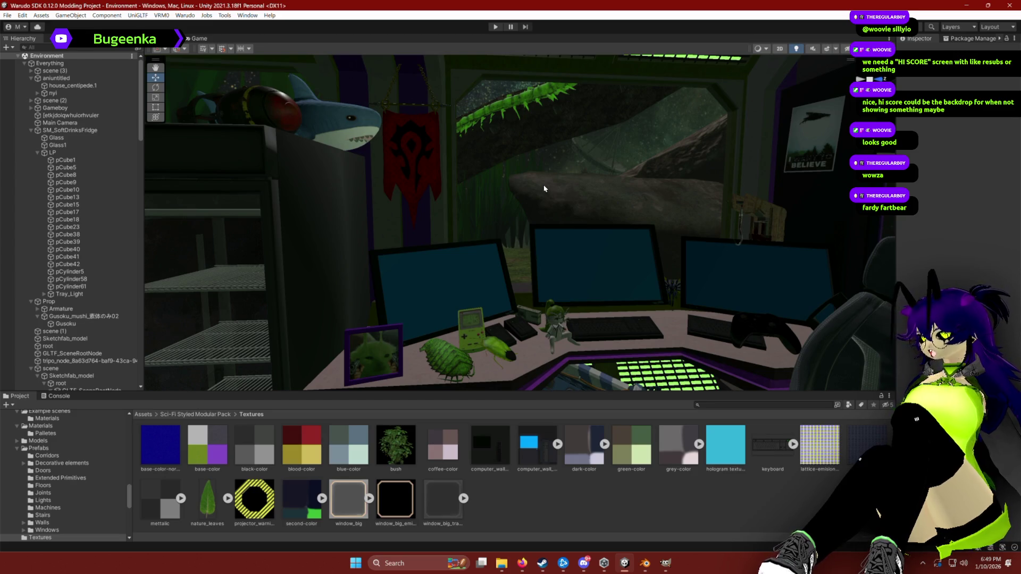
pyautogui.moveTo(544, 188); pyautogui.dragTo(542, 191)
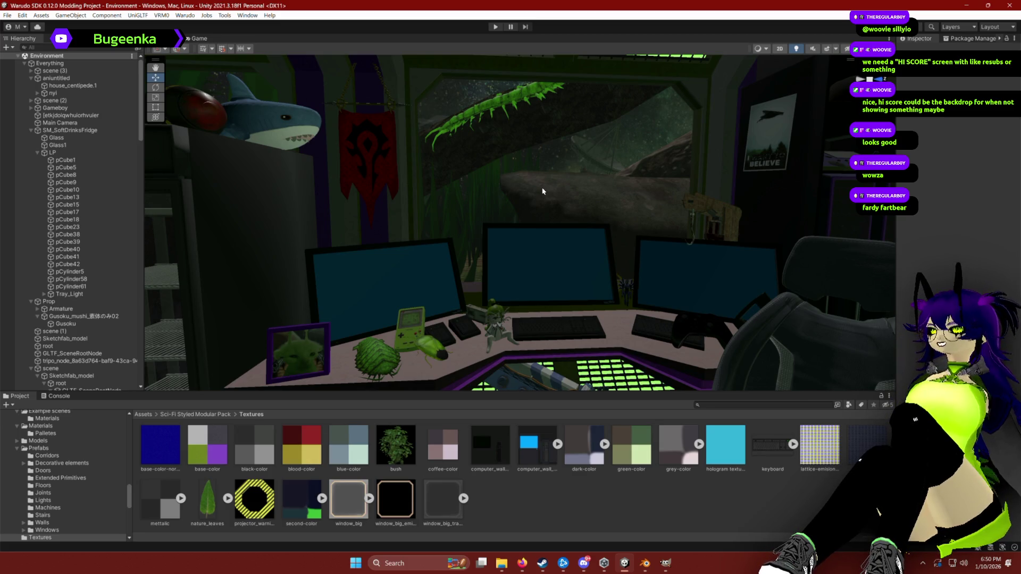
pyautogui.moveTo(527, 188)
pyautogui.mouseDown()
pyautogui.moveTo(375, 203)
pyautogui.moveTo(228, 182)
pyautogui.moveTo(501, 201)
pyautogui.moveTo(540, 188)
pyautogui.moveTo(513, 199)
pyautogui.moveTo(521, 186)
pyautogui.mouseUp()
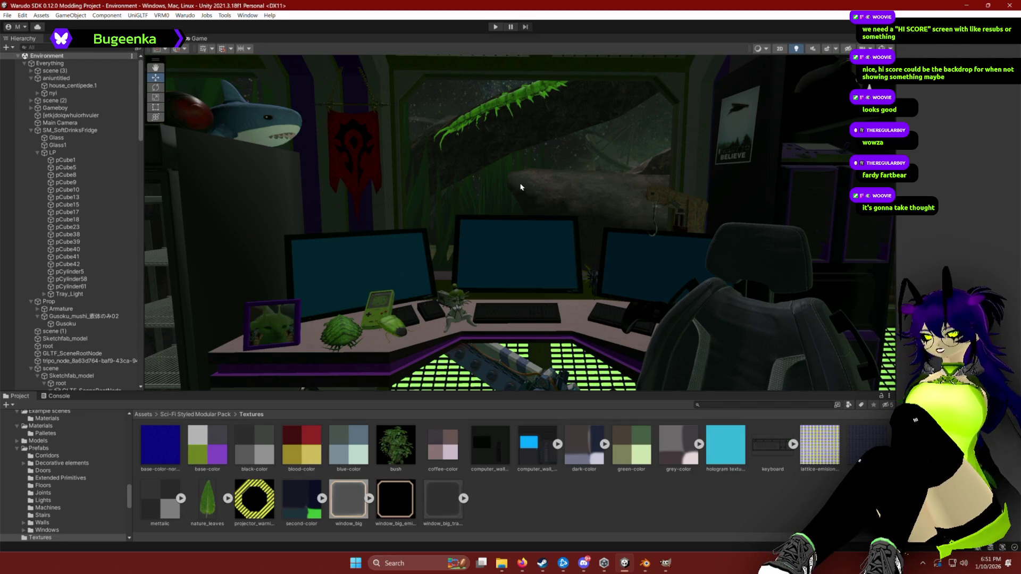
pyautogui.moveTo(558, 242); pyautogui.dragTo(565, 222)
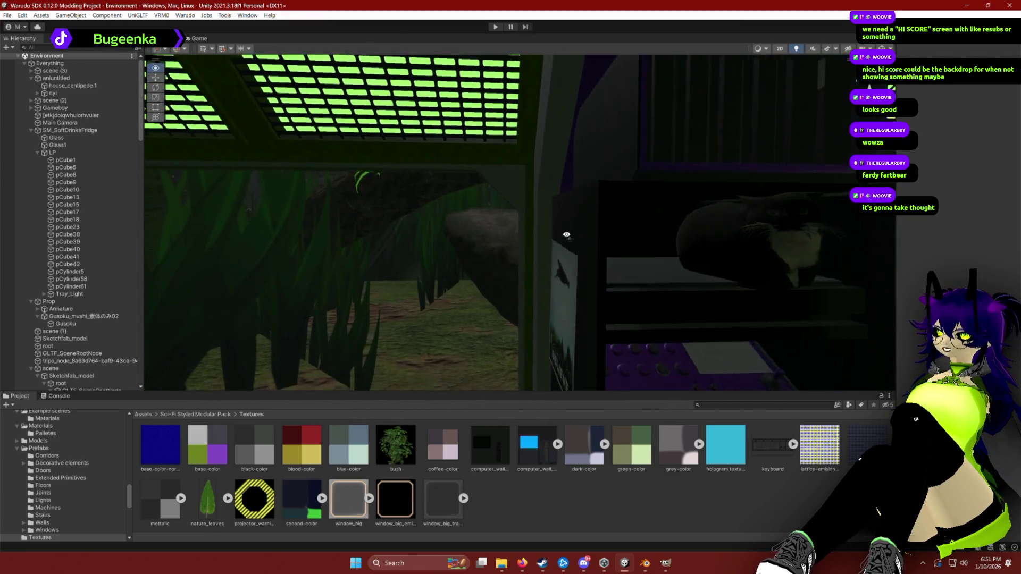
pyautogui.click(561, 252)
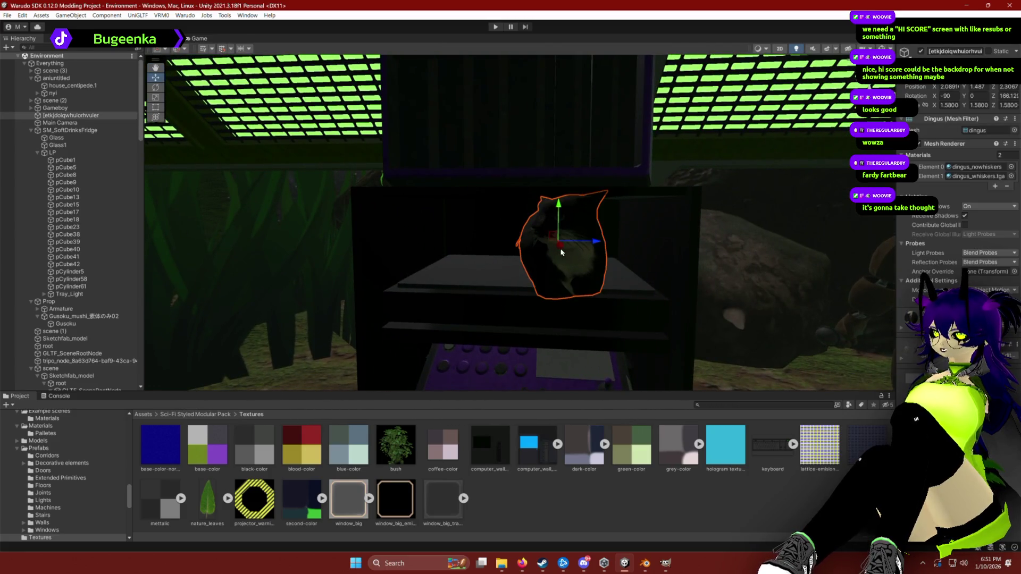
pyautogui.moveTo(578, 243); pyautogui.dragTo(595, 245)
# Fly out into the jungle and select the fern-like grass plane pPlane6.
pyautogui.moveTo(646, 305)
pyautogui.mouseDown()
pyautogui.moveTo(663, 317)
pyautogui.moveTo(650, 331)
pyautogui.moveTo(555, 335)
pyautogui.moveTo(664, 305)
pyautogui.mouseUp()
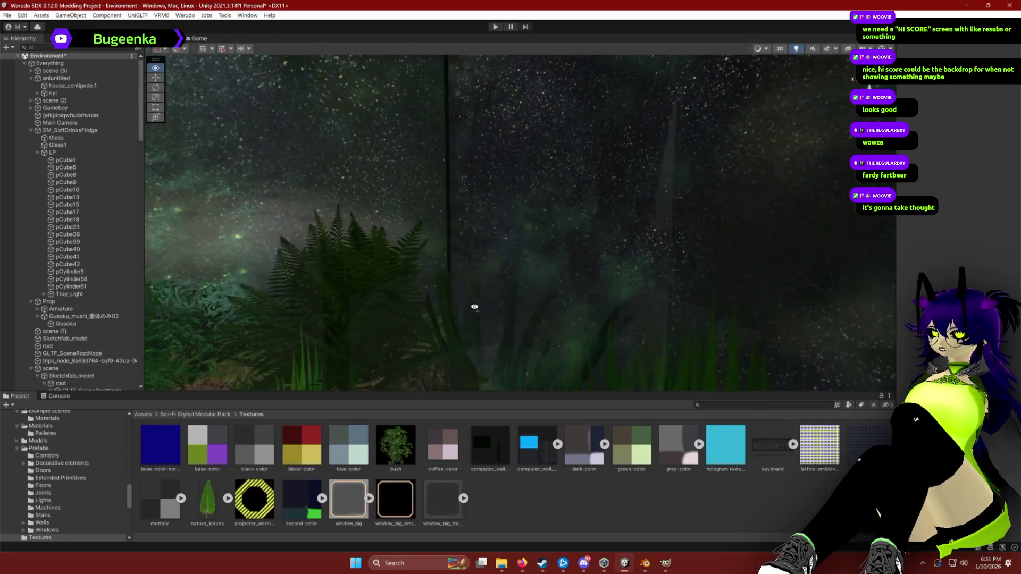
pyautogui.moveTo(271, 363)
pyautogui.mouseDown()
pyautogui.moveTo(371, 378)
pyautogui.moveTo(515, 319)
pyautogui.moveTo(554, 319)
pyautogui.moveTo(485, 290)
pyautogui.moveTo(428, 286)
pyautogui.mouseUp()
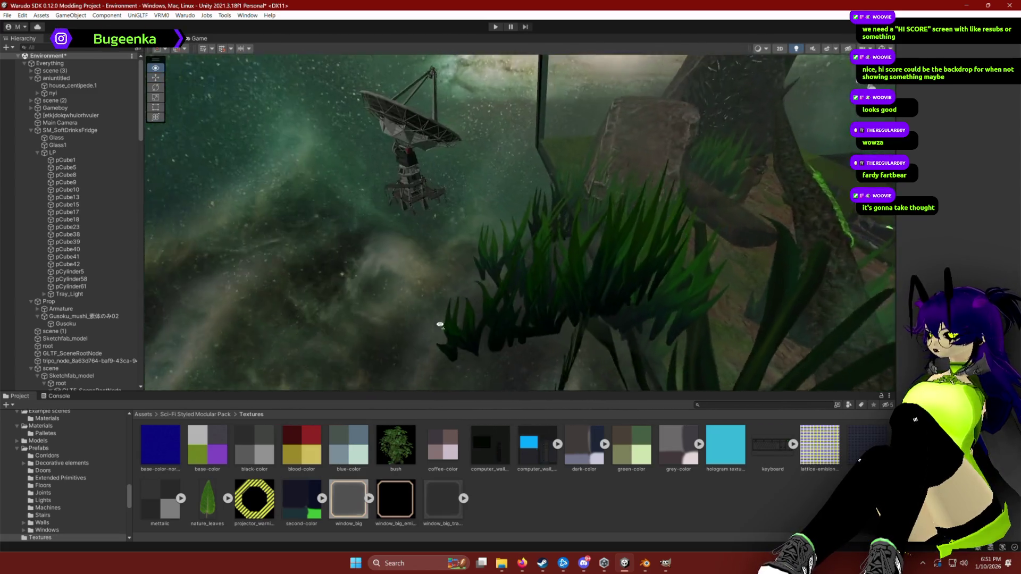
pyautogui.moveTo(440, 325); pyautogui.dragTo(351, 239)
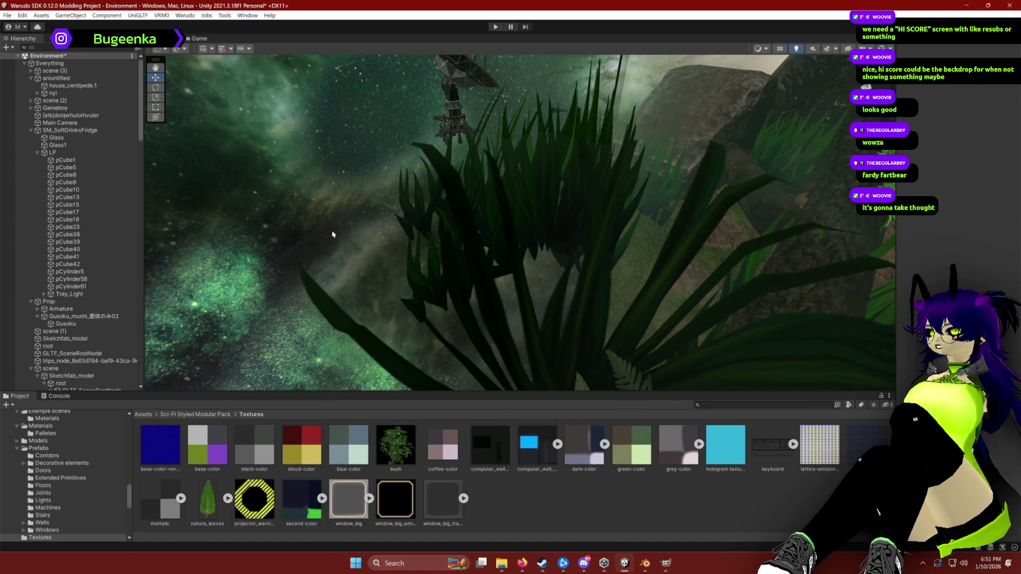
pyautogui.click(326, 307)
pyautogui.moveTo(365, 294)
pyautogui.mouseDown()
pyautogui.moveTo(405, 285)
pyautogui.moveTo(465, 173)
pyautogui.mouseUp()
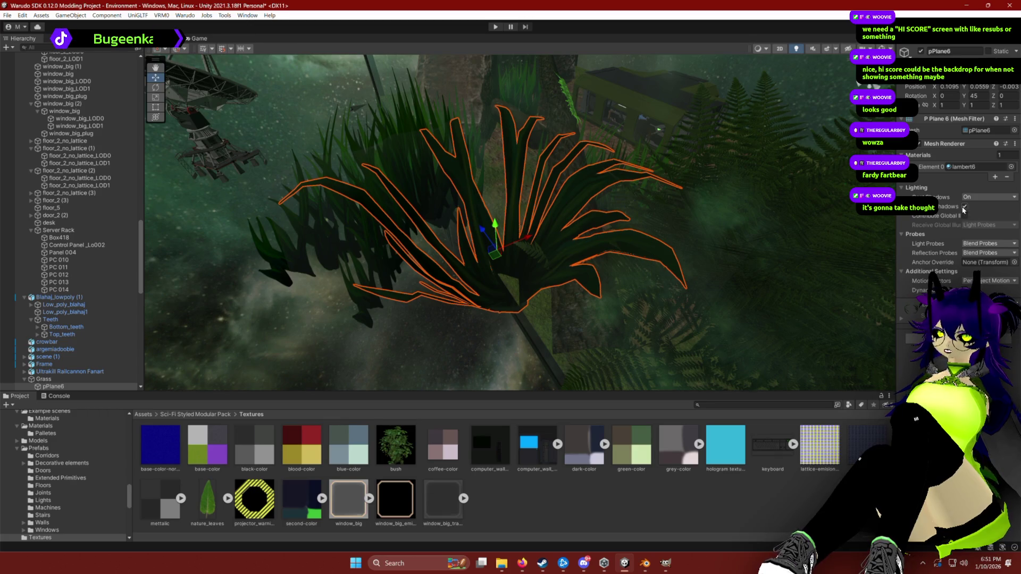
# Toggle shadow receiving on the grass and move the pPlane23 clump up and left.
pyautogui.click(965, 207)
pyautogui.moveTo(843, 368)
pyautogui.mouseDown()
pyautogui.moveTo(625, 217)
pyautogui.moveTo(542, 203)
pyautogui.moveTo(383, 228)
pyautogui.moveTo(328, 213)
pyautogui.moveTo(478, 202)
pyautogui.moveTo(388, 221)
pyautogui.moveTo(339, 221)
pyautogui.moveTo(515, 210)
pyautogui.mouseUp()
pyautogui.click(520, 223)
pyautogui.click(550, 249)
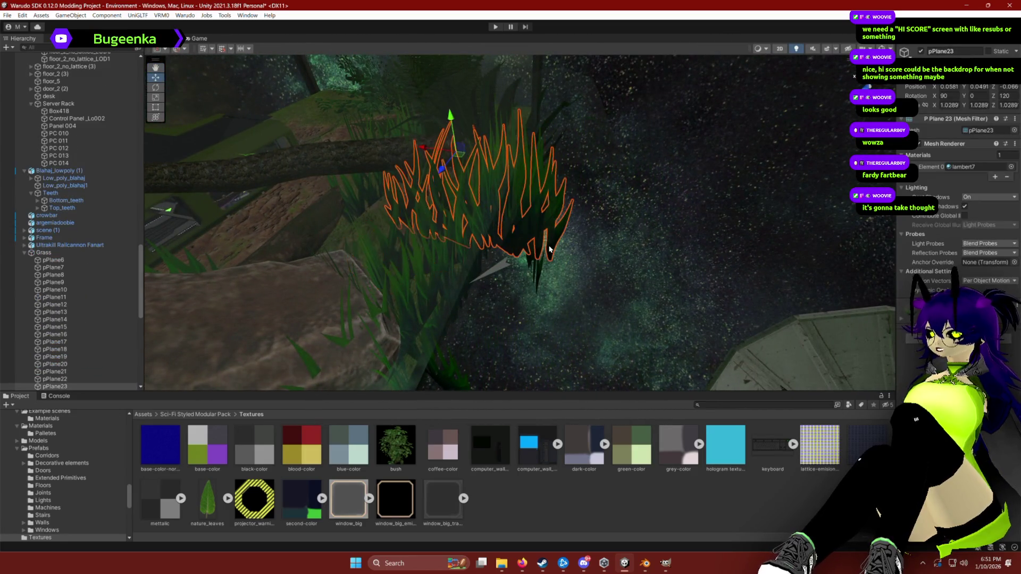
pyautogui.moveTo(459, 159)
pyautogui.mouseDown()
pyautogui.moveTo(428, 148)
pyautogui.moveTo(439, 182)
pyautogui.moveTo(429, 169)
pyautogui.moveTo(371, 182)
pyautogui.moveTo(396, 183)
pyautogui.mouseUp()
# Select the pPlane17 grass clump, then fly the view back toward the desk.
pyautogui.press('e')
pyautogui.click(526, 213)
pyautogui.press('w')
pyautogui.moveTo(519, 147)
pyautogui.mouseDown()
pyautogui.moveTo(488, 205)
pyautogui.moveTo(559, 189)
pyautogui.moveTo(521, 208)
pyautogui.moveTo(531, 212)
pyautogui.mouseUp()
pyautogui.moveTo(759, 475)
pyautogui.mouseDown()
pyautogui.moveTo(665, 239)
pyautogui.moveTo(634, 197)
pyautogui.mouseUp()
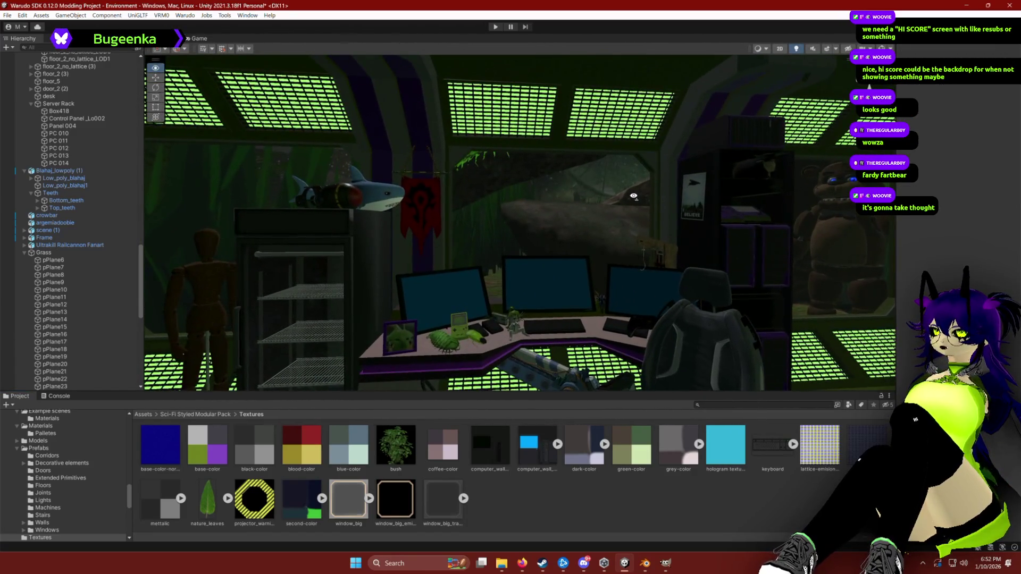
# Cycle through the overlapping grass planes behind the window, including pPlane20, then deselect.
pyautogui.click(634, 196)
pyautogui.click(634, 197)
pyautogui.click(634, 198)
pyautogui.click(634, 199)
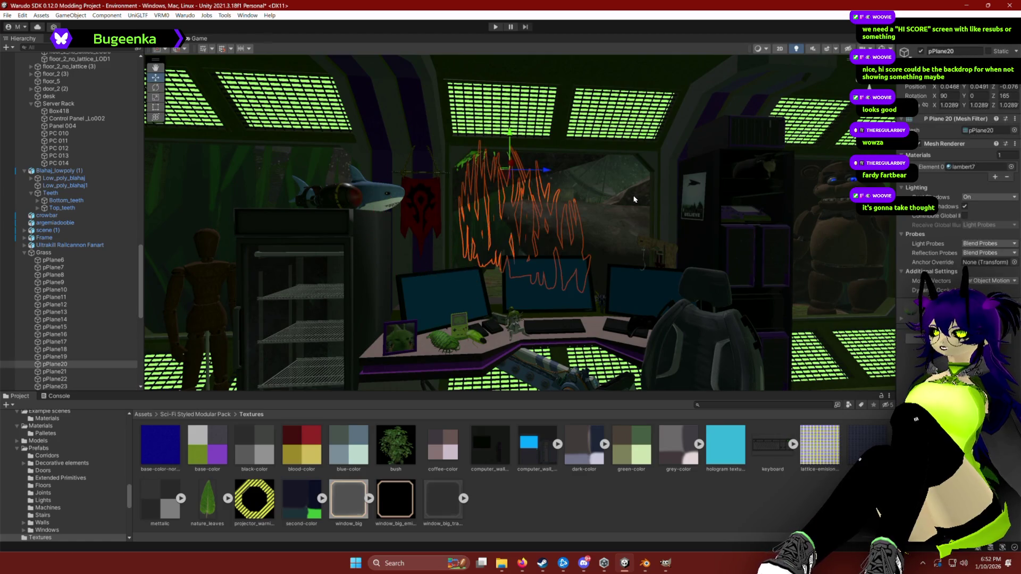
pyautogui.click(633, 200)
pyautogui.moveTo(591, 297); pyautogui.dragTo(585, 279)
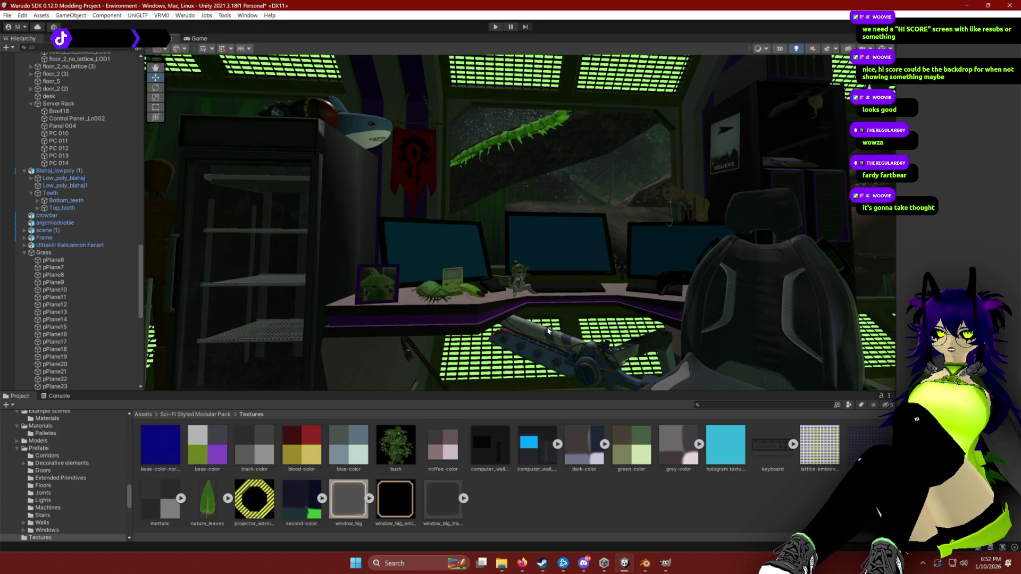
pyautogui.moveTo(588, 234)
pyautogui.mouseDown()
pyautogui.moveTo(635, 480)
pyautogui.moveTo(593, 504)
pyautogui.moveTo(636, 318)
pyautogui.mouseUp()
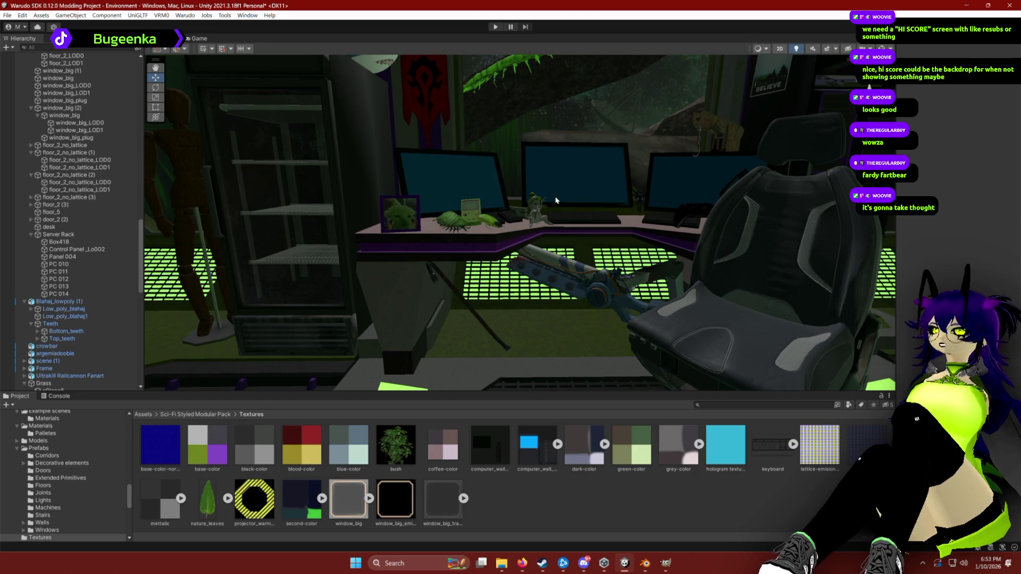
pyautogui.moveTo(503, 209)
pyautogui.mouseDown()
pyautogui.moveTo(651, 228)
pyautogui.moveTo(645, 206)
pyautogui.moveTo(532, 196)
pyautogui.moveTo(507, 176)
pyautogui.mouseUp()
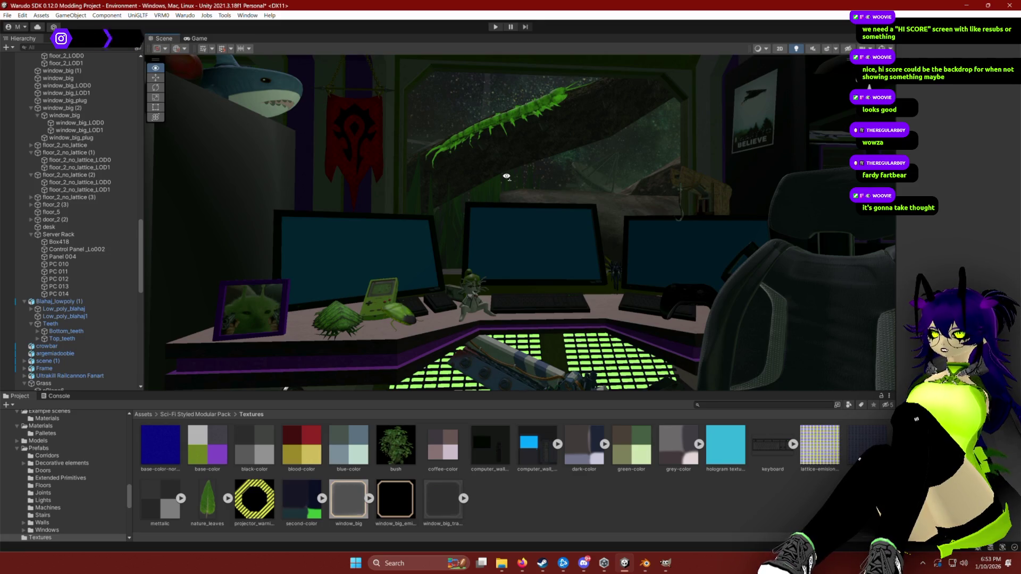
pyautogui.moveTo(506, 176)
pyautogui.mouseDown()
pyautogui.moveTo(406, 196)
pyautogui.moveTo(499, 197)
pyautogui.moveTo(497, 182)
pyautogui.mouseUp()
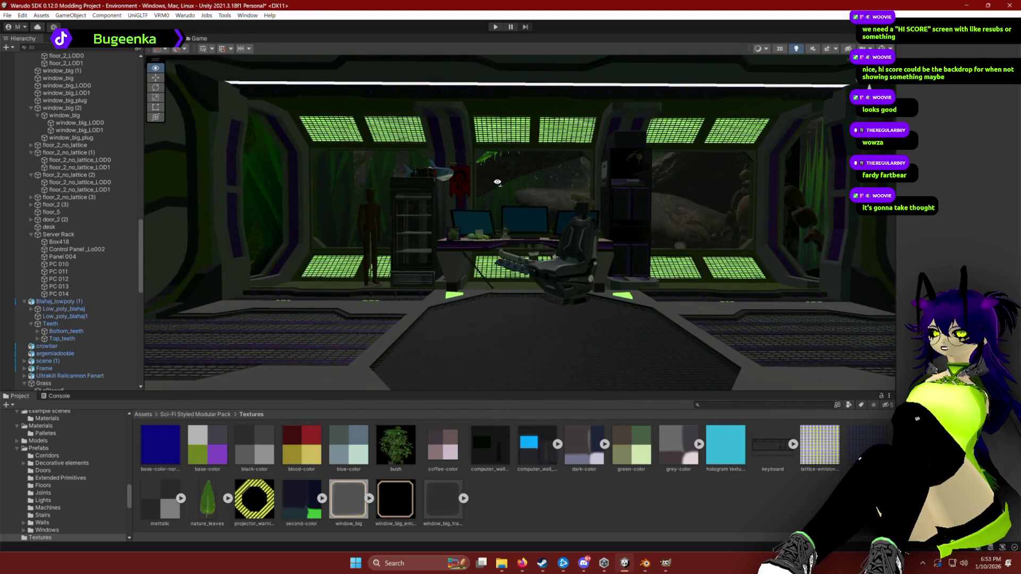
pyautogui.moveTo(497, 182); pyautogui.dragTo(498, 176)
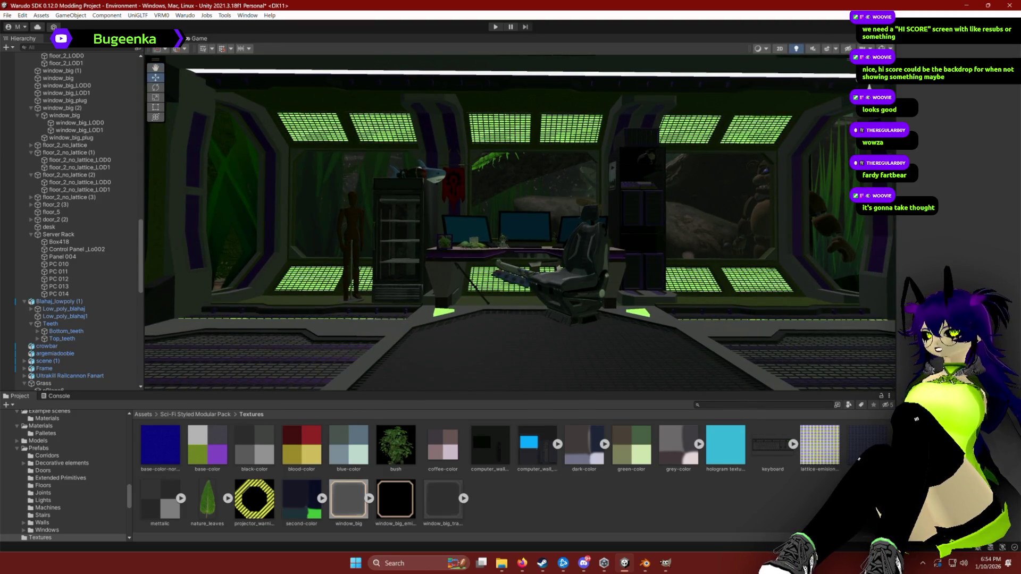
pyautogui.click(770, 190)
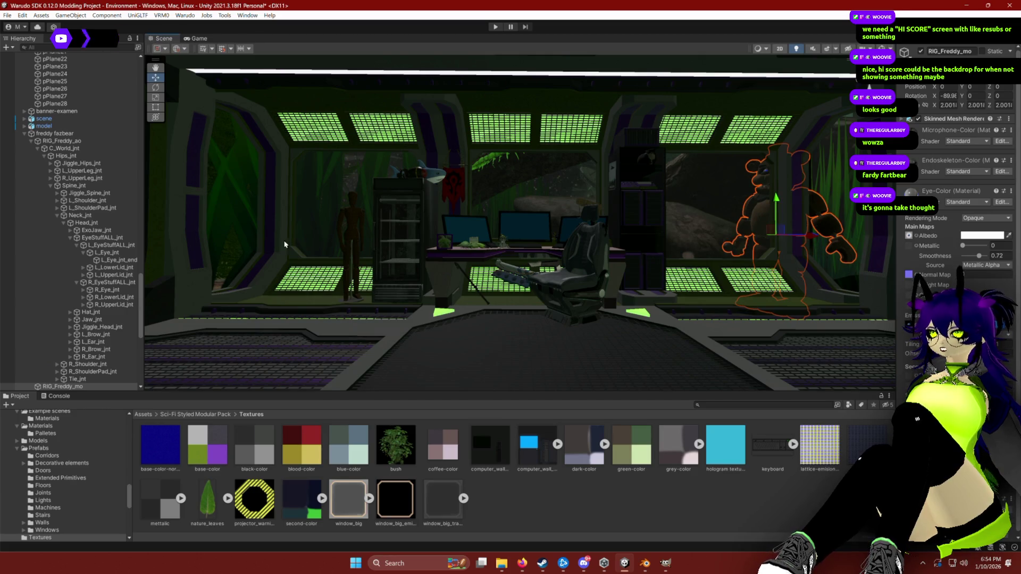
# Select L_Shoulder_jnt under RIG_Freddy and rotate it to repose Freddy's left arm.
pyautogui.scroll(-5, 66, 251)
pyautogui.click(64, 248)
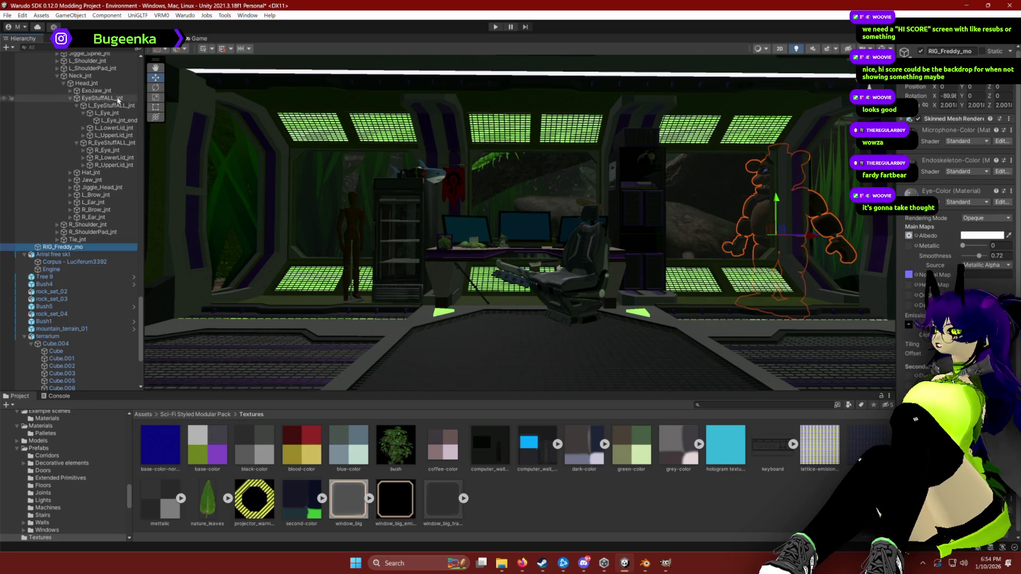
pyautogui.scroll(4, 118, 100)
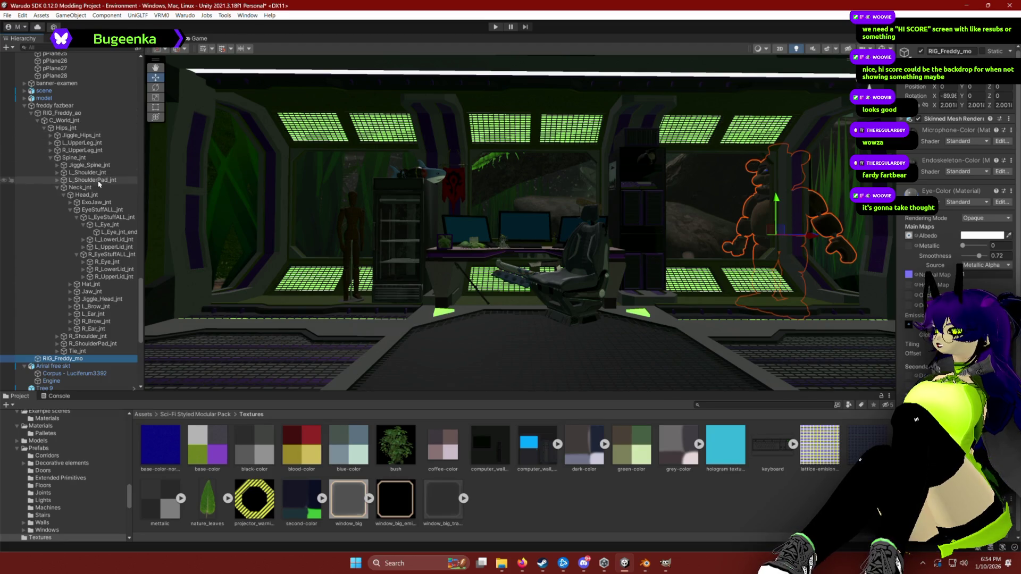
pyautogui.click(57, 173)
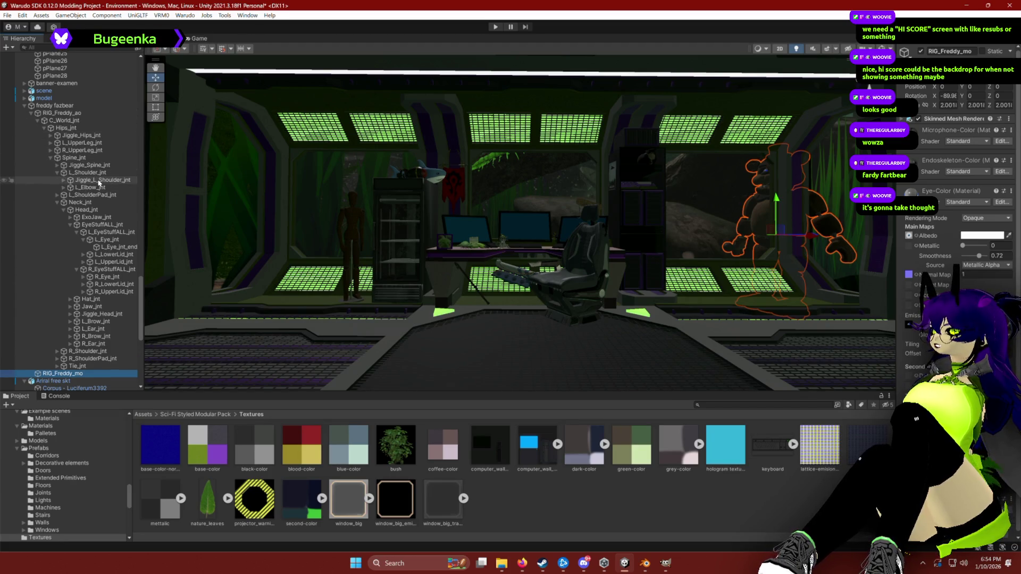
pyautogui.click(86, 172)
pyautogui.press('e')
pyautogui.click(842, 204)
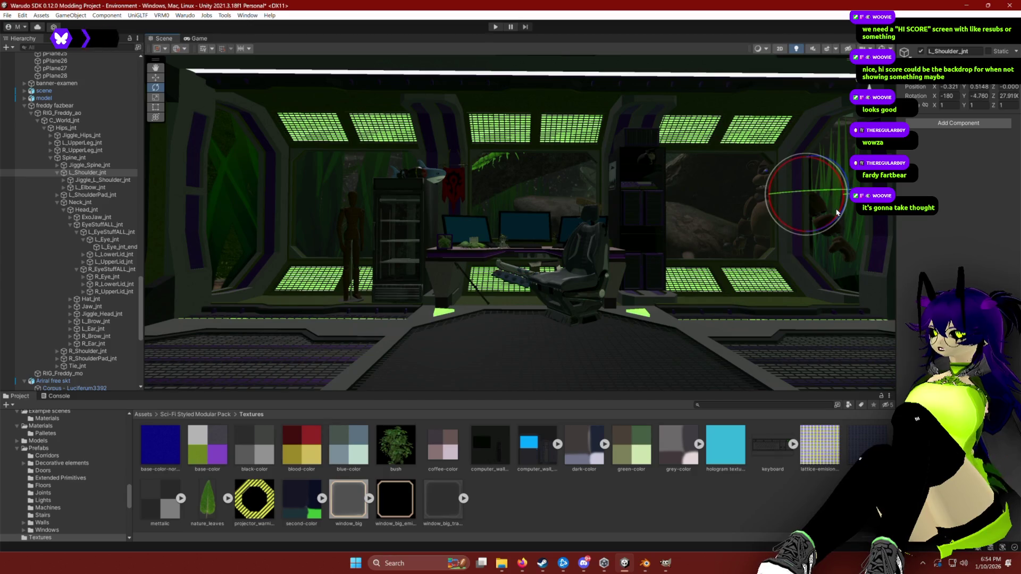
pyautogui.moveTo(836, 210); pyautogui.dragTo(848, 219)
pyautogui.click(658, 358)
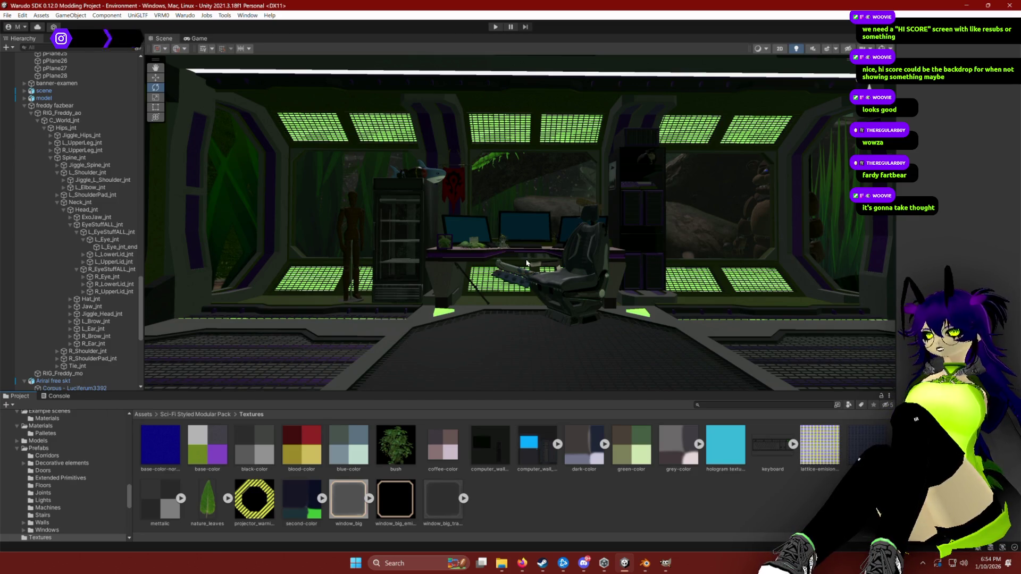
pyautogui.press('w')
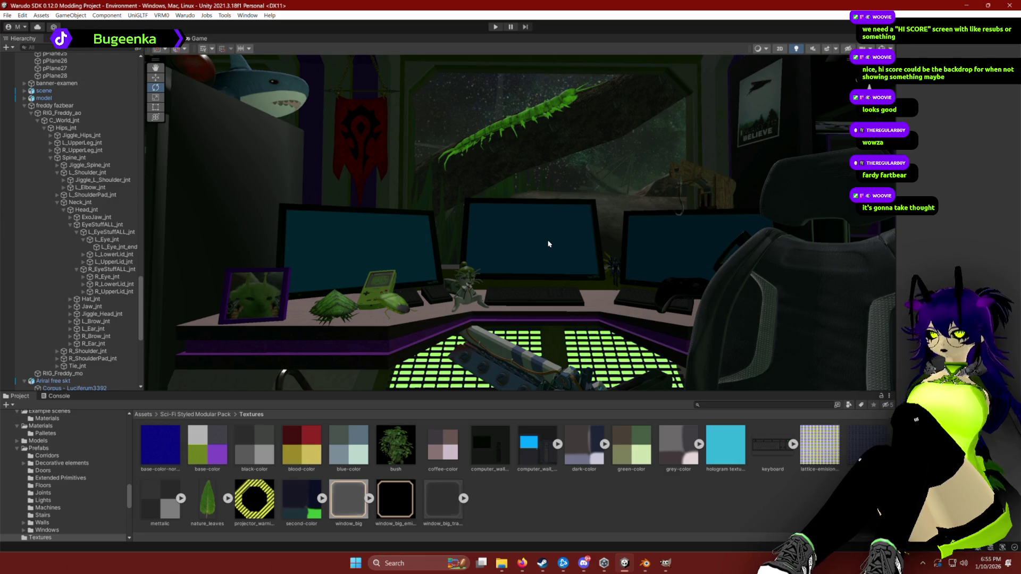
# Search Sketchfab for 'magic the gathering' models, showing only Downloadable ones.
pyautogui.click(521, 568)
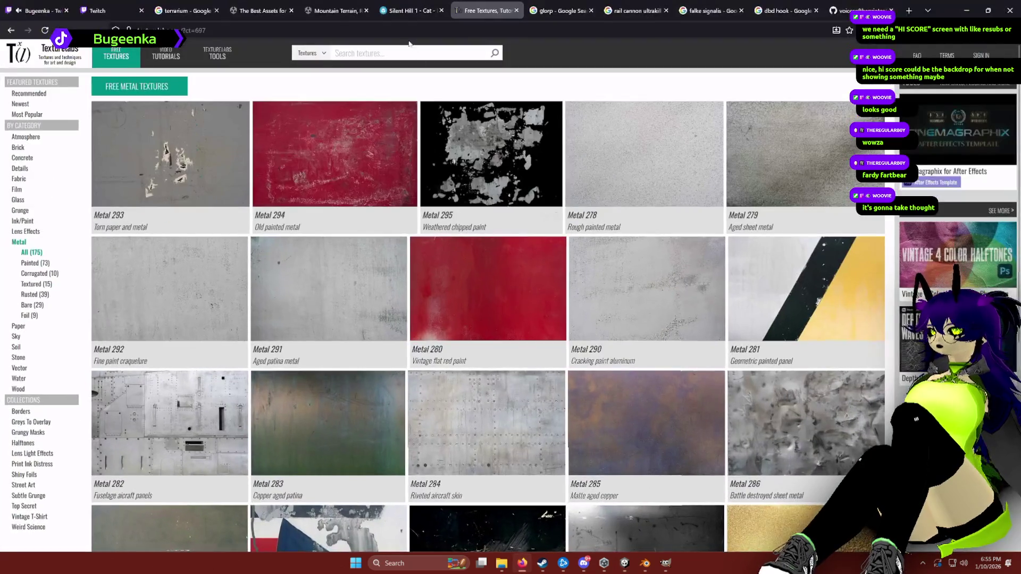
pyautogui.click(406, 7)
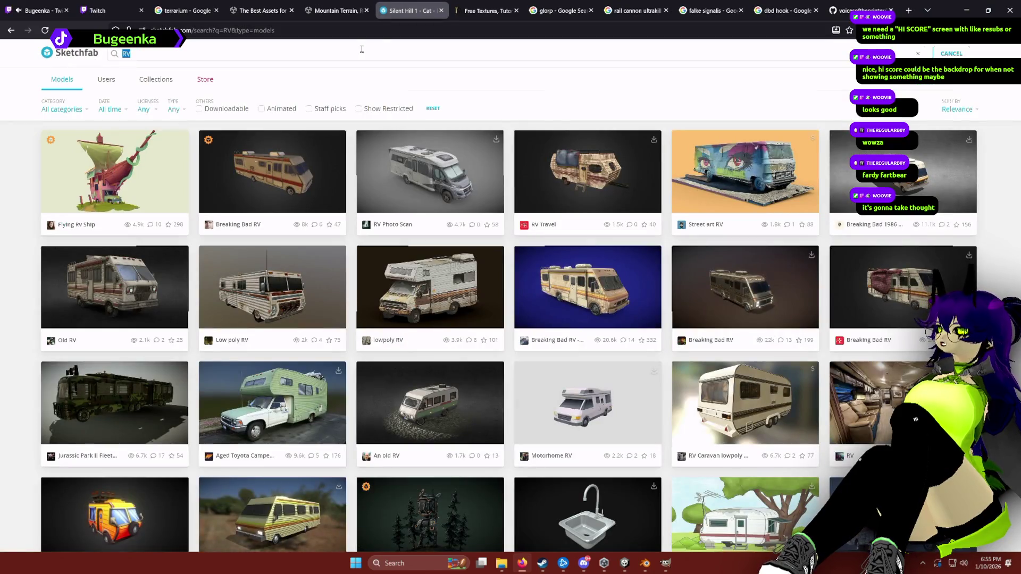
pyautogui.write('athering')
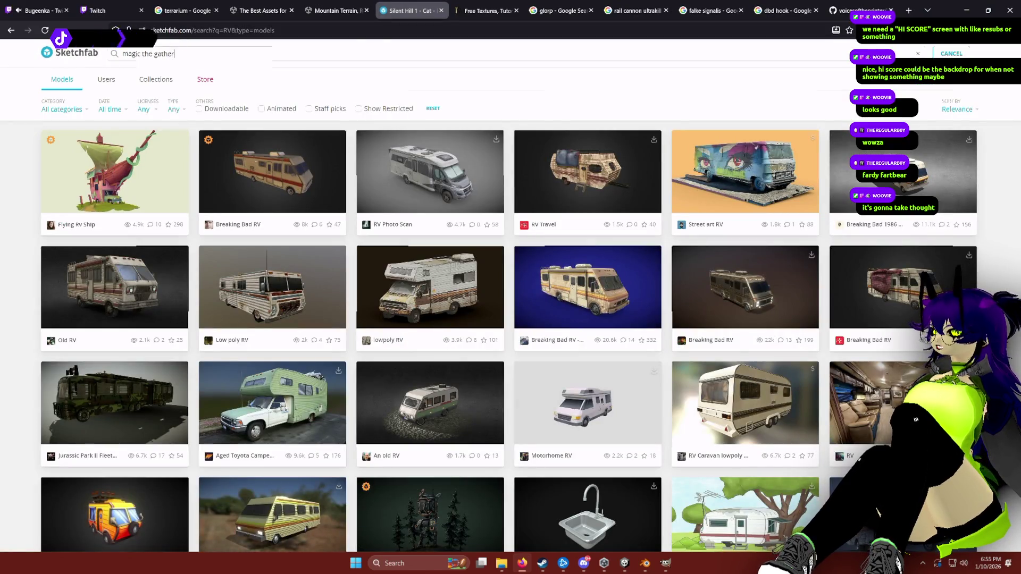
pyautogui.press('Return')
pyautogui.click(227, 108)
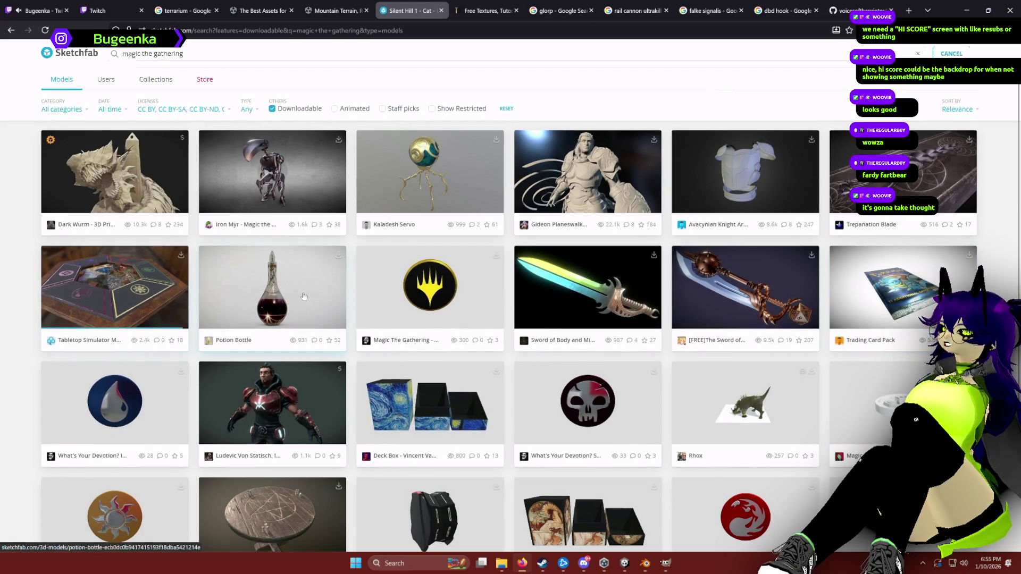
# Scroll through the downloadable Magic the Gathering model results.
pyautogui.scroll(-1, 423, 334)
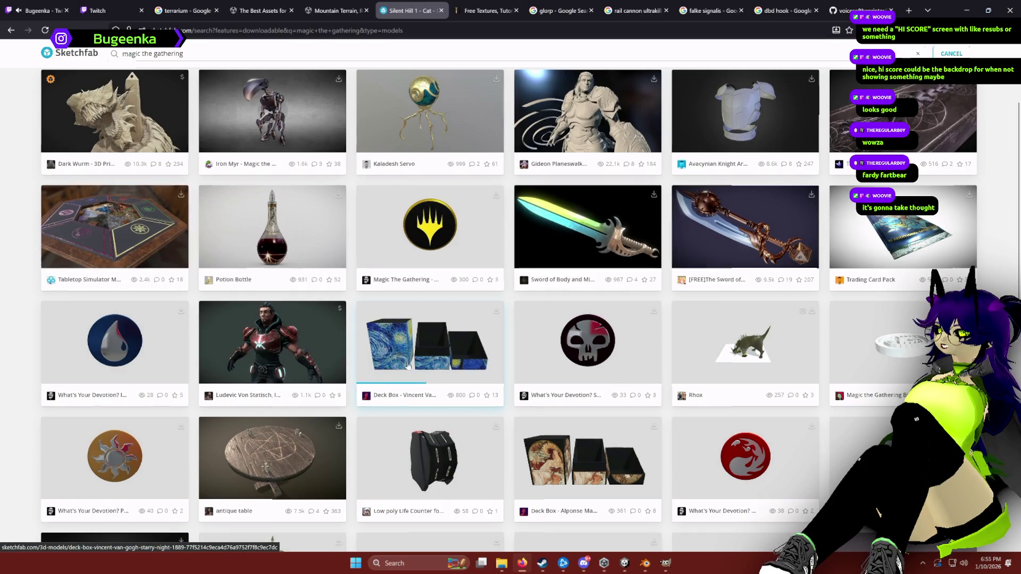
pyautogui.scroll(-3, 422, 334)
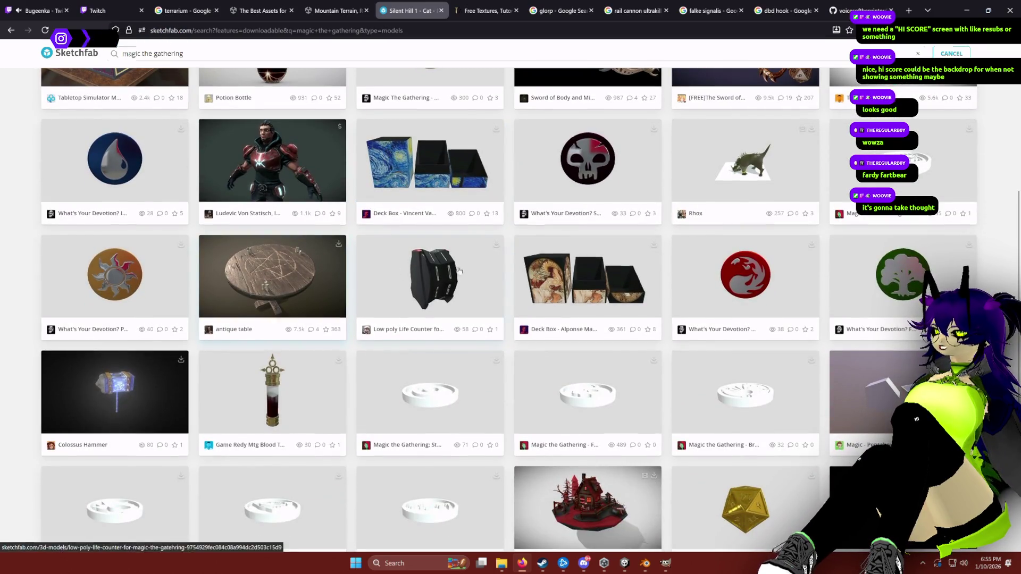
pyautogui.scroll(-2, 111, 255)
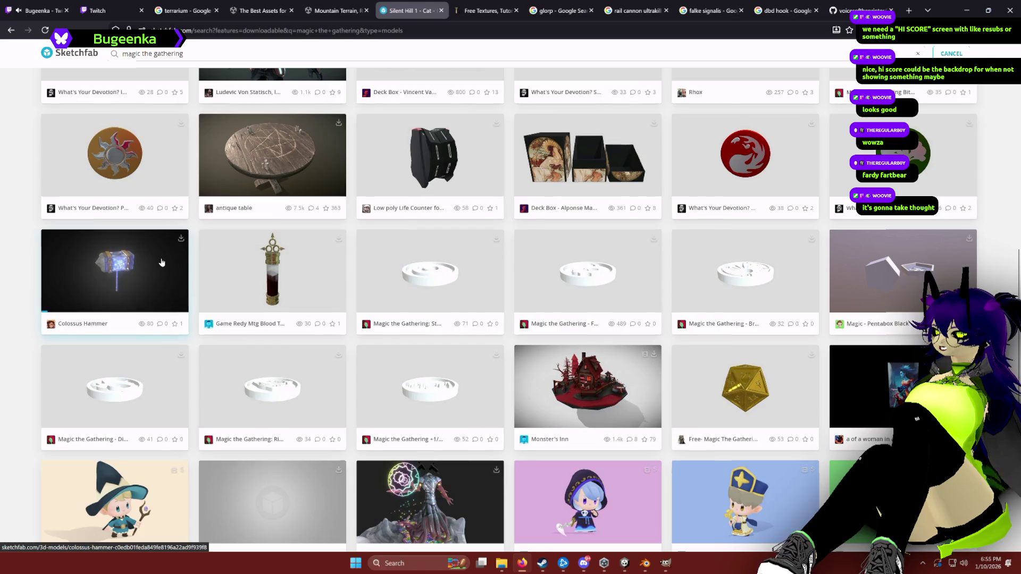
pyautogui.scroll(-3, 480, 346)
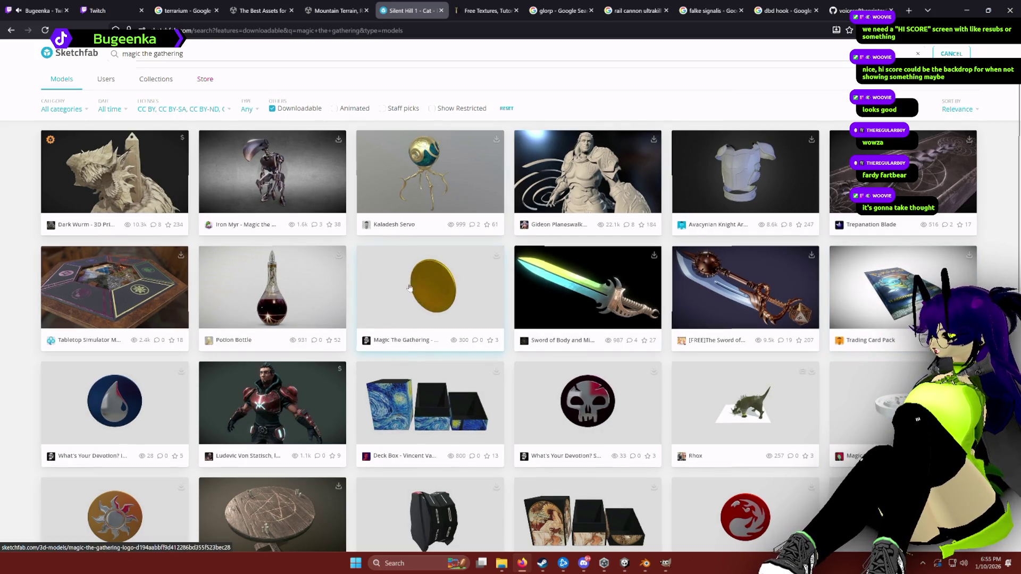
pyautogui.scroll(-5, 325, 286)
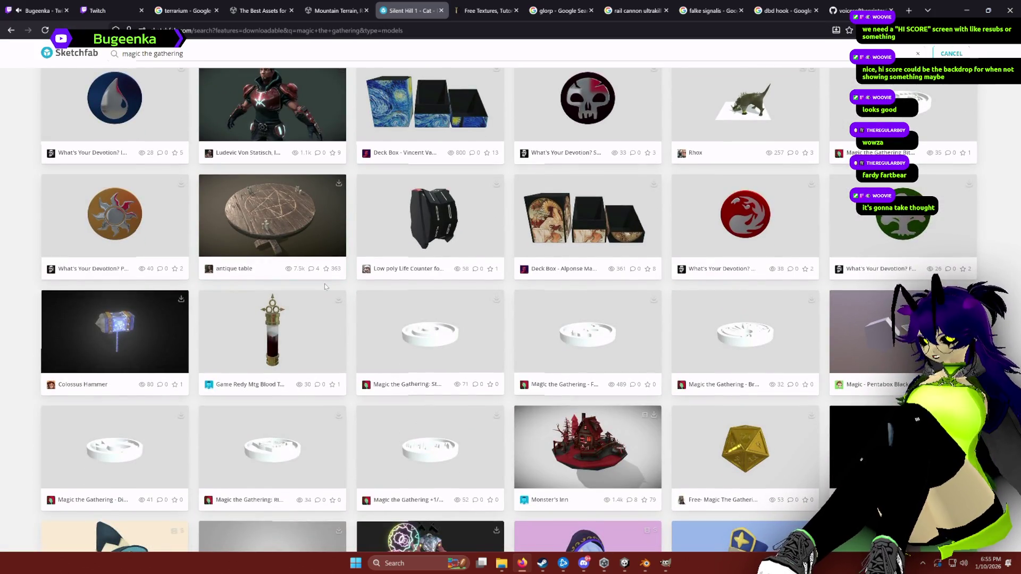
pyautogui.scroll(-3, 334, 200)
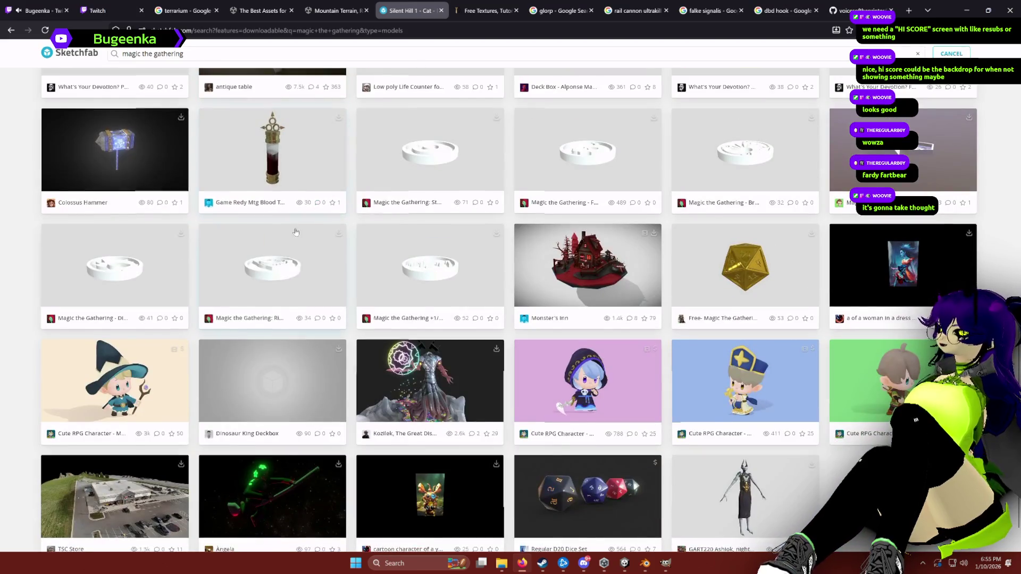
pyautogui.scroll(-1, 296, 232)
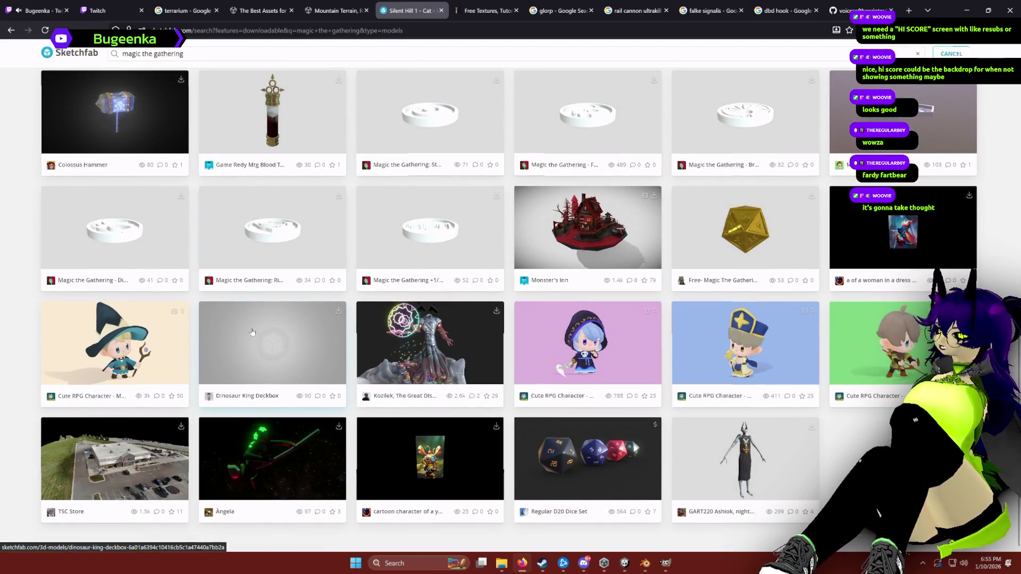
# Clear the search query and enter 'magic card' instead.
pyautogui.click(204, 57)
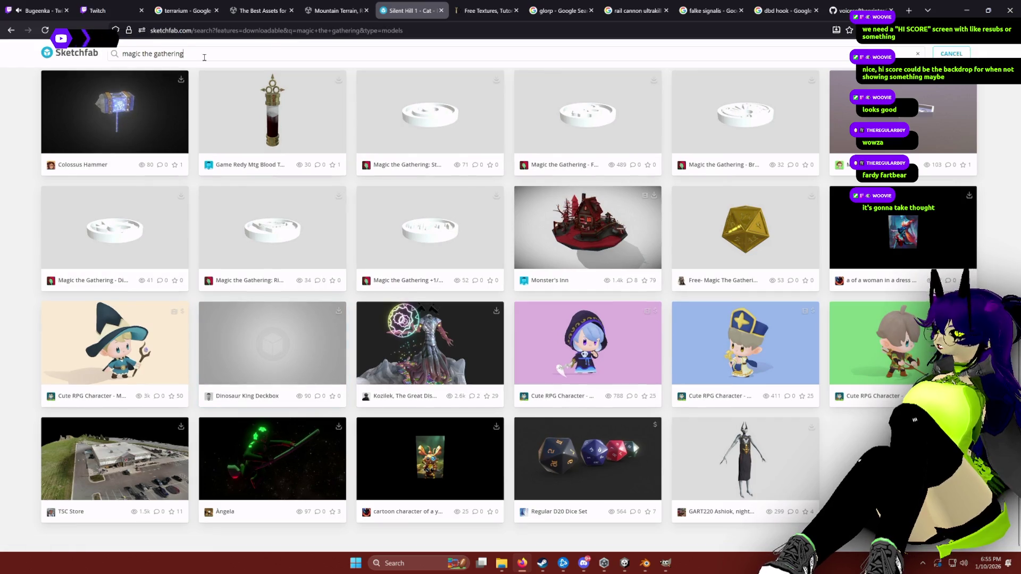
pyautogui.tripleClick(204, 56)
pyautogui.write('deck of car')
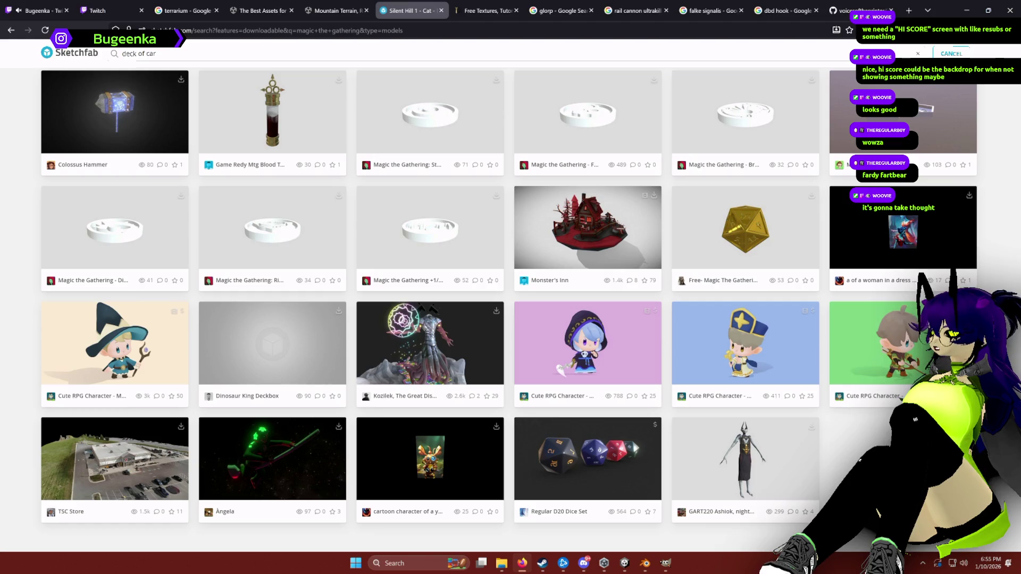
pyautogui.hotkey('ctrl', 'a')
pyautogui.press('BackSpace')
pyautogui.press('Return')
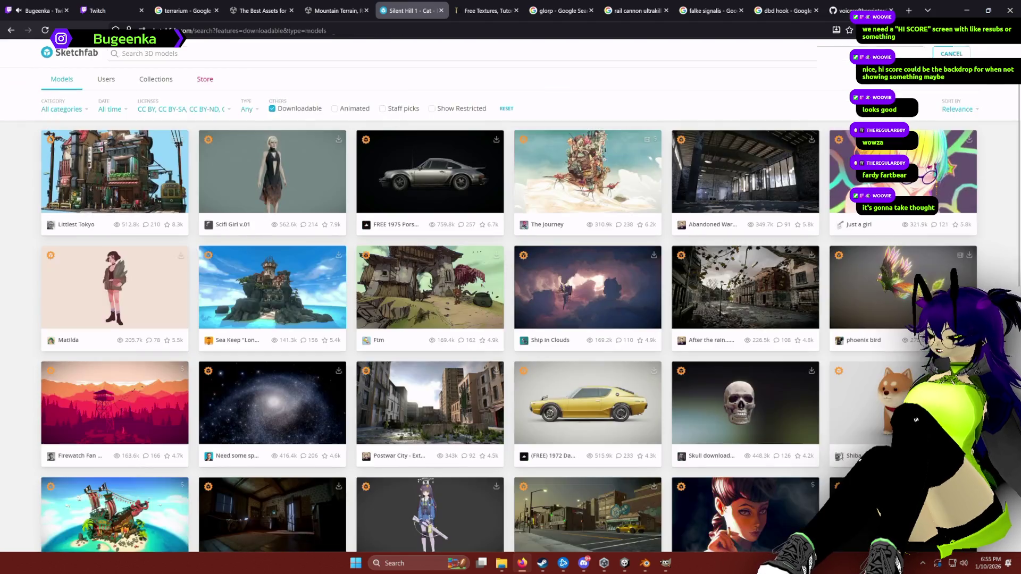
pyautogui.write('magic')
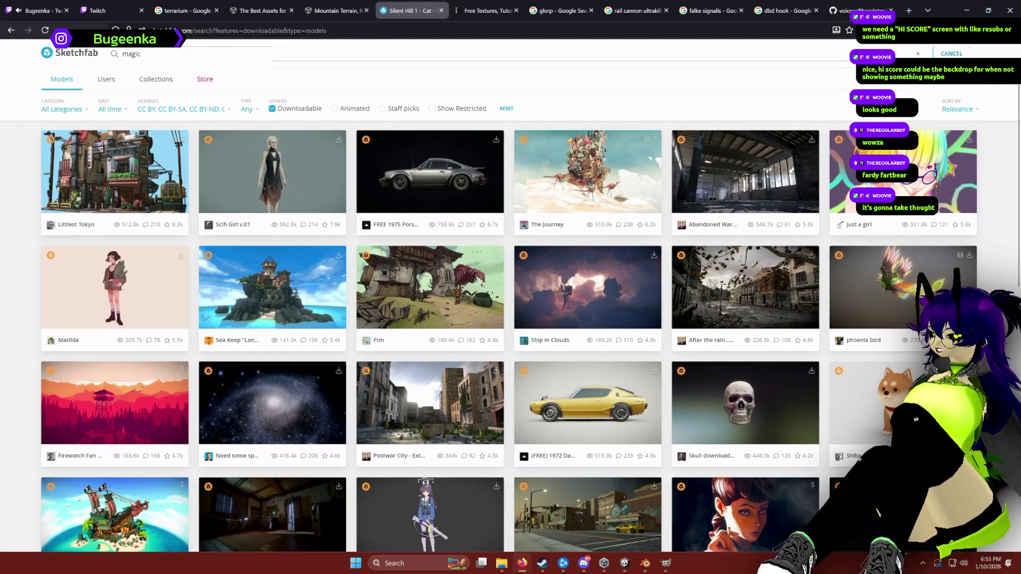
pyautogui.write(' card')
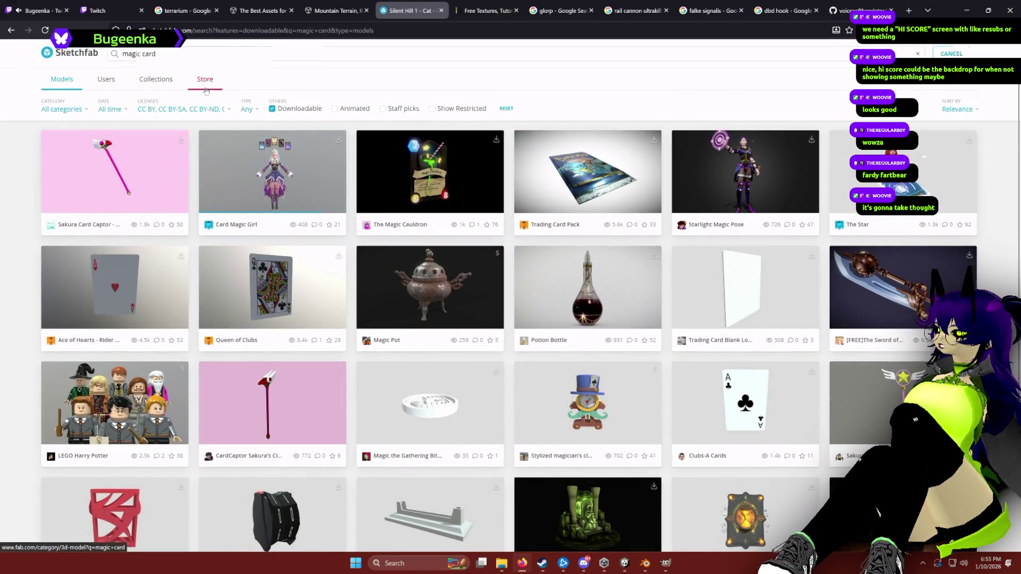
# Use Back and Forward to return to the 'magic card' search results.
pyautogui.click(11, 38)
pyautogui.click(12, 37)
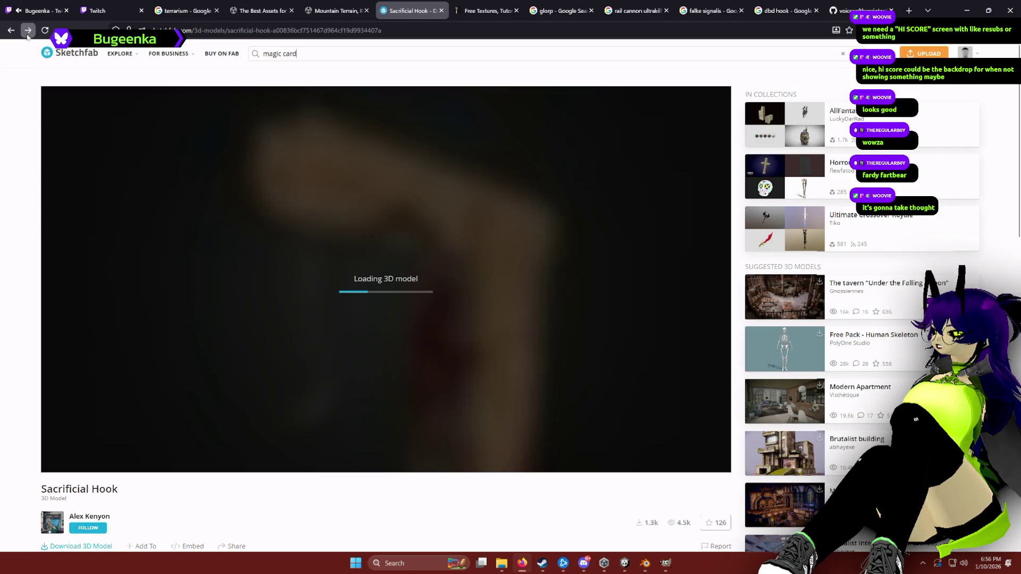
pyautogui.click(28, 32)
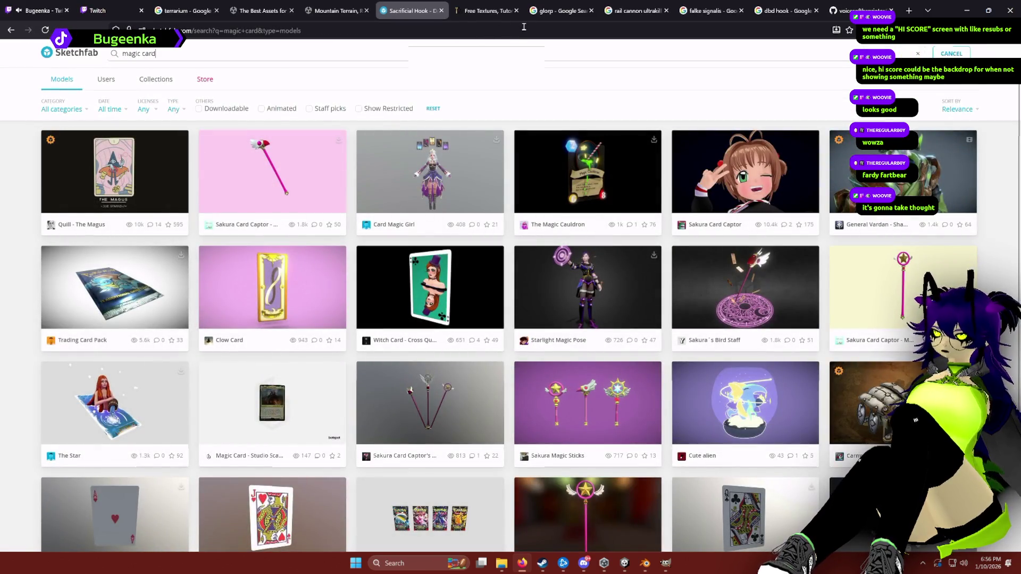
pyautogui.click(558, 10)
# Search Google for 'magic the gathering card 3d model'.
pyautogui.click(539, 30)
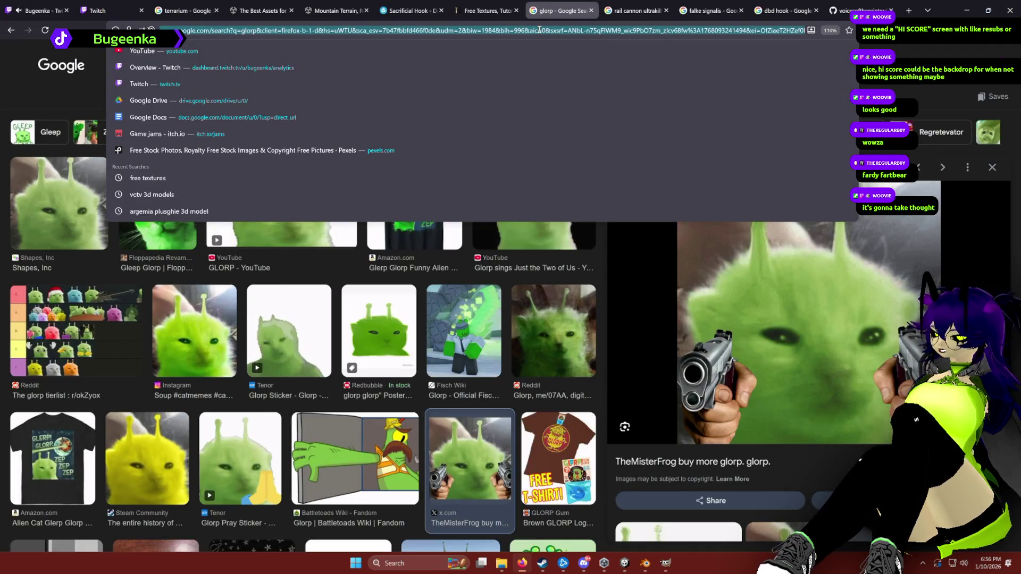
pyautogui.write('magic the tgath')
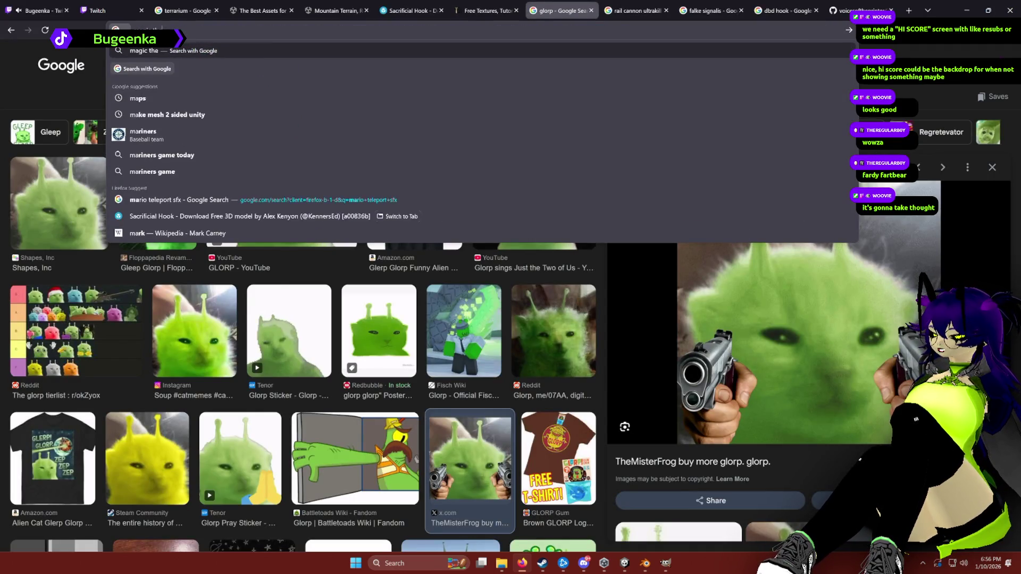
pyautogui.press('BackSpace')
pyautogui.press('BackSpace')
pyautogui.press('BackSpace')
pyautogui.write('gathering')
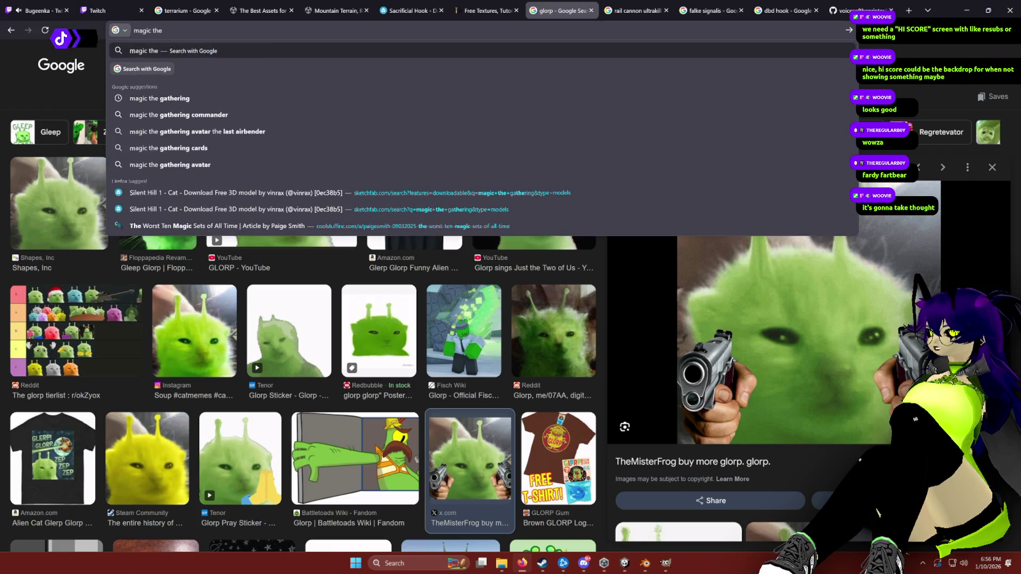
pyautogui.write(' card')
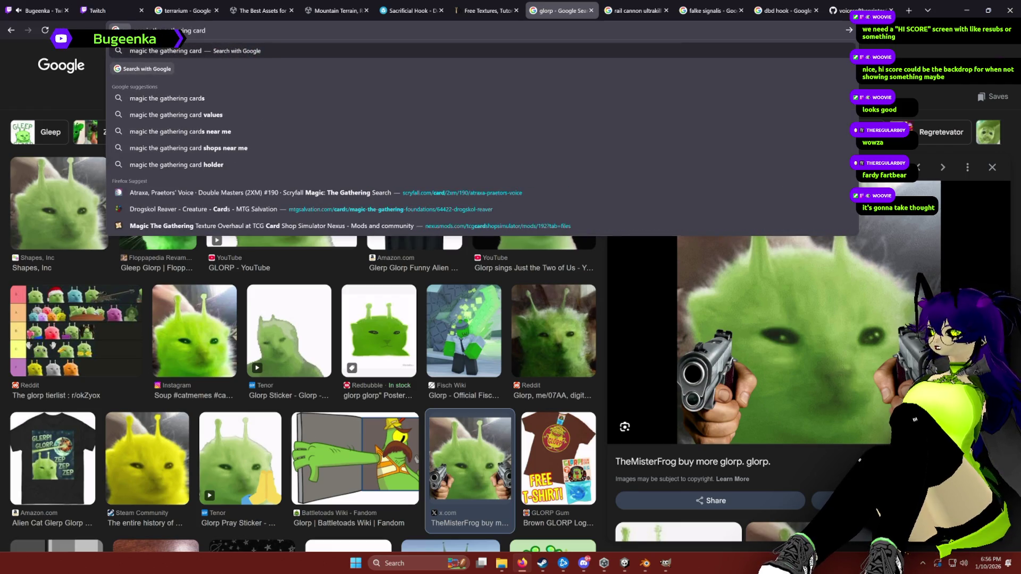
pyautogui.write(' 3d model')
pyautogui.press('Return')
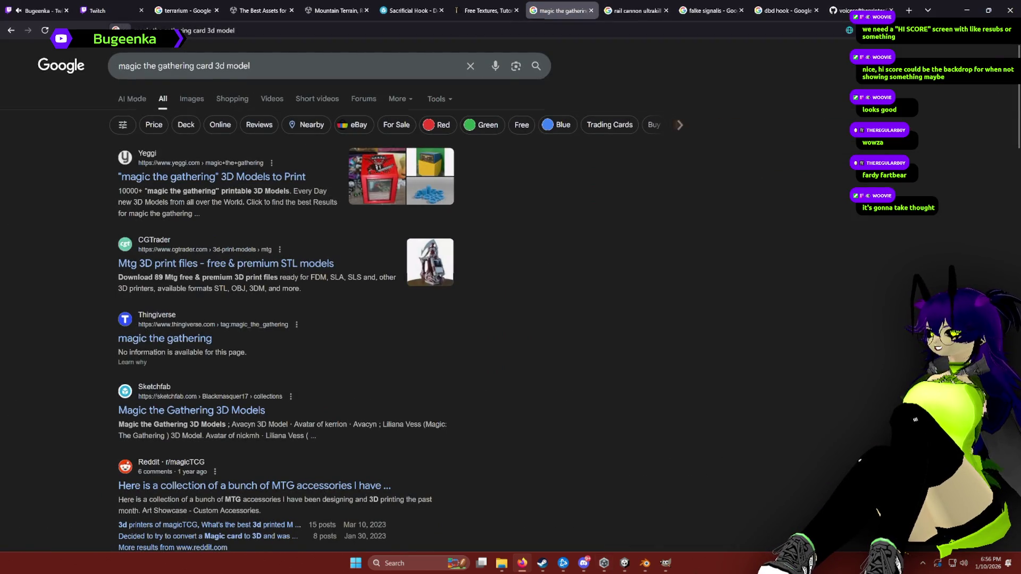
# In Blender, start a new General scene without saving and delete its camera, cube and light.
pyautogui.click(646, 564)
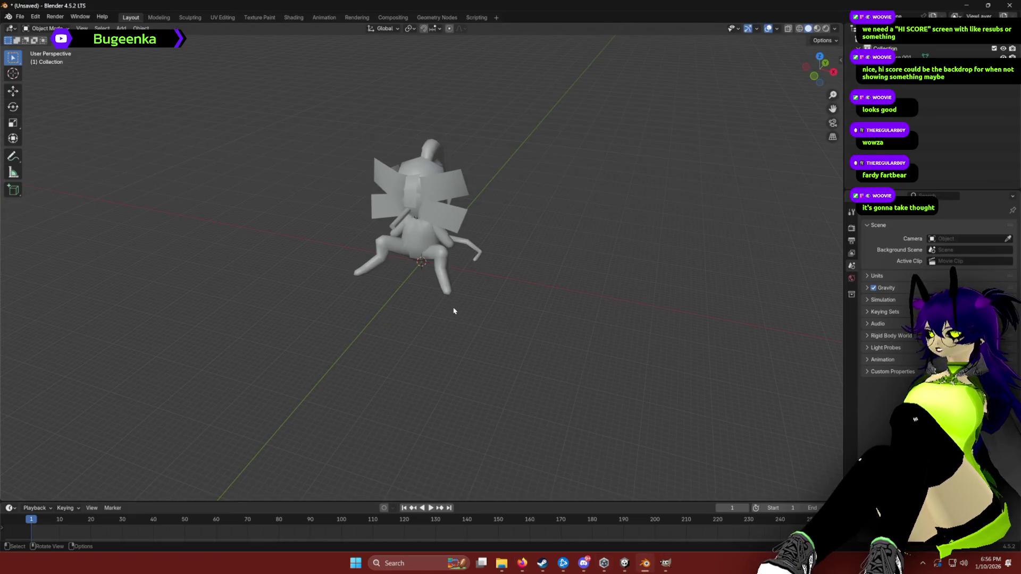
pyautogui.click(19, 17)
pyautogui.moveTo(64, 26)
pyautogui.click(129, 26)
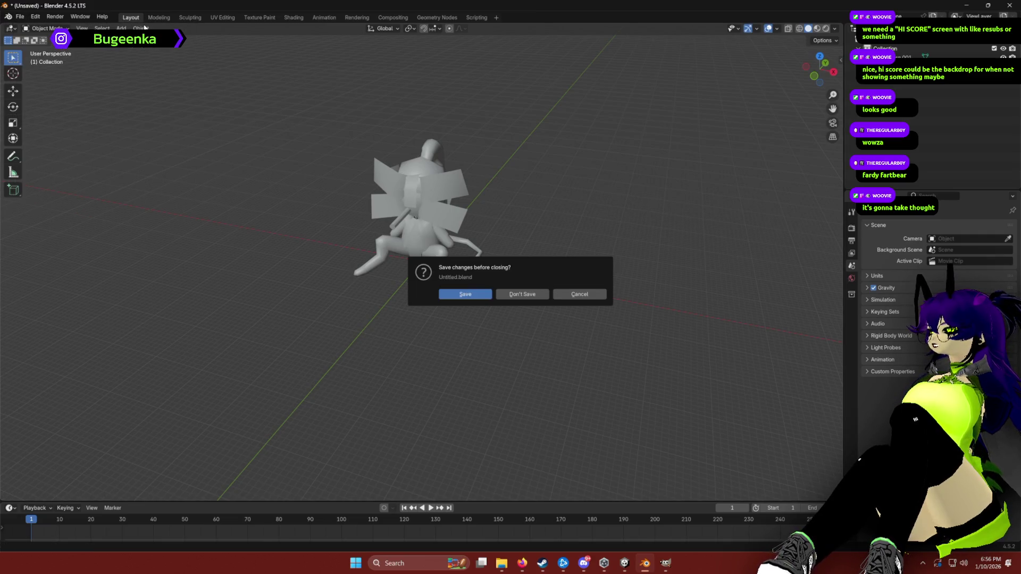
pyautogui.click(516, 294)
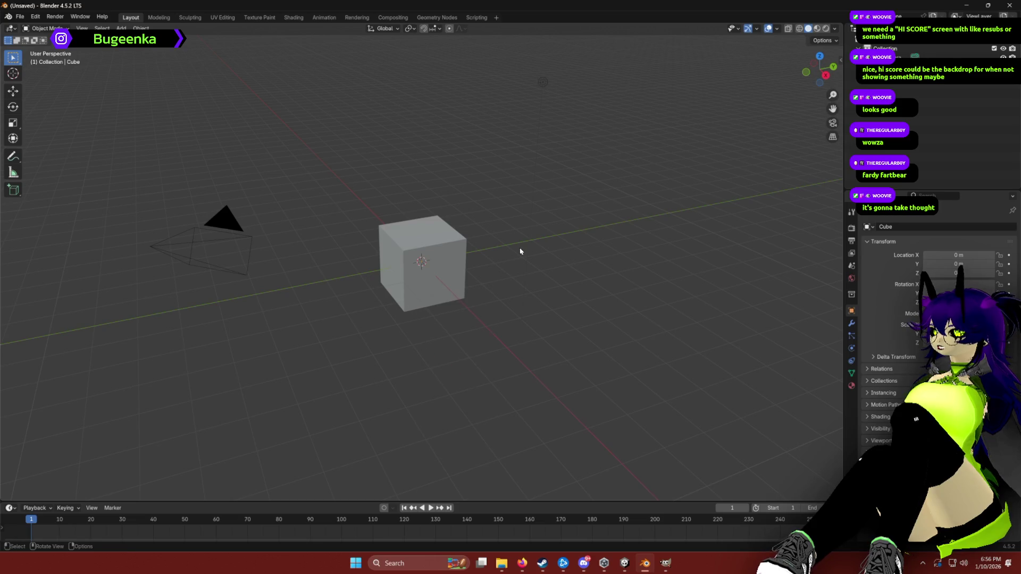
pyautogui.press('a')
pyautogui.press('x')
pyautogui.click(505, 249)
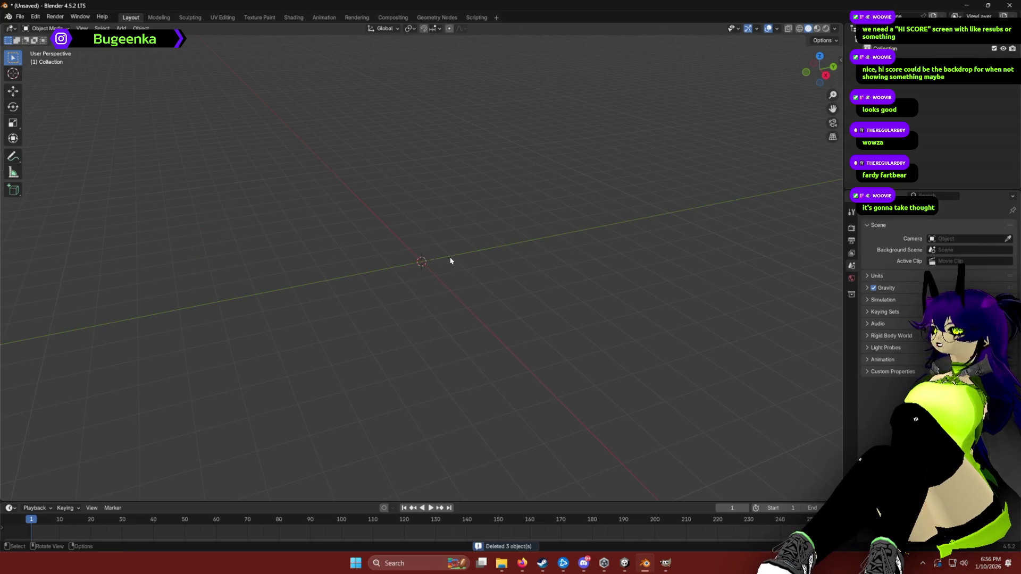
# Add a cube and scale it along Z and X into a flat rectangular box.
pyautogui.hotkey('shift', 'a')
pyautogui.moveTo(432, 263)
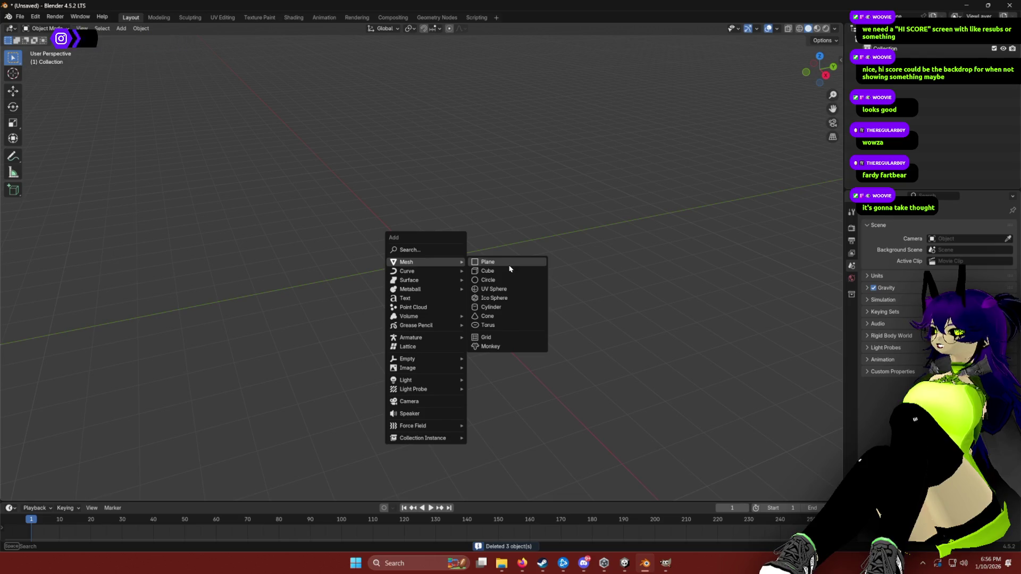
pyautogui.click(506, 271)
pyautogui.rightClick(453, 204)
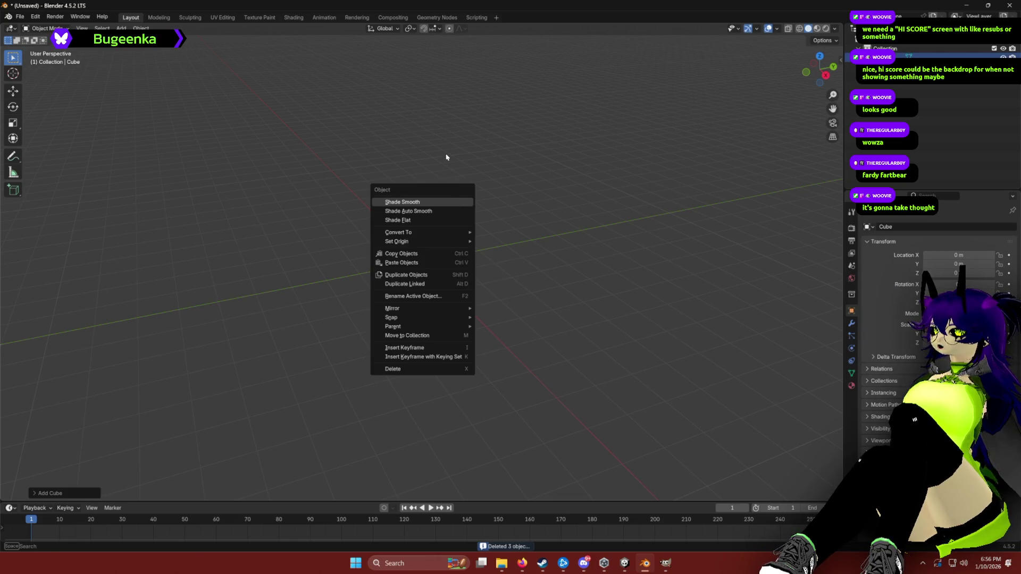
pyautogui.scroll(5, 447, 192)
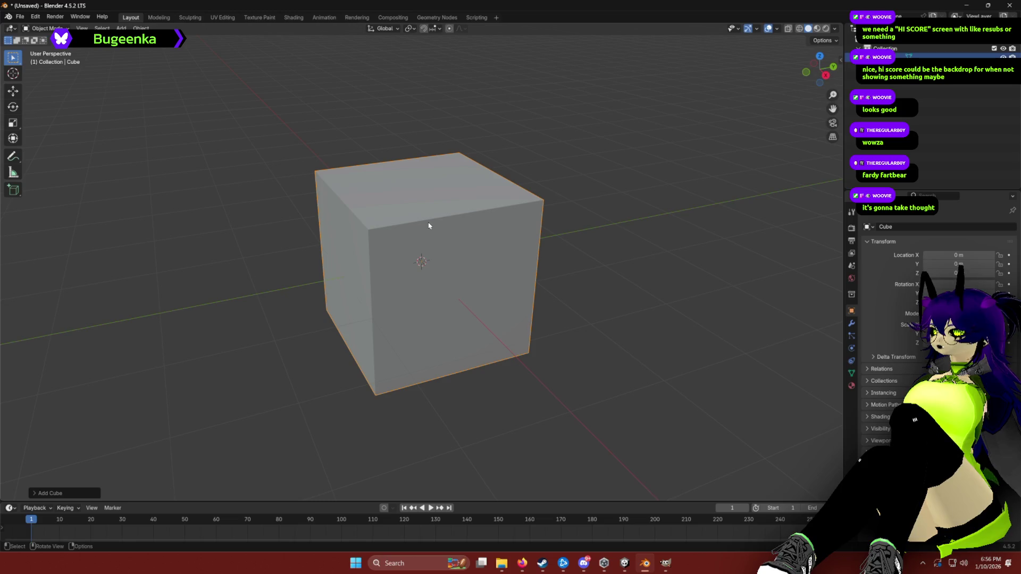
pyautogui.press('s')
pyautogui.press('z')
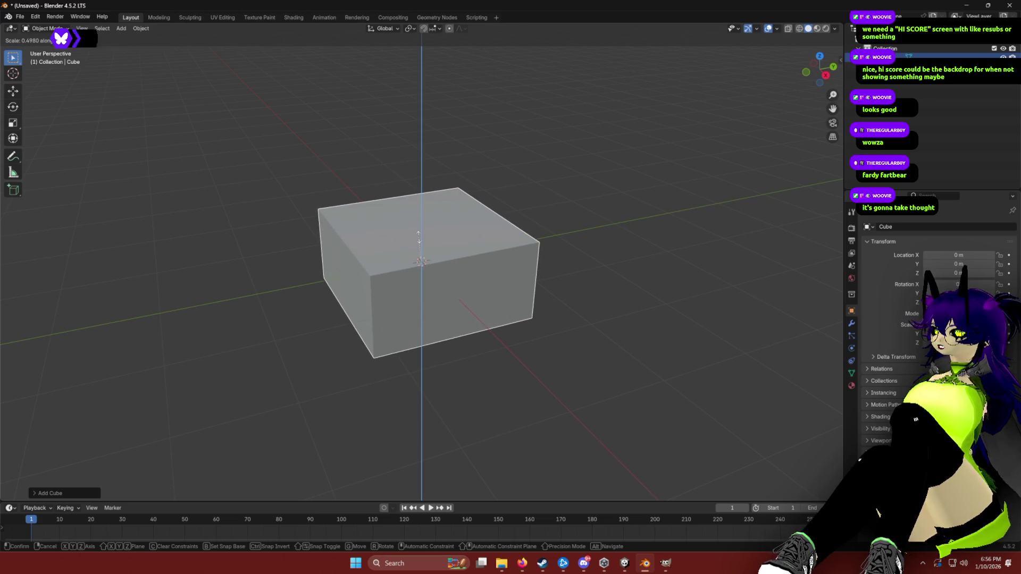
pyautogui.click(418, 237)
pyautogui.moveTo(413, 220)
pyautogui.mouseDown()
pyautogui.moveTo(479, 244)
pyautogui.moveTo(491, 270)
pyautogui.mouseUp()
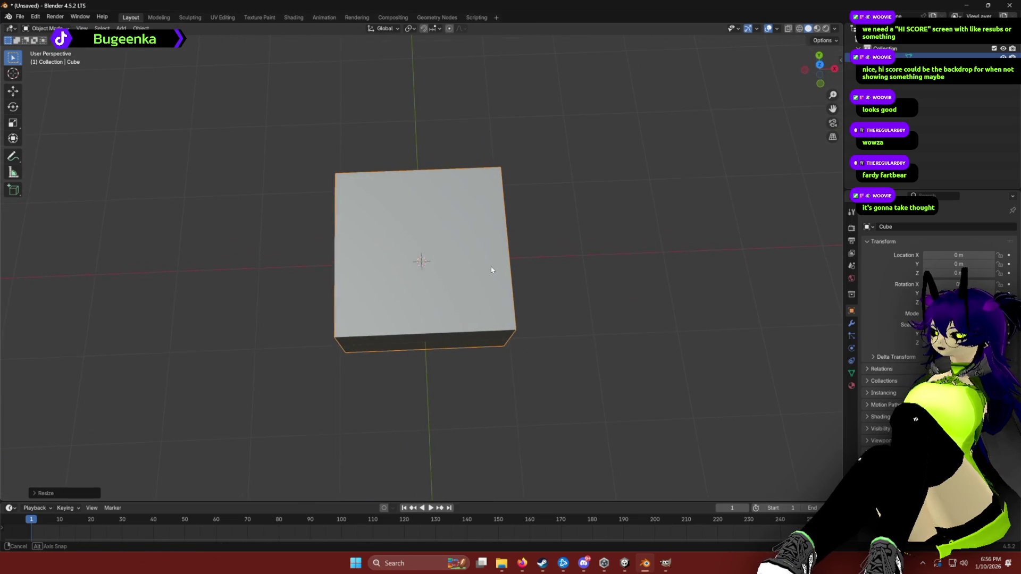
pyautogui.press('s')
pyautogui.press('x')
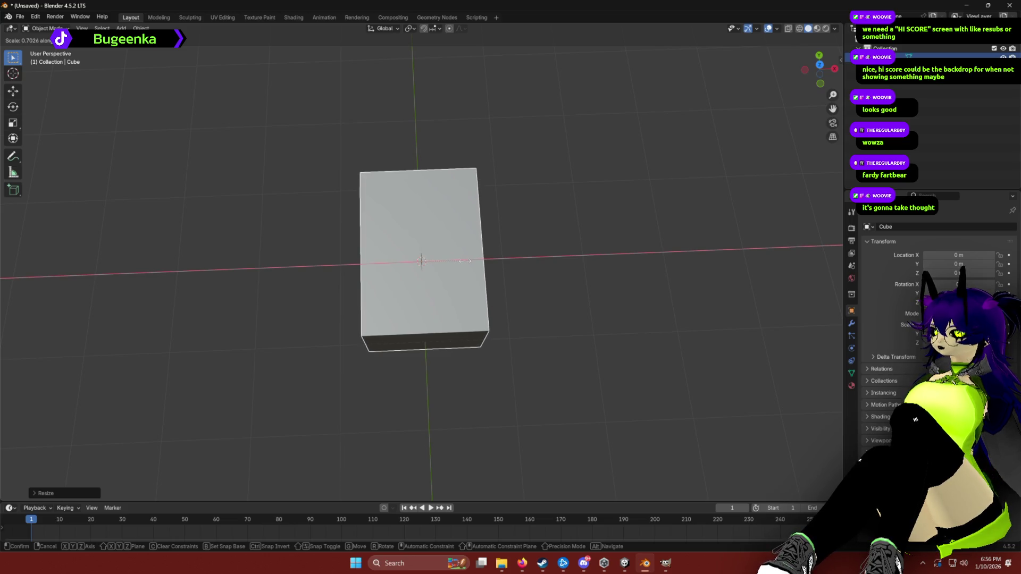
pyautogui.click(465, 261)
# Switch the box into Edit Mode and deselect all of its mesh.
pyautogui.moveTo(519, 257)
pyautogui.mouseDown()
pyautogui.moveTo(451, 202)
pyautogui.moveTo(512, 210)
pyautogui.moveTo(472, 206)
pyautogui.mouseUp()
pyautogui.moveTo(565, 221); pyautogui.dragTo(436, 226)
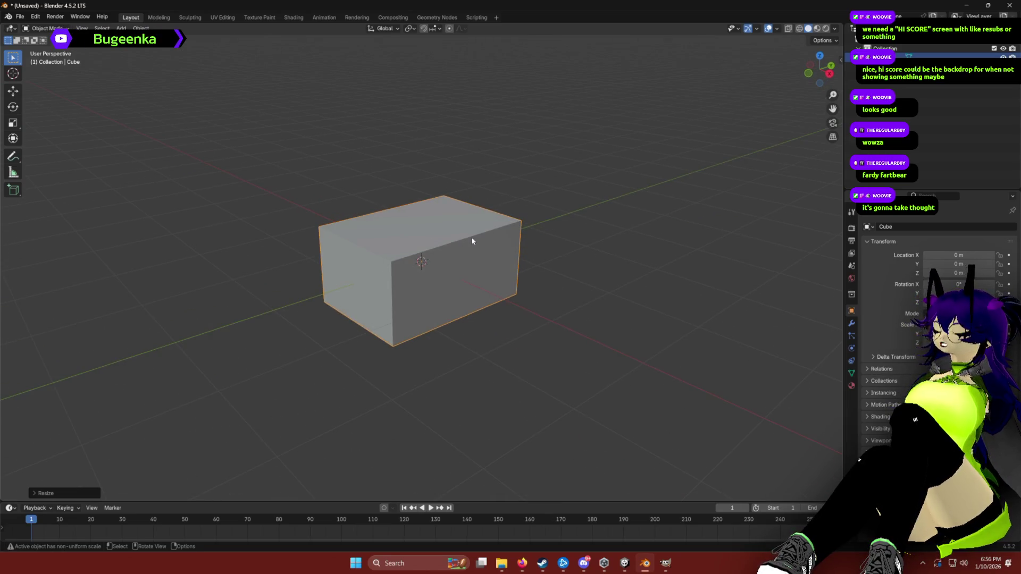
pyautogui.moveTo(539, 236)
pyautogui.mouseDown()
pyautogui.moveTo(579, 280)
pyautogui.moveTo(519, 244)
pyautogui.moveTo(643, 289)
pyautogui.moveTo(614, 232)
pyautogui.mouseUp()
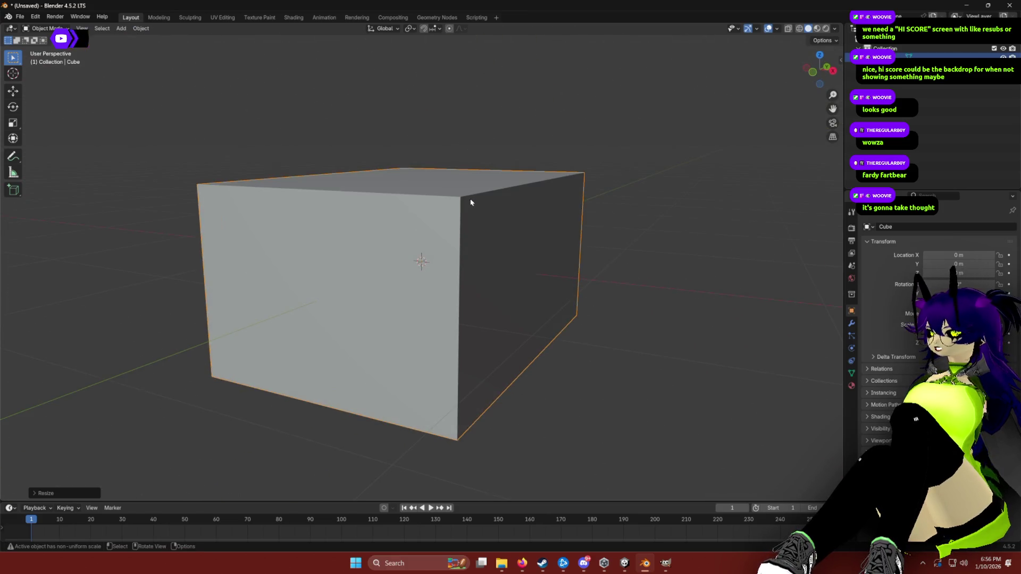
pyautogui.moveTo(442, 174)
pyautogui.mouseDown()
pyautogui.moveTo(484, 228)
pyautogui.moveTo(443, 164)
pyautogui.mouseUp()
pyautogui.moveTo(434, 227)
pyautogui.mouseDown()
pyautogui.moveTo(474, 235)
pyautogui.moveTo(478, 149)
pyautogui.moveTo(500, 217)
pyautogui.moveTo(497, 300)
pyautogui.mouseUp()
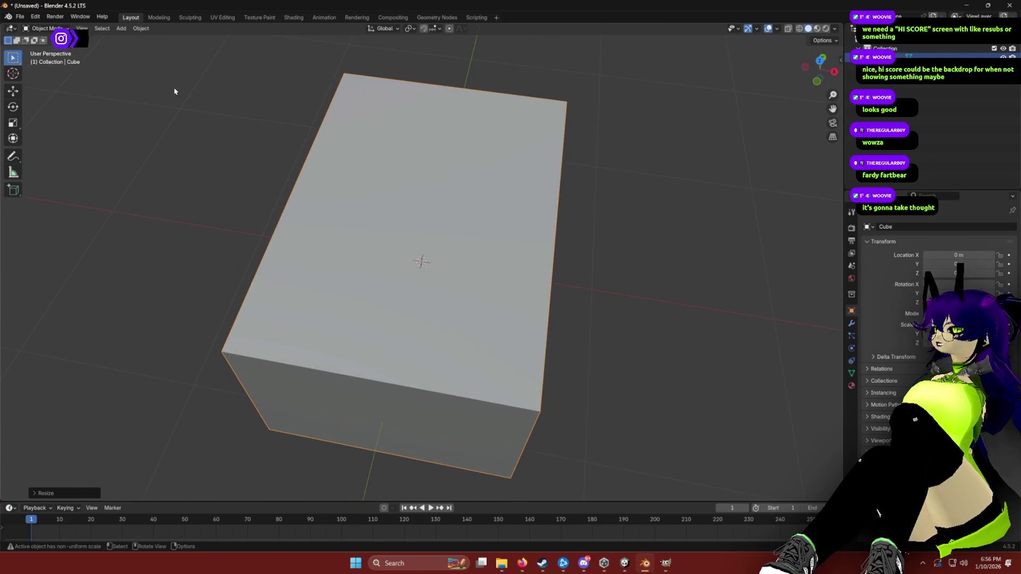
pyautogui.press('Tab')
pyautogui.moveTo(174, 91); pyautogui.dragTo(551, 304)
pyautogui.hotkey('alt', 'a')
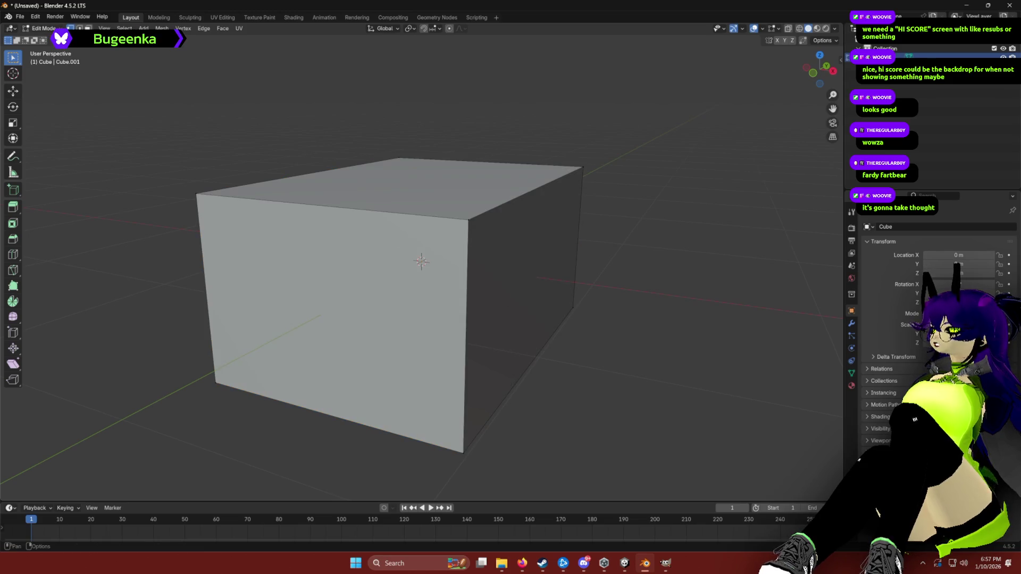
pyautogui.moveTo(494, 290)
pyautogui.mouseDown()
pyautogui.moveTo(504, 289)
pyautogui.moveTo(460, 299)
pyautogui.moveTo(448, 316)
pyautogui.mouseUp()
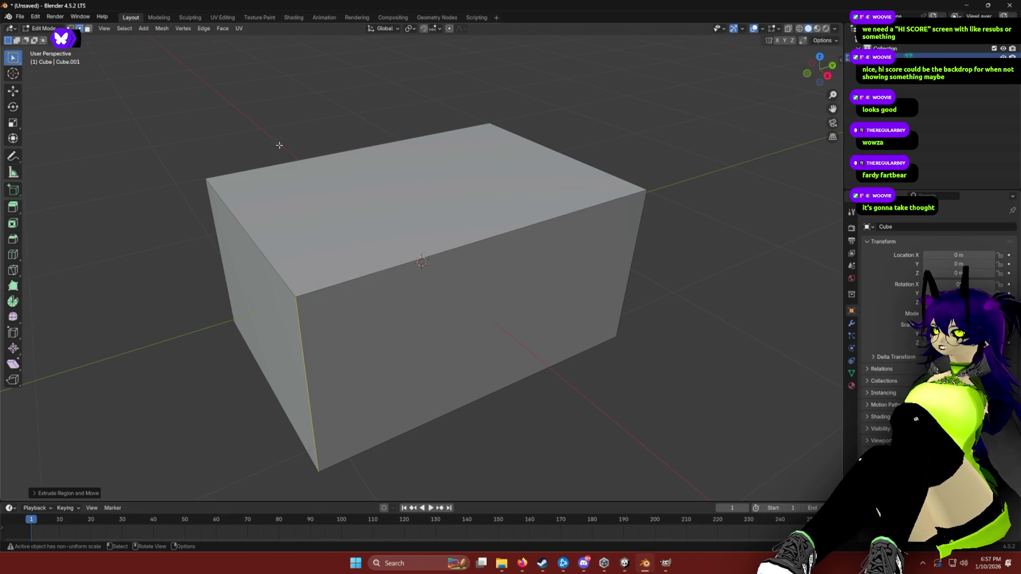
pyautogui.click(204, 29)
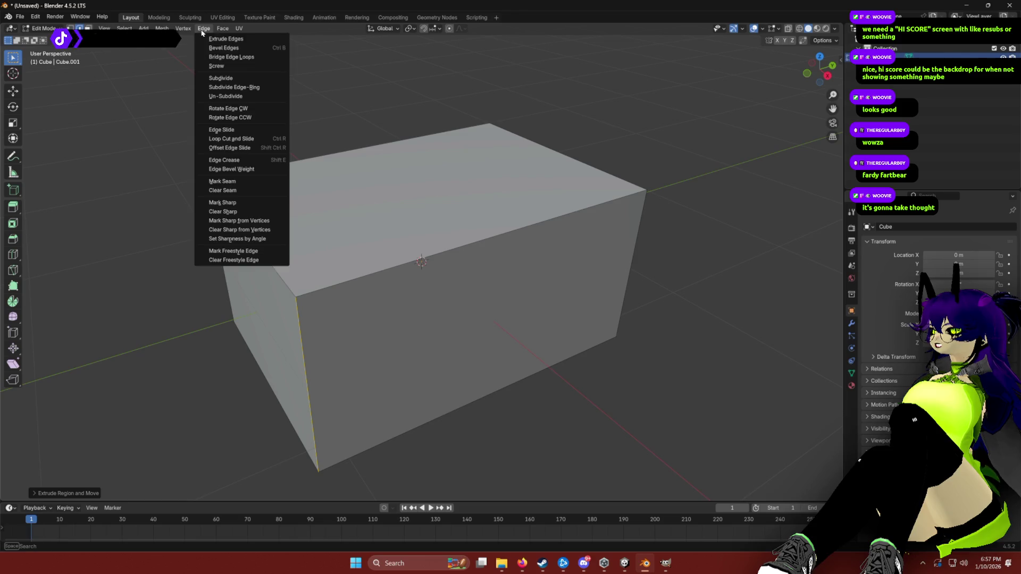
pyautogui.click(240, 48)
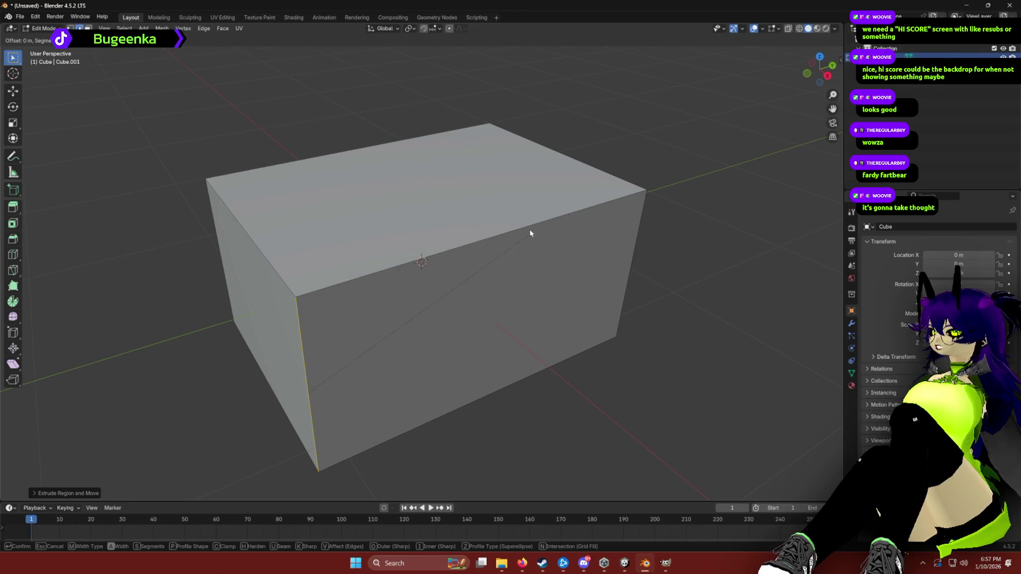
pyautogui.press('Escape')
pyautogui.press('a')
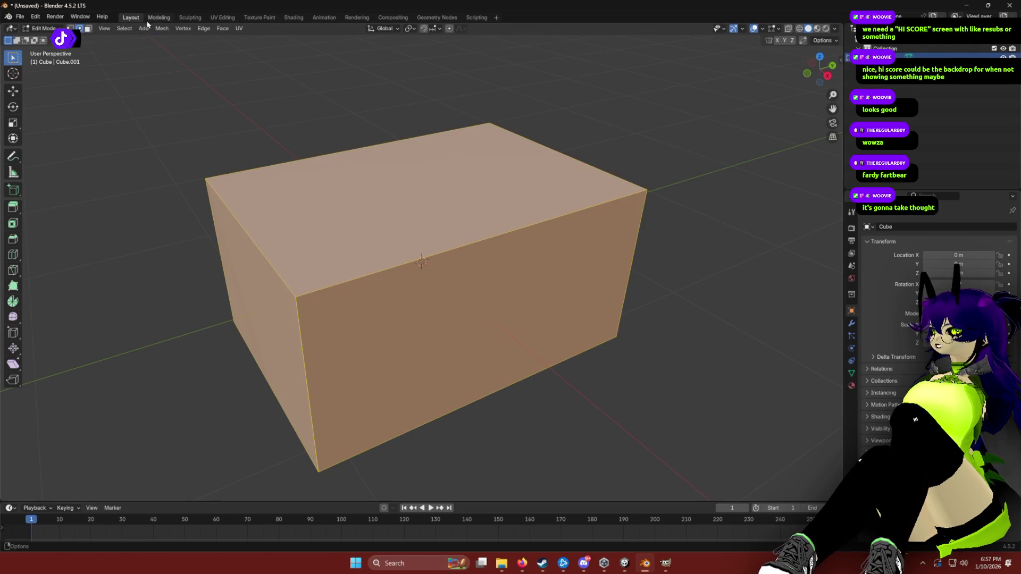
pyautogui.click(204, 28)
pyautogui.click(219, 48)
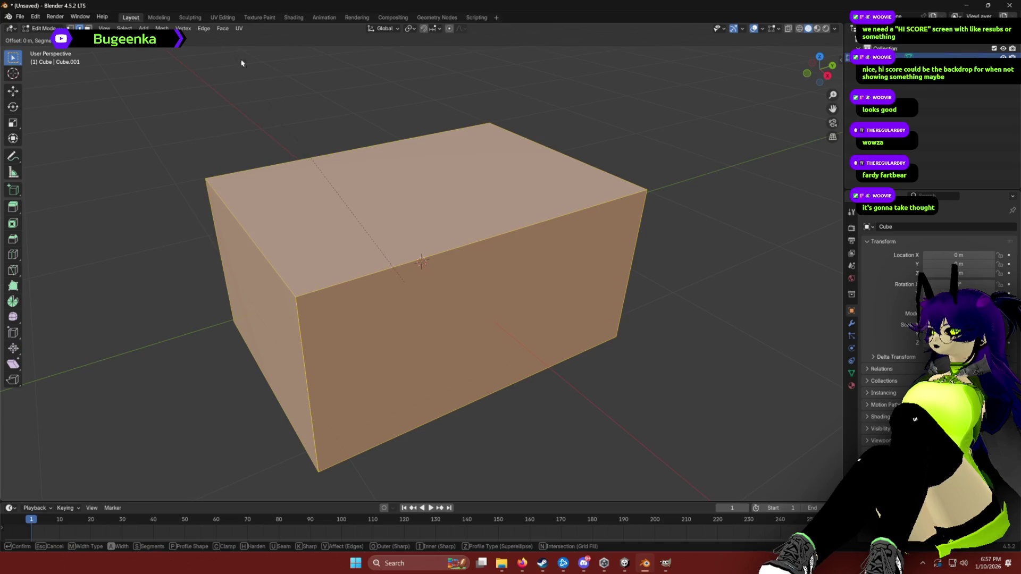
pyautogui.click(420, 261)
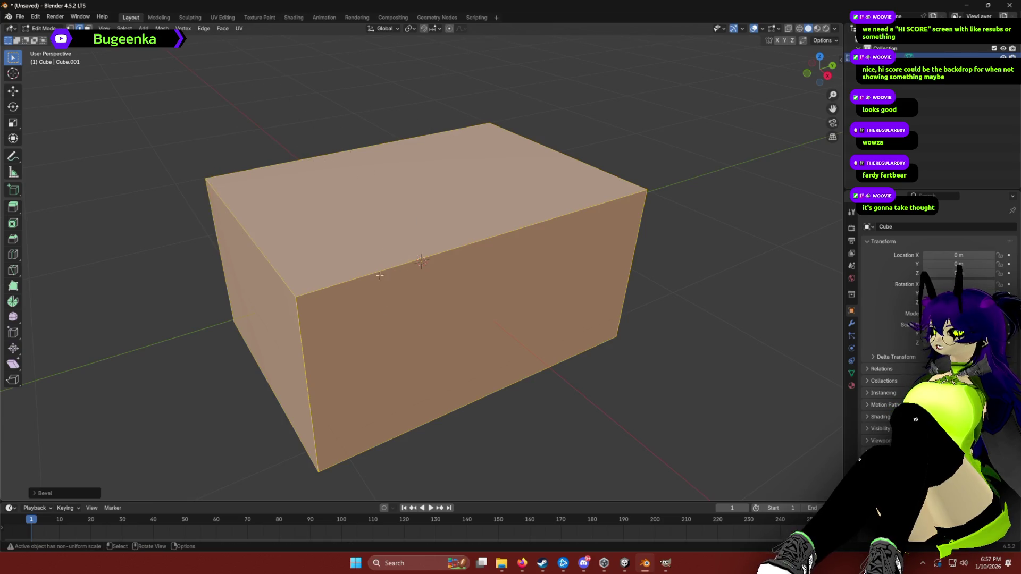
pyautogui.click(87, 259)
pyautogui.moveTo(225, 337); pyautogui.dragTo(349, 229)
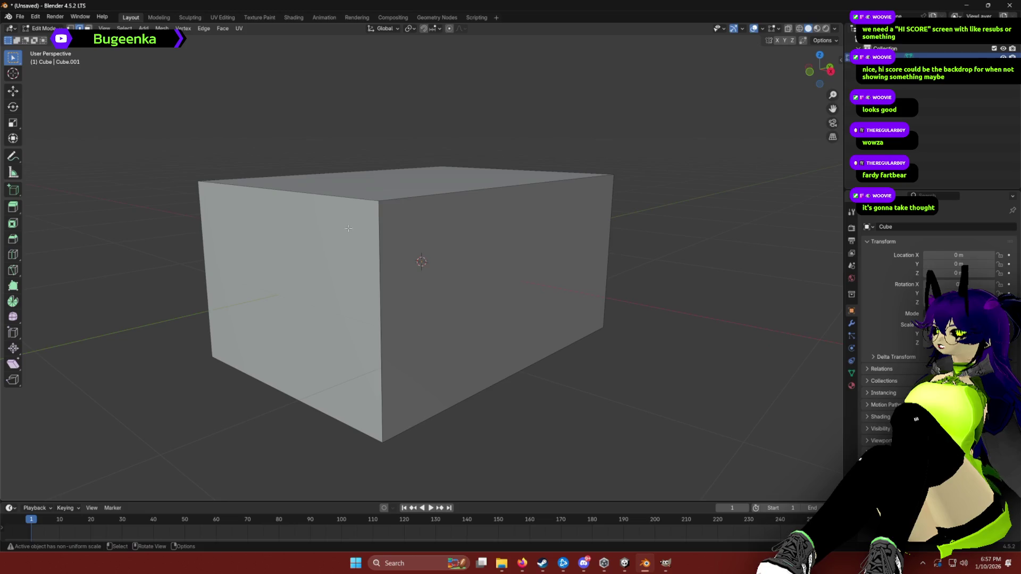
pyautogui.keyDown('alt'); pyautogui.click(380, 290); pyautogui.keyUp('alt')
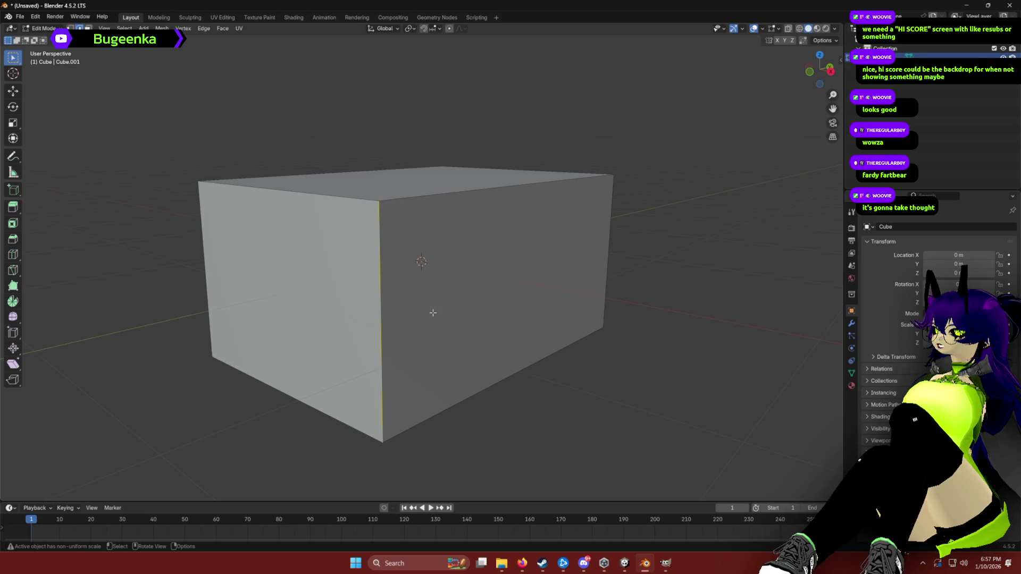
pyautogui.click(204, 28)
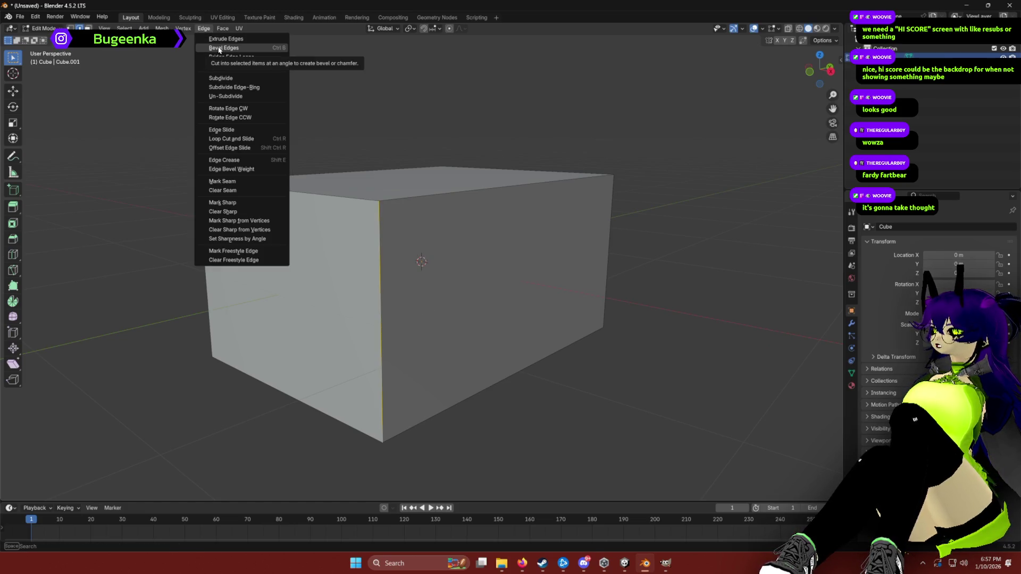
pyautogui.click(218, 48)
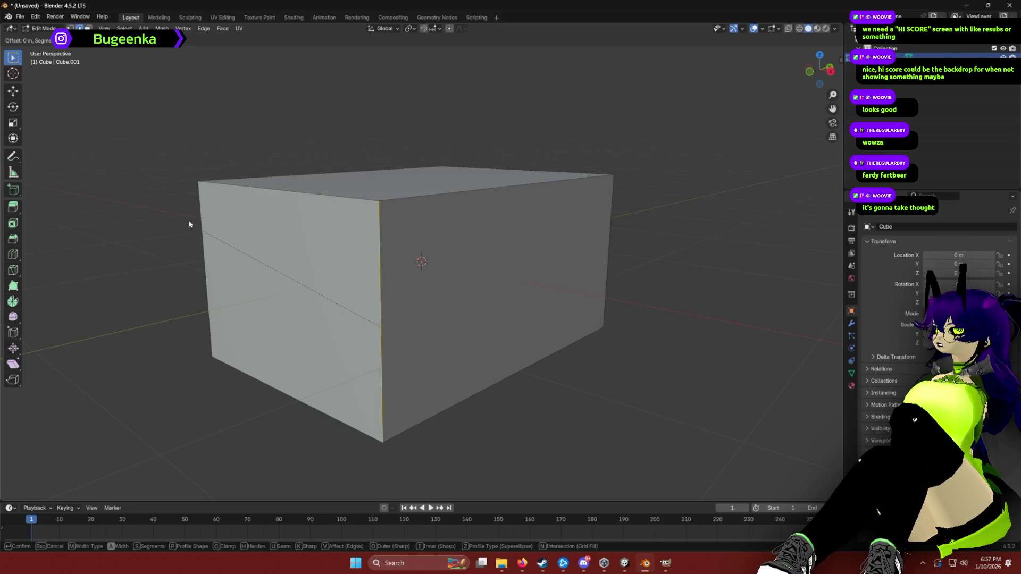
pyautogui.press('Escape')
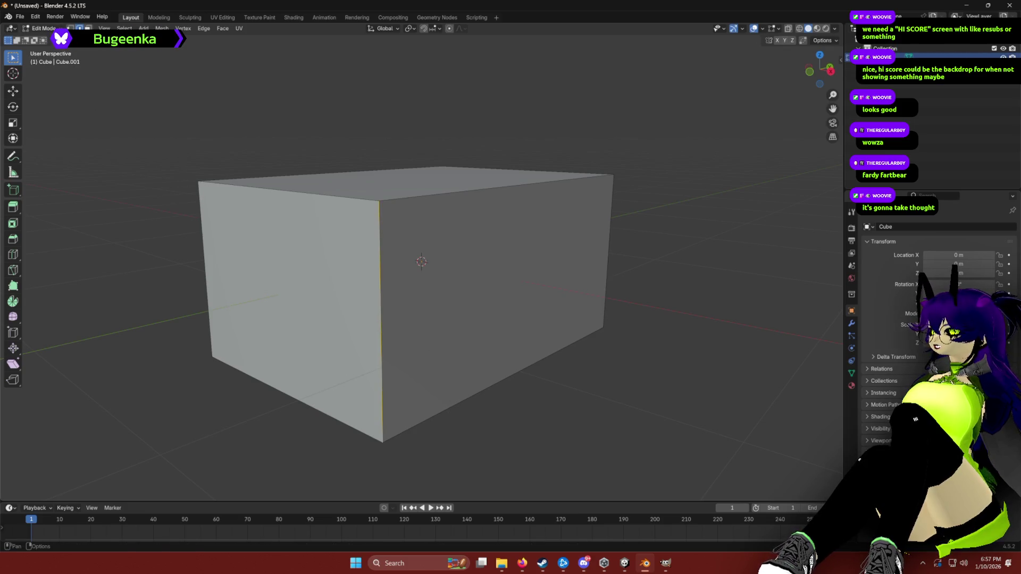
pyautogui.click(204, 28)
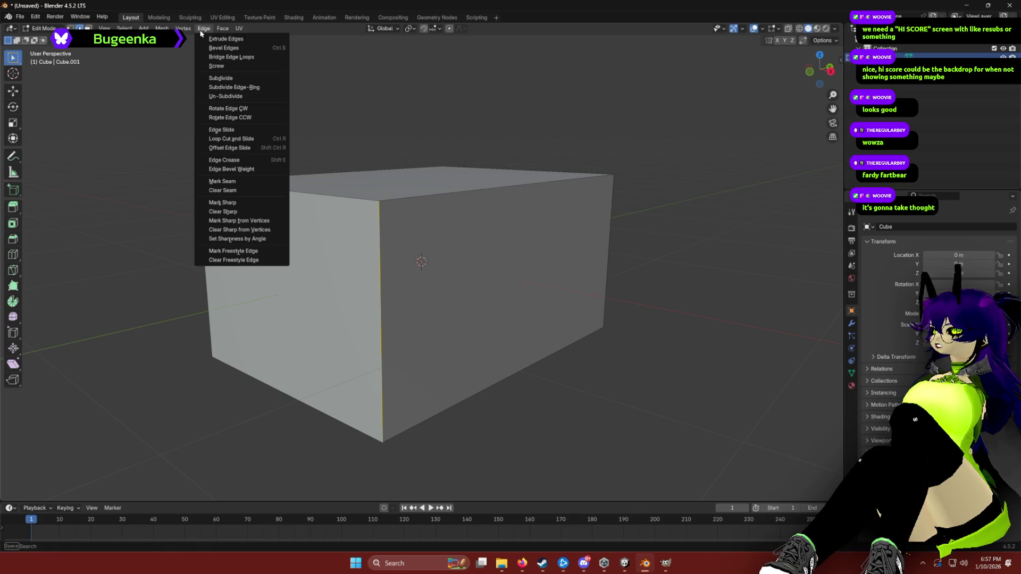
pyautogui.click(238, 40)
pyautogui.rightClick(269, 188)
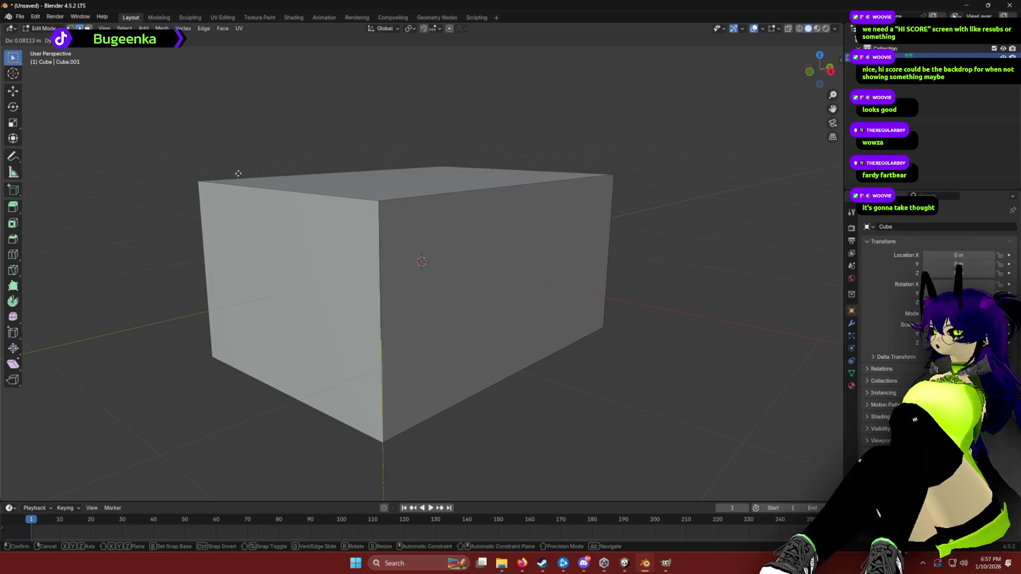
# Select the box's front face and start a bevel, cancelling it so edges stay sharp.
pyautogui.scroll(6, 298, 202)
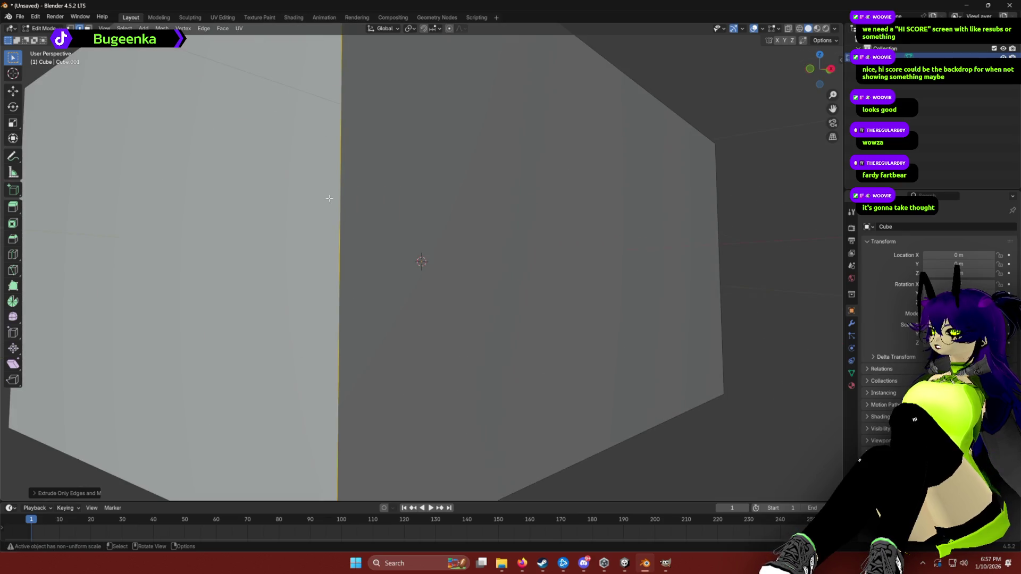
pyautogui.scroll(-5, 335, 216)
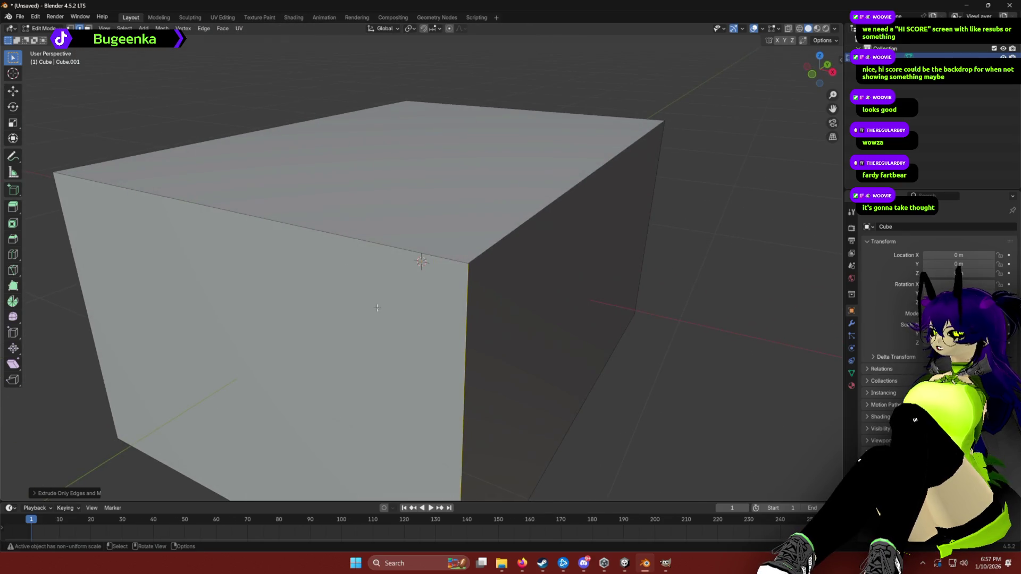
pyautogui.press('s')
pyautogui.click(410, 305)
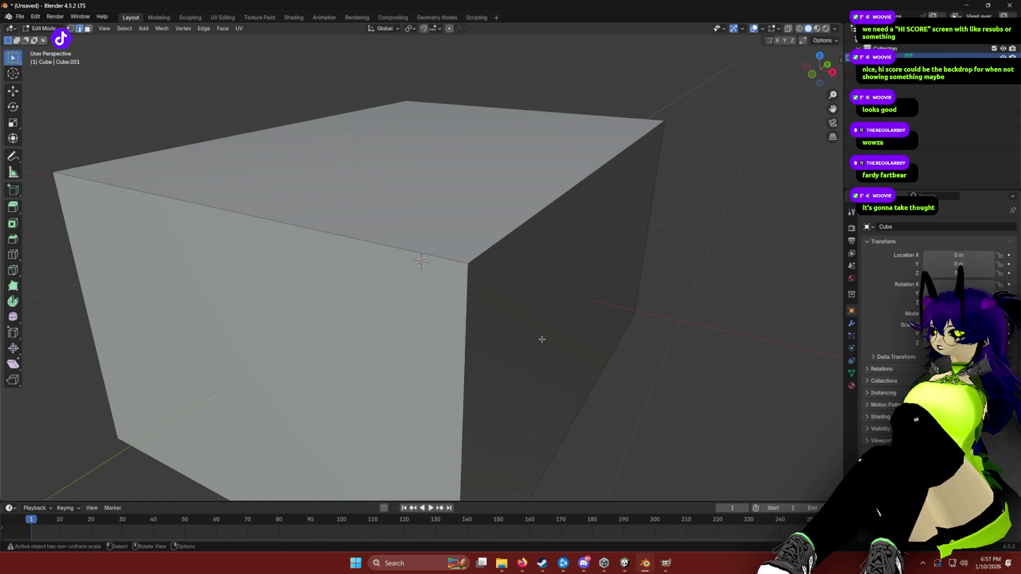
pyautogui.moveTo(586, 340); pyautogui.dragTo(547, 332)
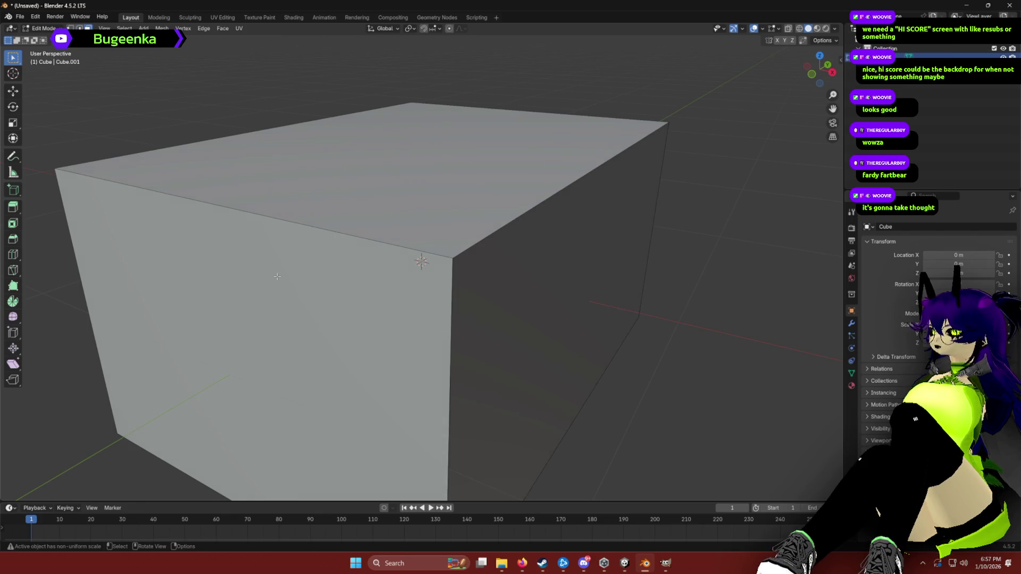
pyautogui.click(364, 298)
pyautogui.click(223, 29)
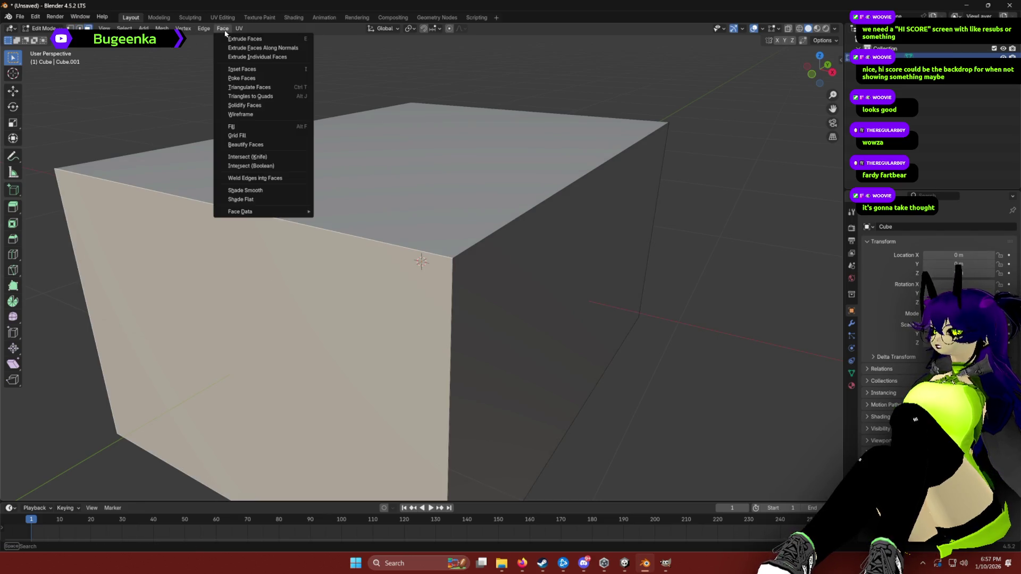
pyautogui.moveTo(205, 29)
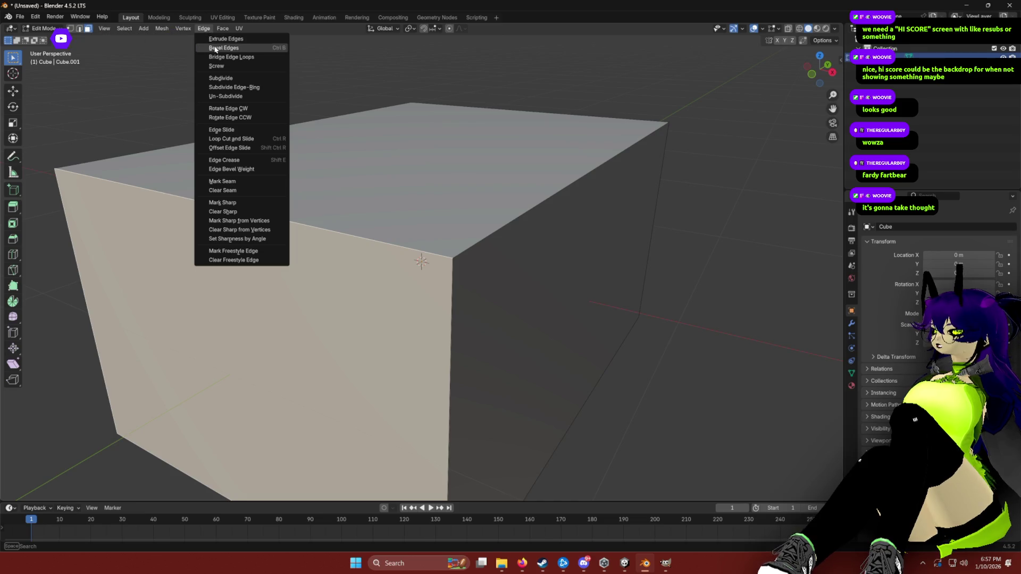
pyautogui.click(240, 48)
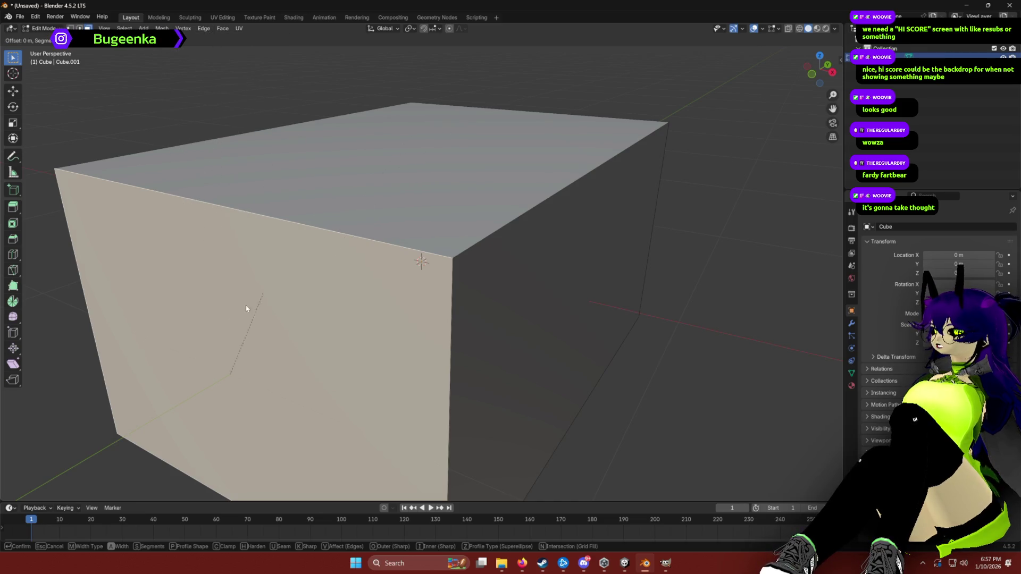
pyautogui.press('Escape')
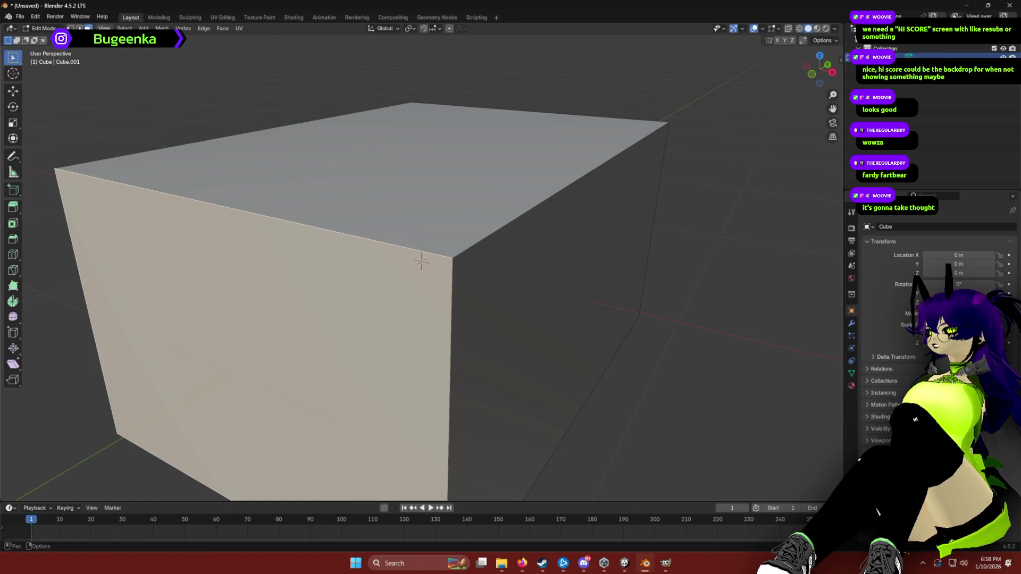
pyautogui.click(400, 283)
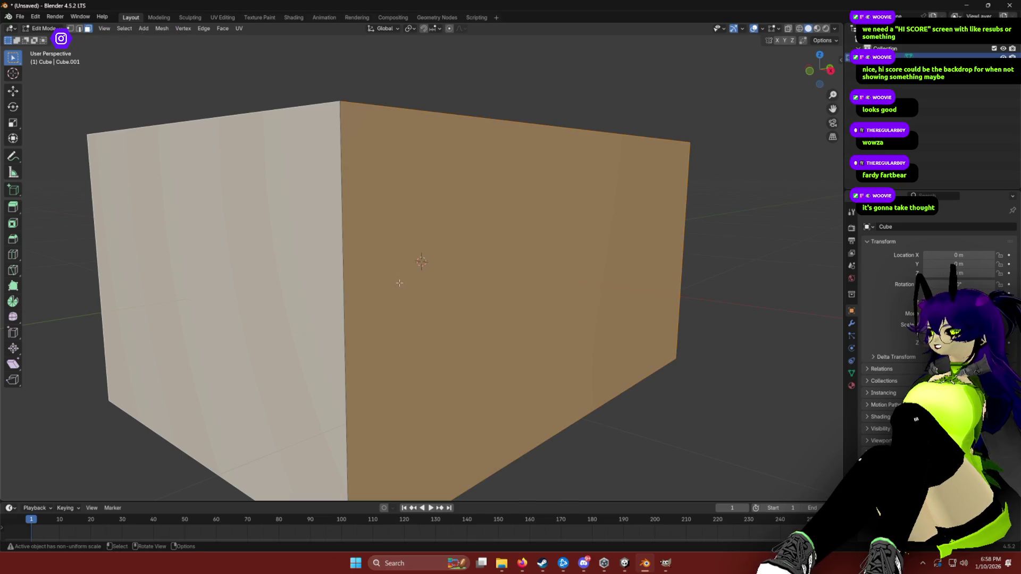
pyautogui.hotkey('alt', 'a')
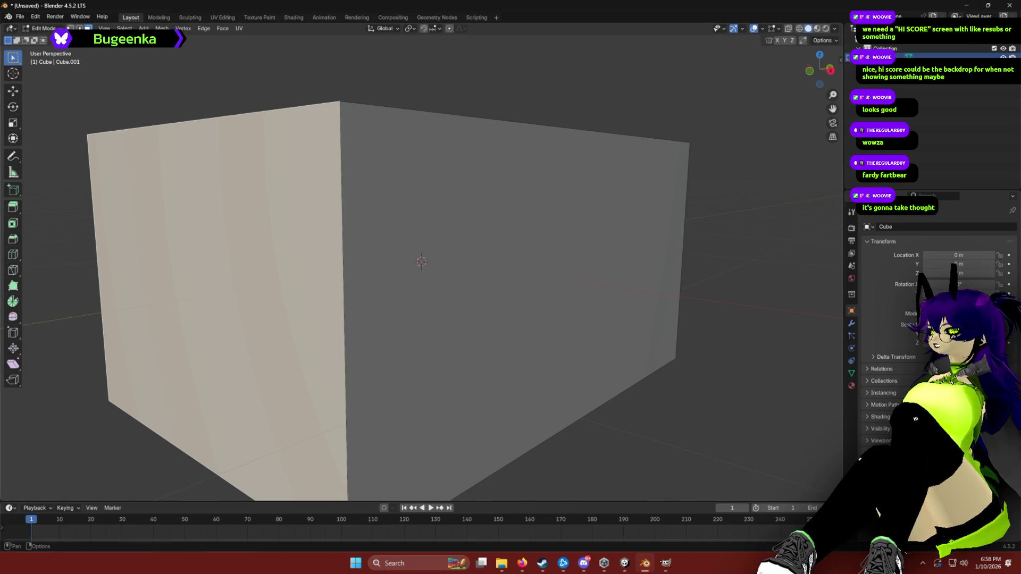
# Scale the vertical corner edge to about 0.73 and move it left.
pyautogui.click(411, 265)
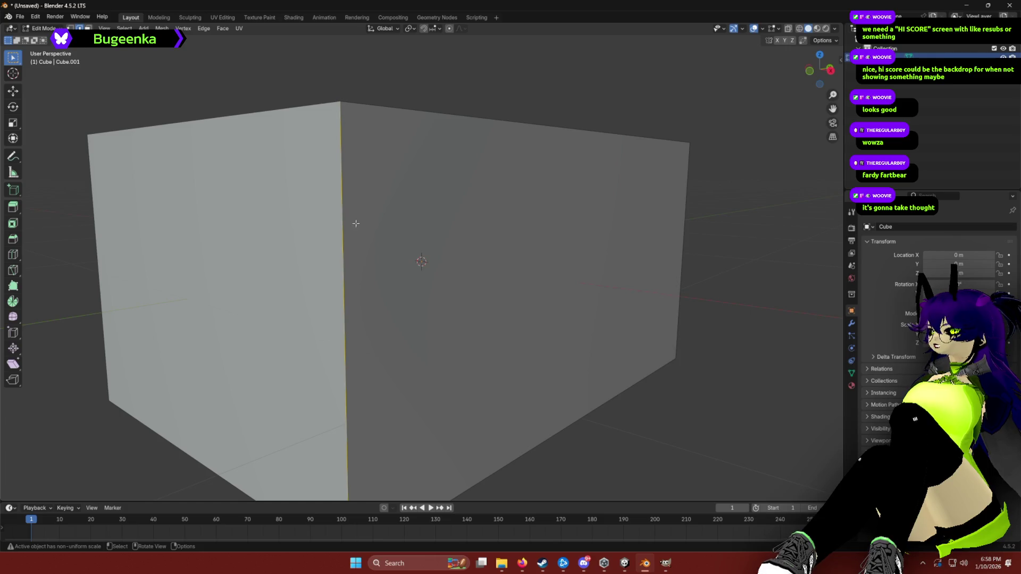
pyautogui.press('s')
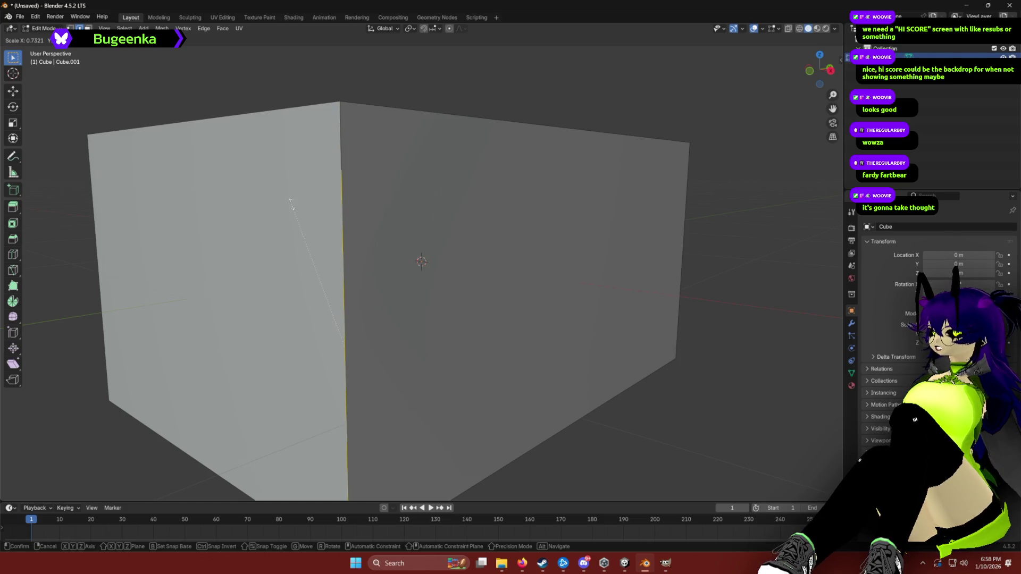
pyautogui.click(291, 203)
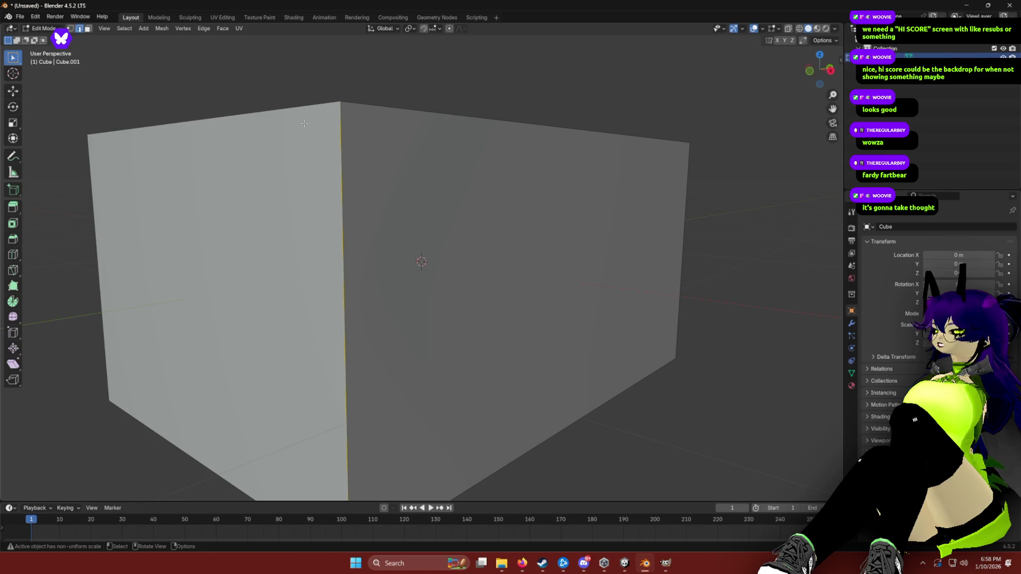
pyautogui.press('g')
pyautogui.click(201, 186)
pyautogui.moveTo(201, 187); pyautogui.dragTo(503, 244)
pyautogui.moveTo(543, 218); pyautogui.dragTo(505, 164)
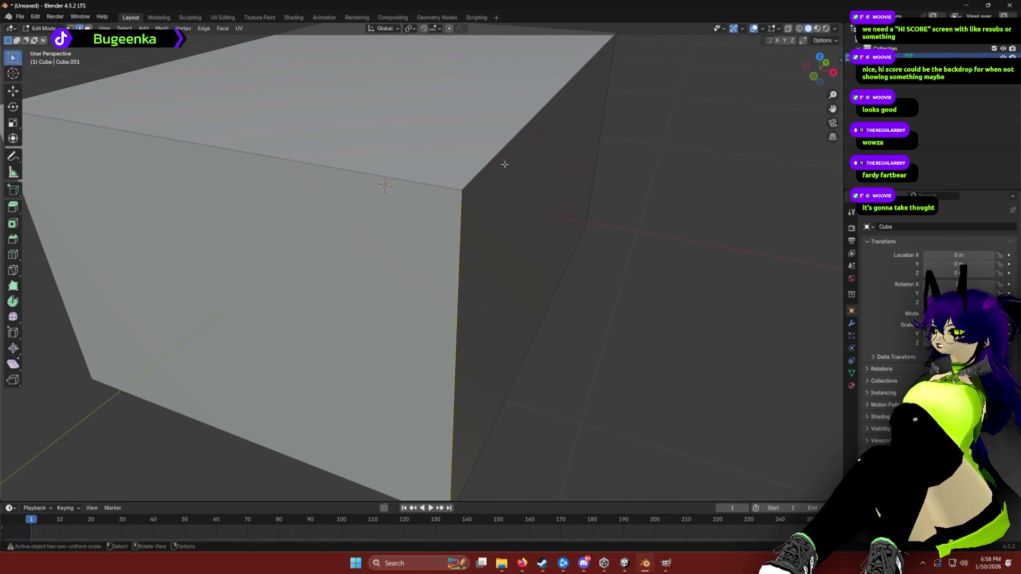
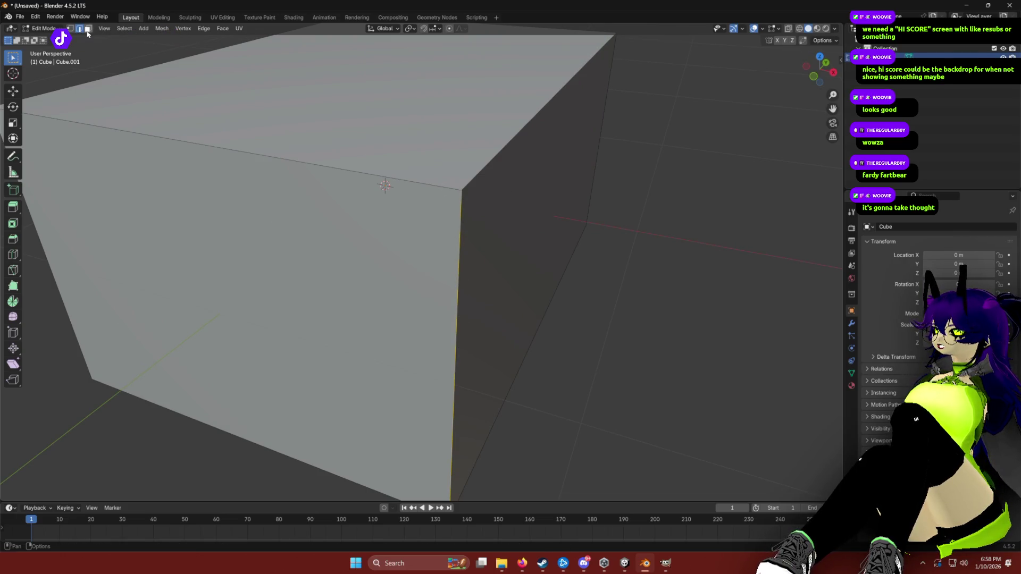
# Try a bevel and a face extrude on the box, cancelling both without changes.
pyautogui.moveTo(319, 186); pyautogui.dragTo(369, 221)
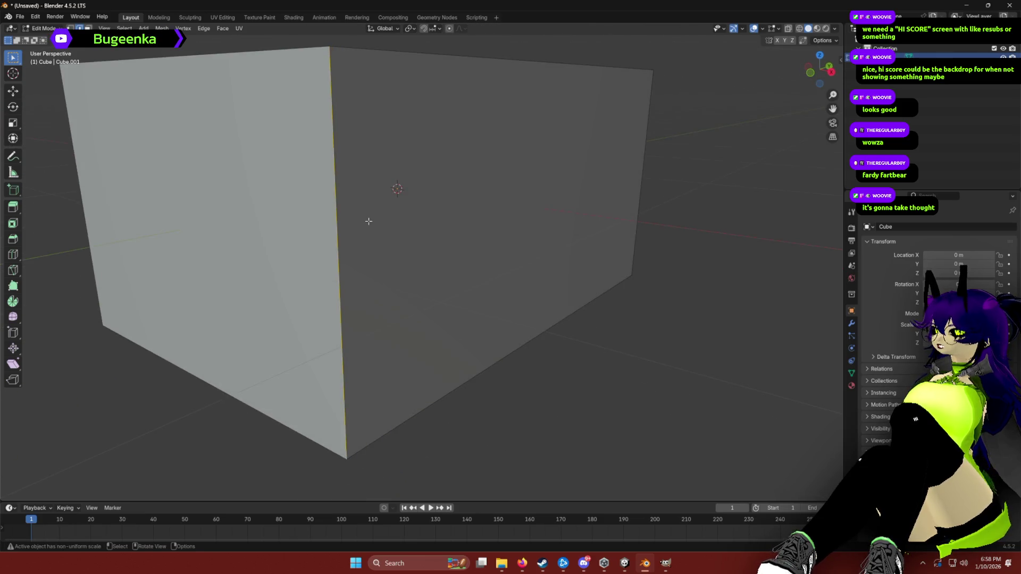
pyautogui.click(188, 32)
pyautogui.moveTo(204, 31)
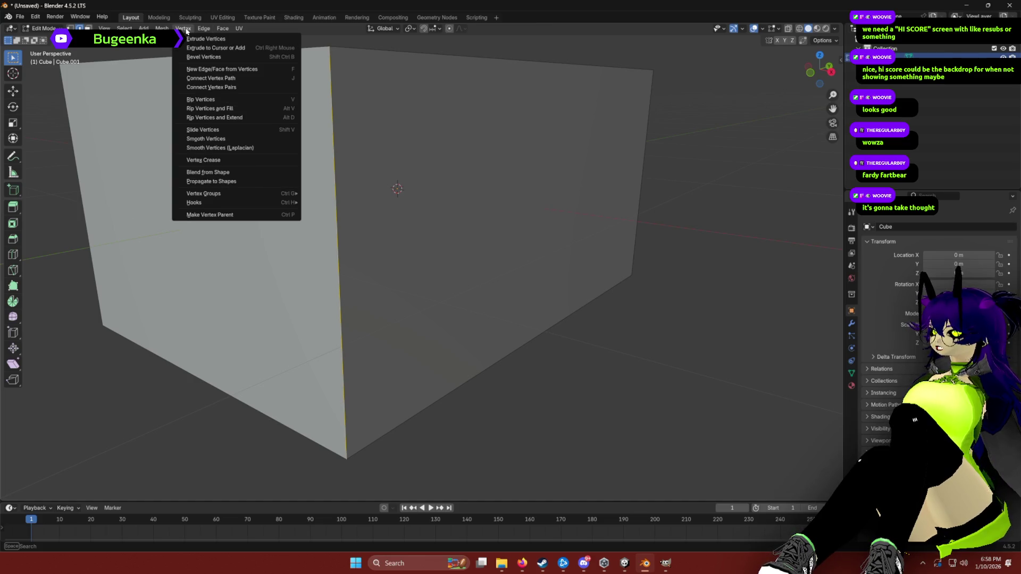
pyautogui.click(207, 57)
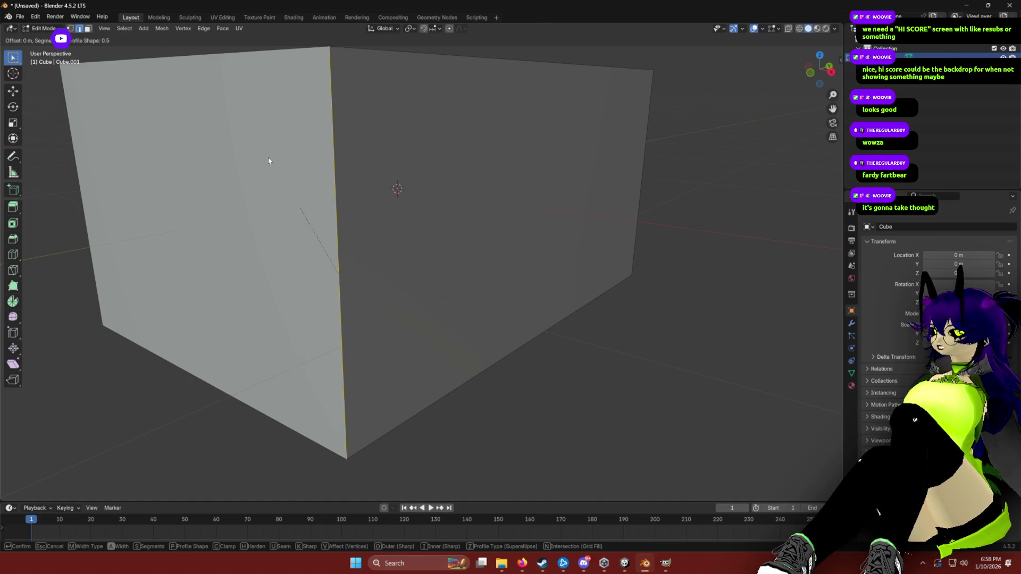
pyautogui.click(269, 160)
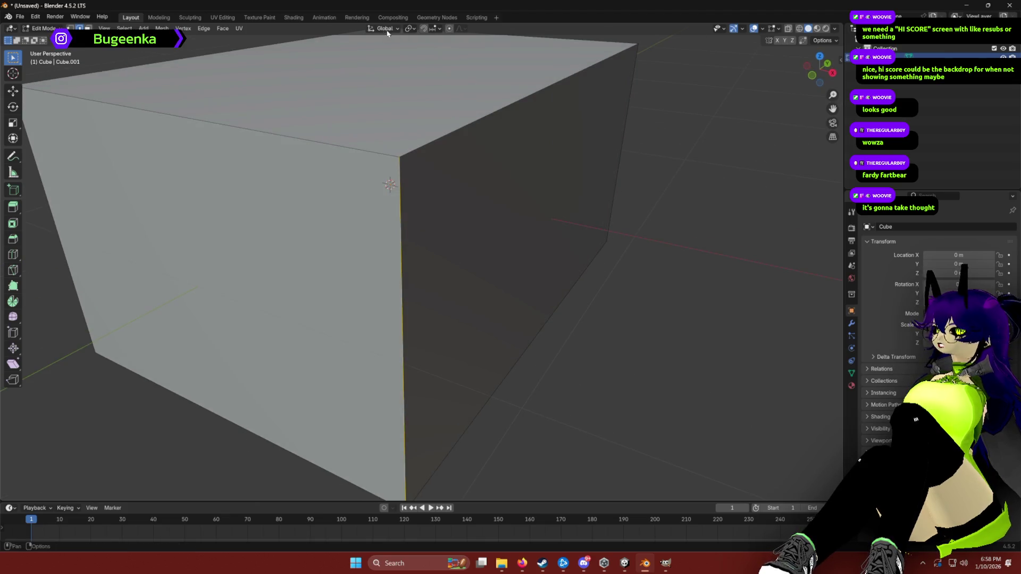
pyautogui.click(223, 30)
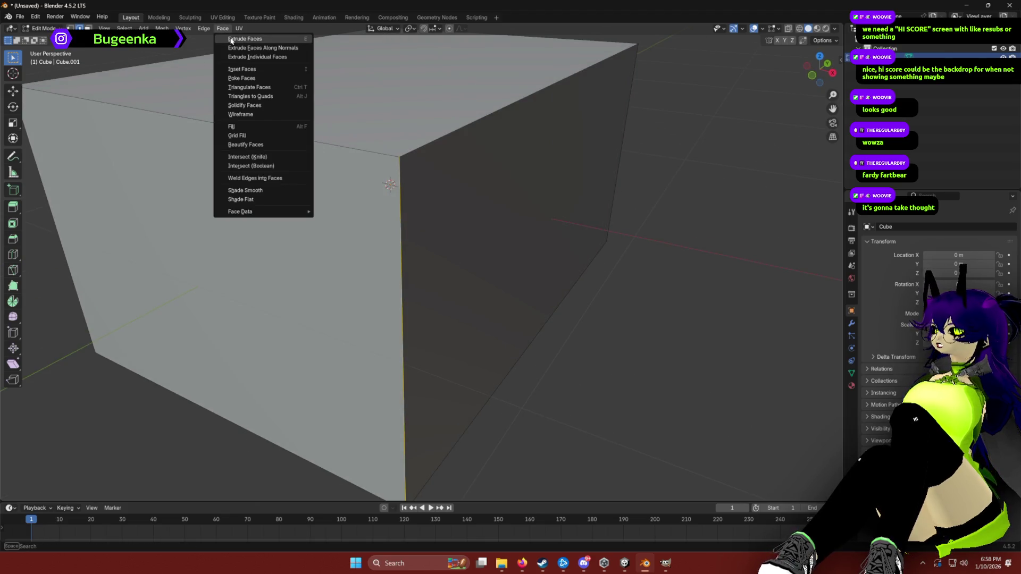
pyautogui.click(231, 40)
pyautogui.rightClick(286, 136)
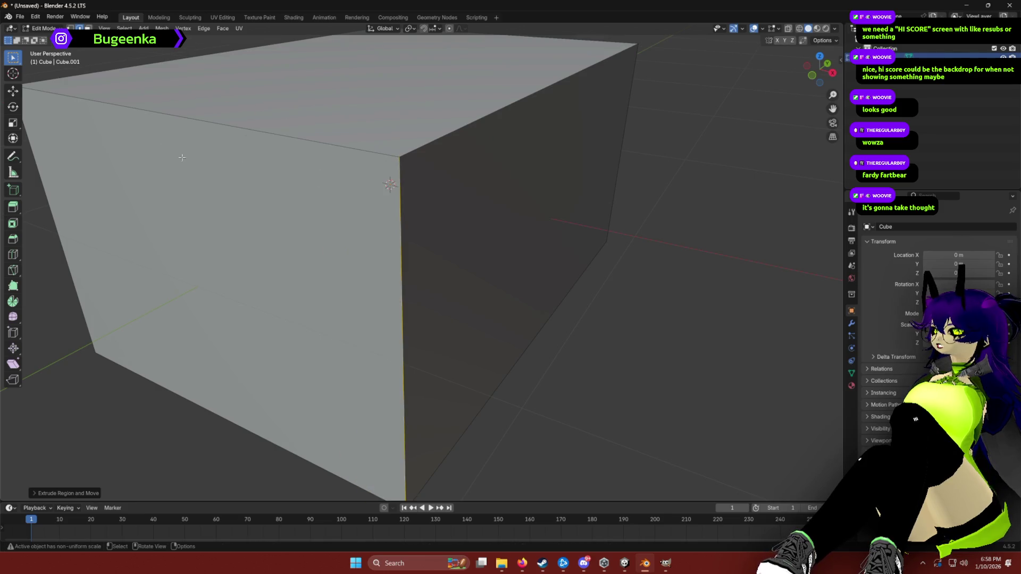
# Try scaling the front and left faces of the box, cancelling each attempt.
pyautogui.click(331, 246)
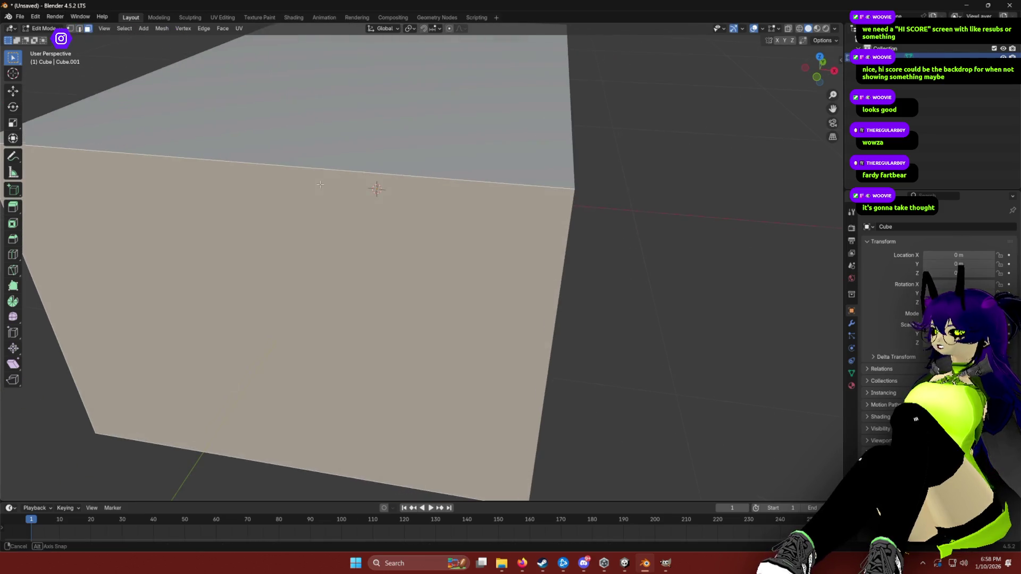
pyautogui.press('s')
pyautogui.rightClick(330, 246)
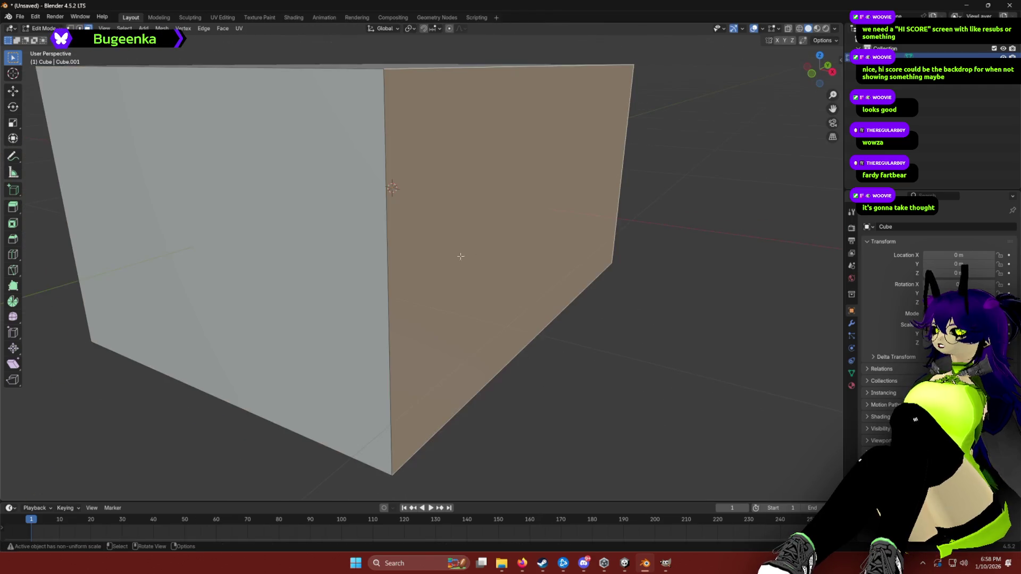
pyautogui.click(214, 286)
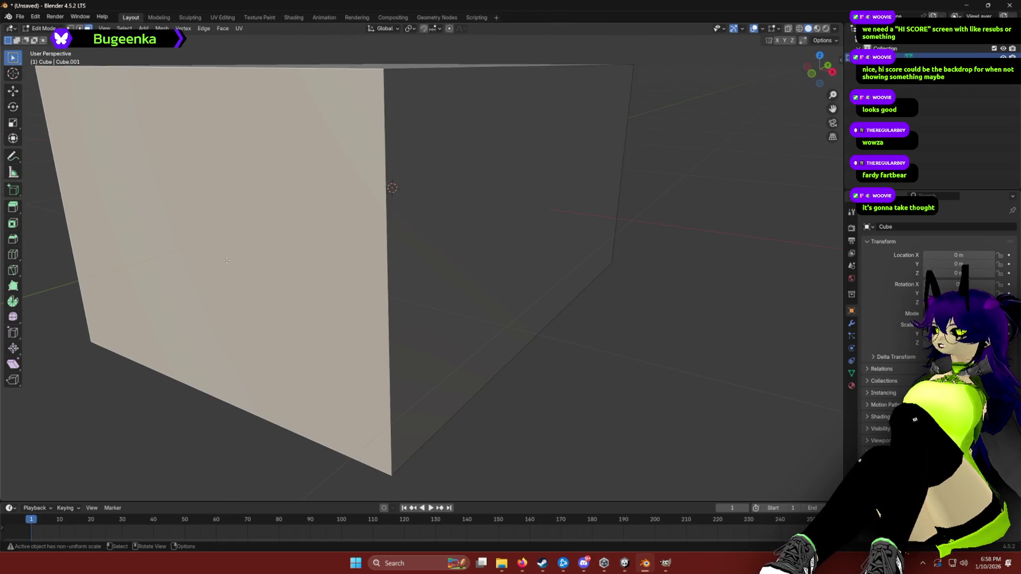
pyautogui.press('s')
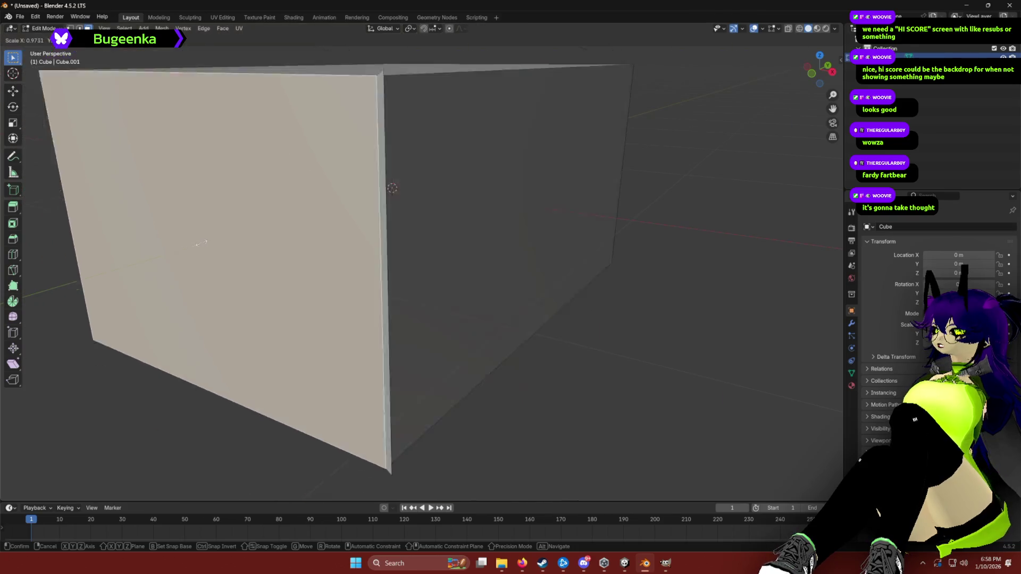
pyautogui.press('Escape')
pyautogui.scroll(-5, 341, 297)
pyautogui.hotkey('alt', 'a')
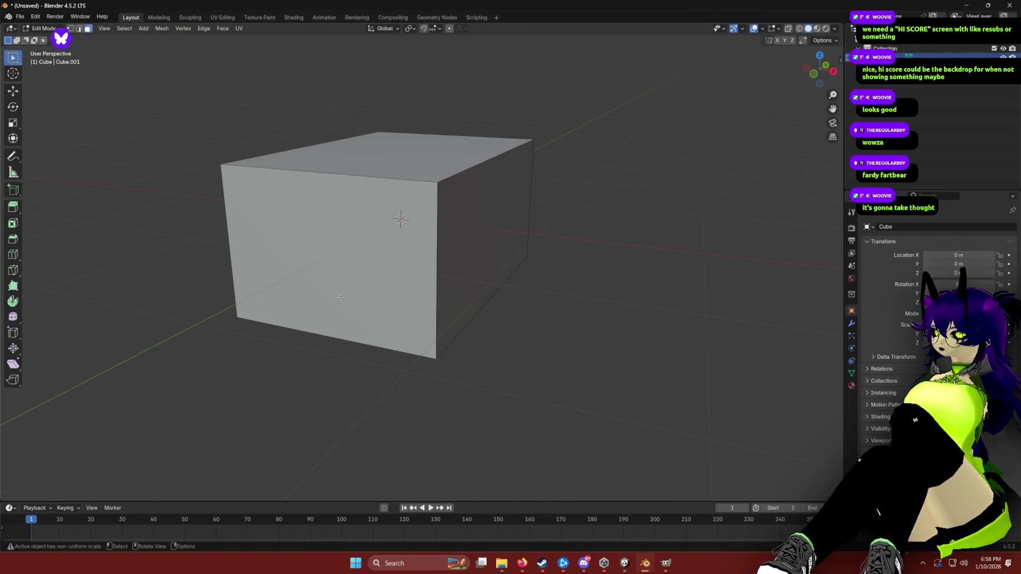
pyautogui.click(340, 298)
# Reselect the front face and try shrinking it again, restoring its original size.
pyautogui.moveTo(371, 277); pyautogui.dragTo(396, 290)
pyautogui.hotkey('alt', 'a')
pyautogui.click(353, 267)
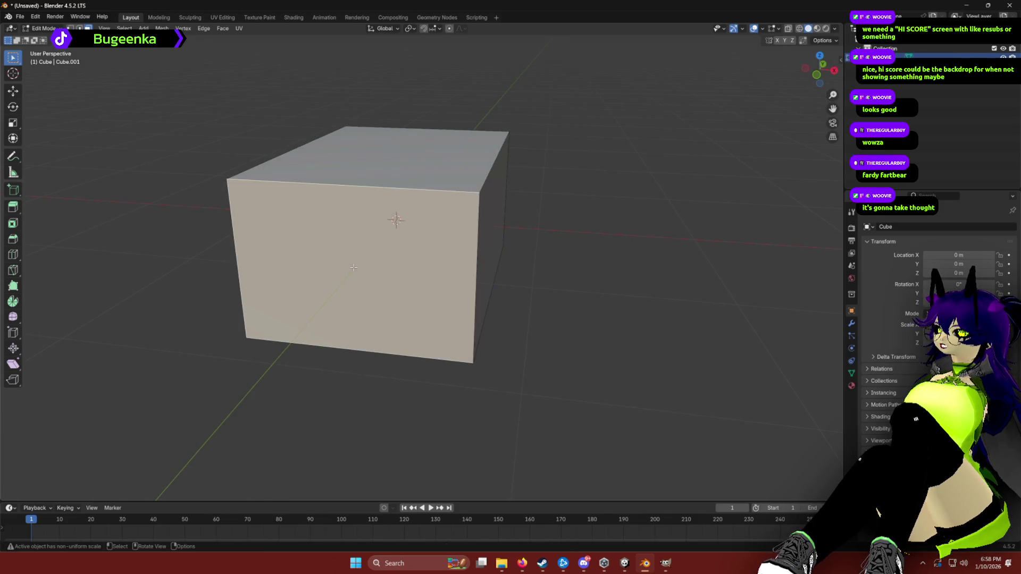
pyautogui.press('s')
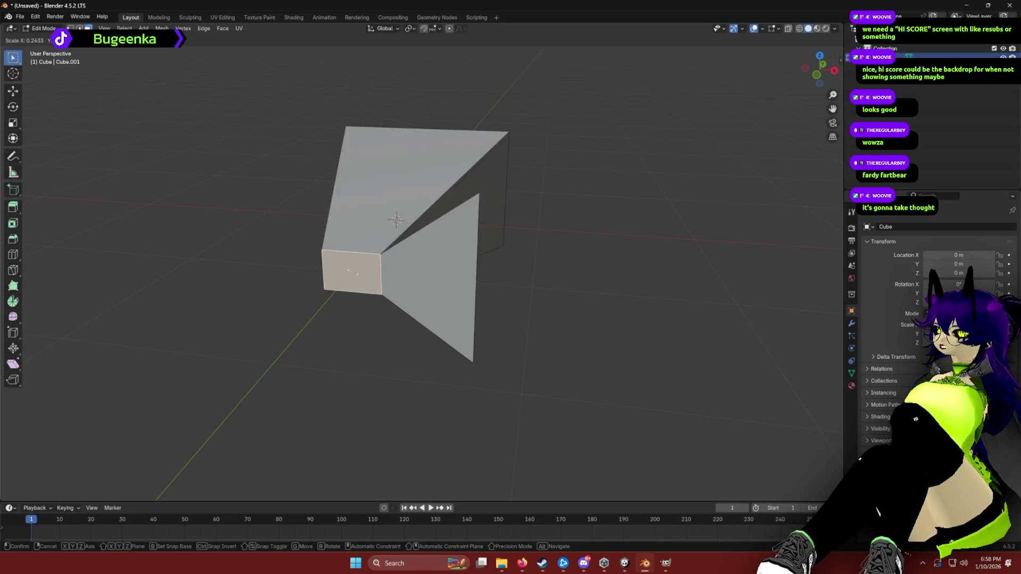
pyautogui.press('Escape')
pyautogui.click(604, 304)
pyautogui.scroll(5, 546, 269)
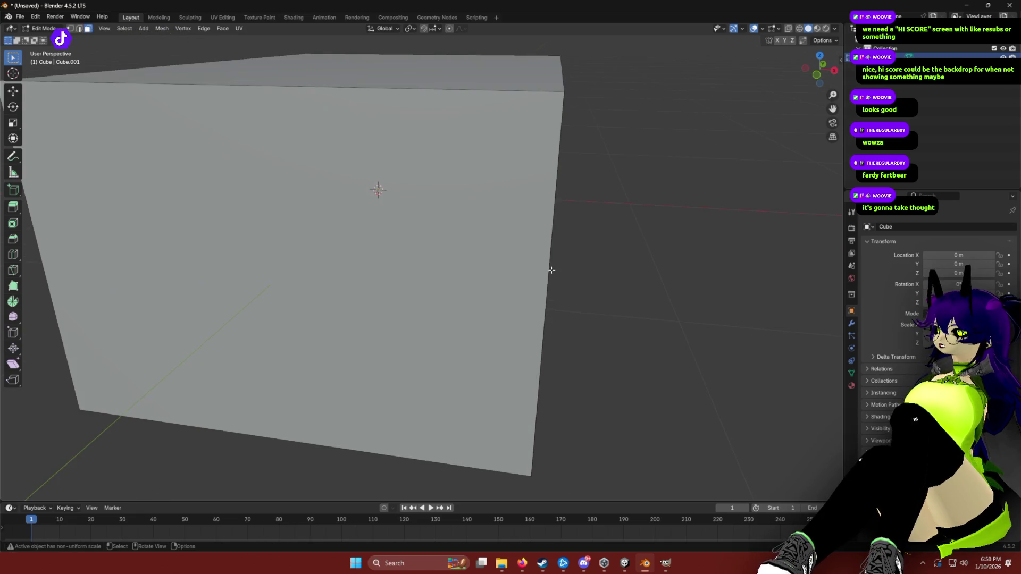
pyautogui.click(295, 152)
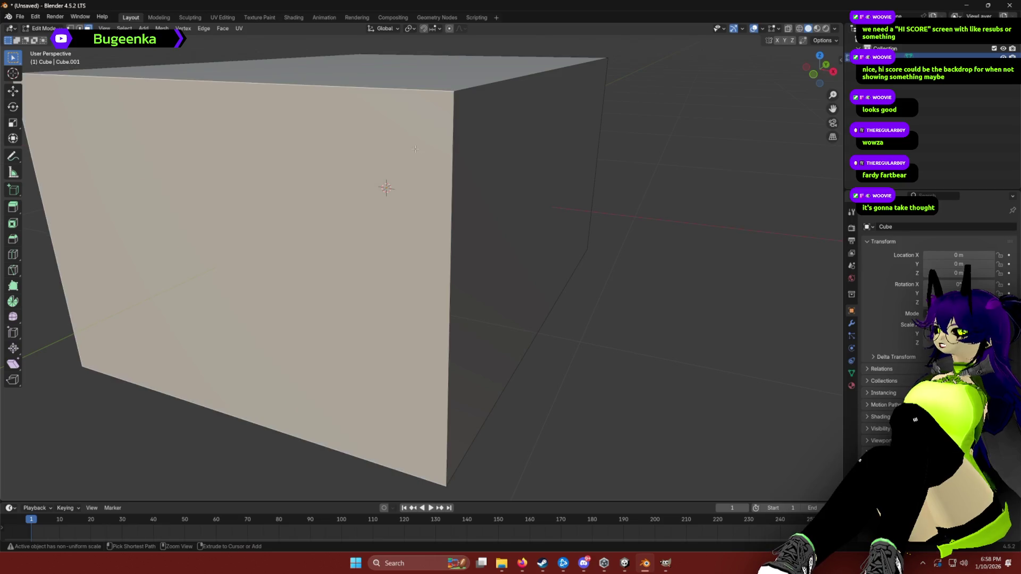
pyautogui.press('s')
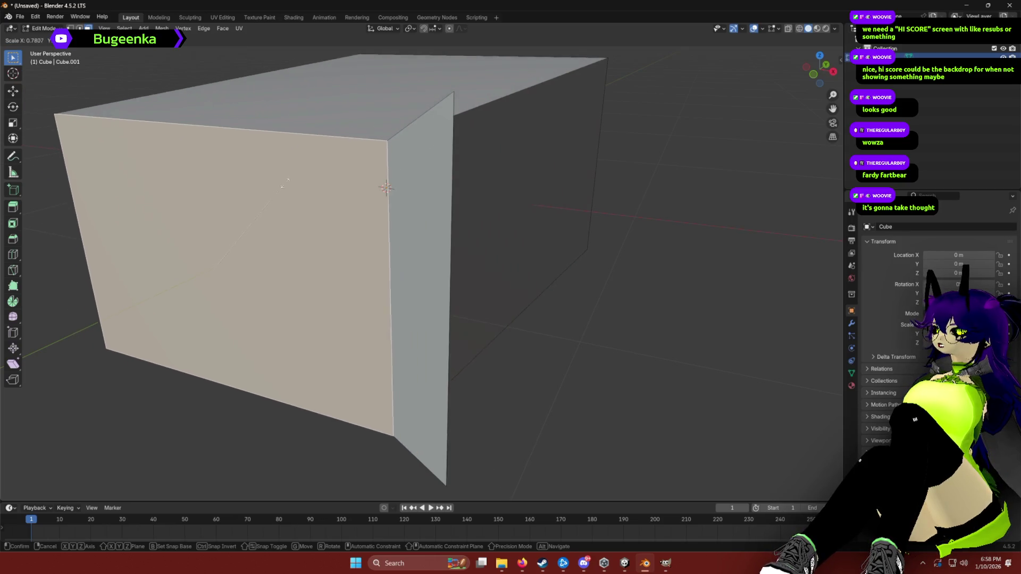
pyautogui.press('Escape')
# Face the box squarely, clear the selection and pick its right vertical edge in edge mode.
pyautogui.moveTo(744, 290)
pyautogui.mouseDown()
pyautogui.moveTo(570, 257)
pyautogui.moveTo(586, 259)
pyautogui.mouseUp()
pyautogui.click(586, 260)
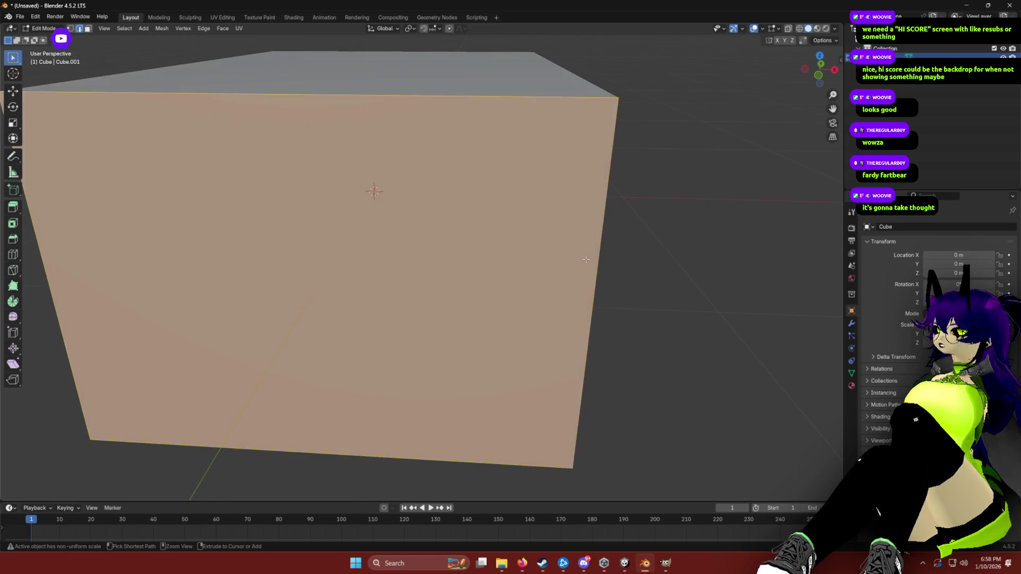
pyautogui.hotkey('alt', 'a')
pyautogui.click(448, 221)
pyautogui.press('s')
pyautogui.press('Escape')
pyautogui.hotkey('ctrl', 'z')
pyautogui.press('a')
pyautogui.hotkey('alt', 'a')
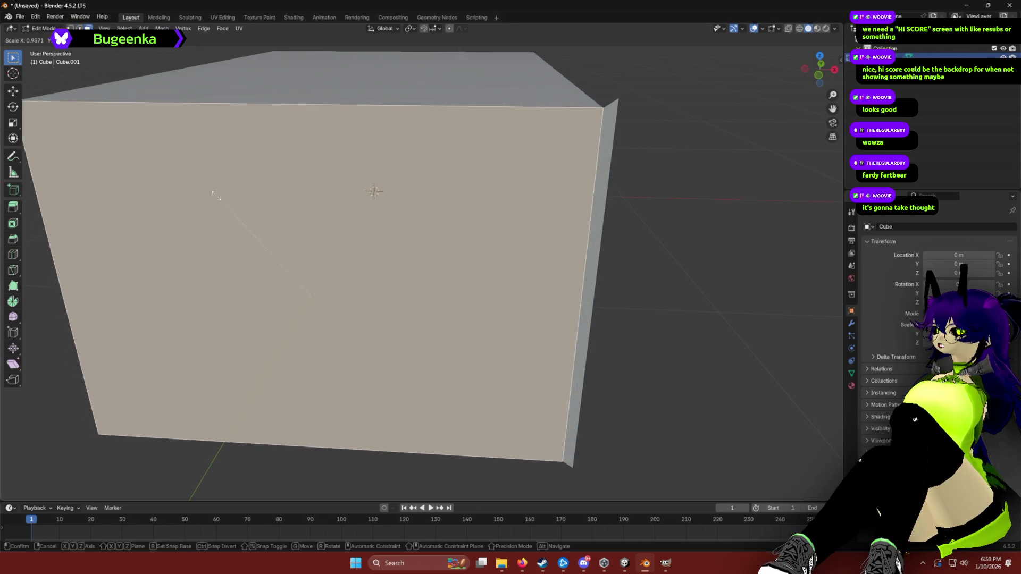
pyautogui.press('2')
pyautogui.click(671, 239)
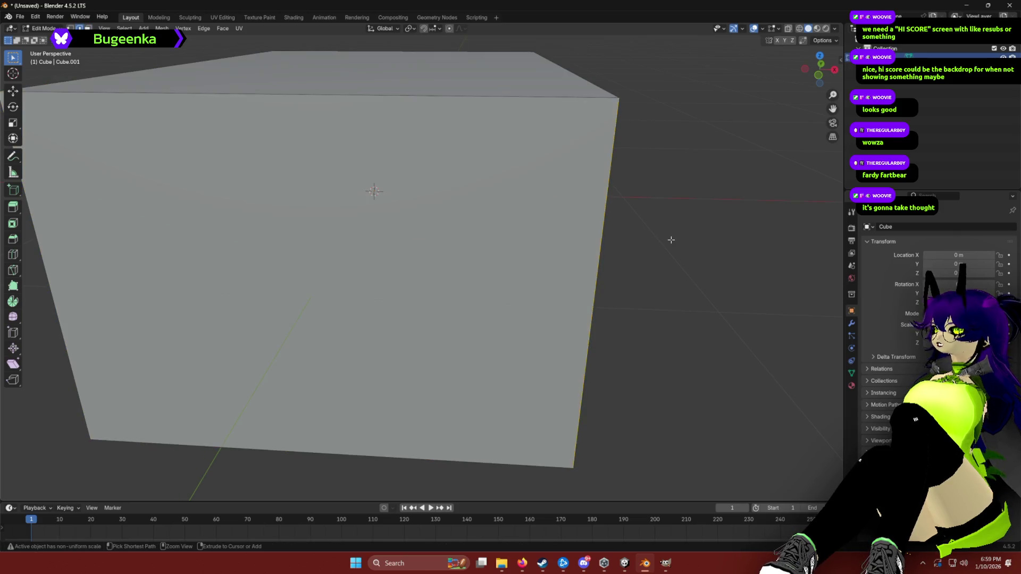
# Scale the whole box down along the X axis in Object Mode, then re-enter Edit Mode.
pyautogui.press('Tab')
pyautogui.hotkey('ctrl', 'z')
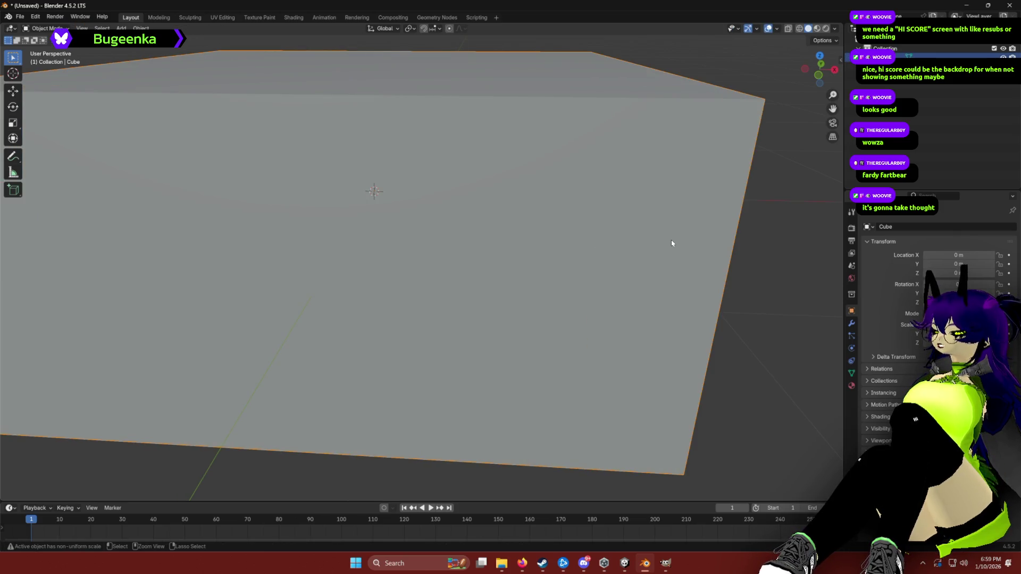
pyautogui.scroll(-5, 179, 80)
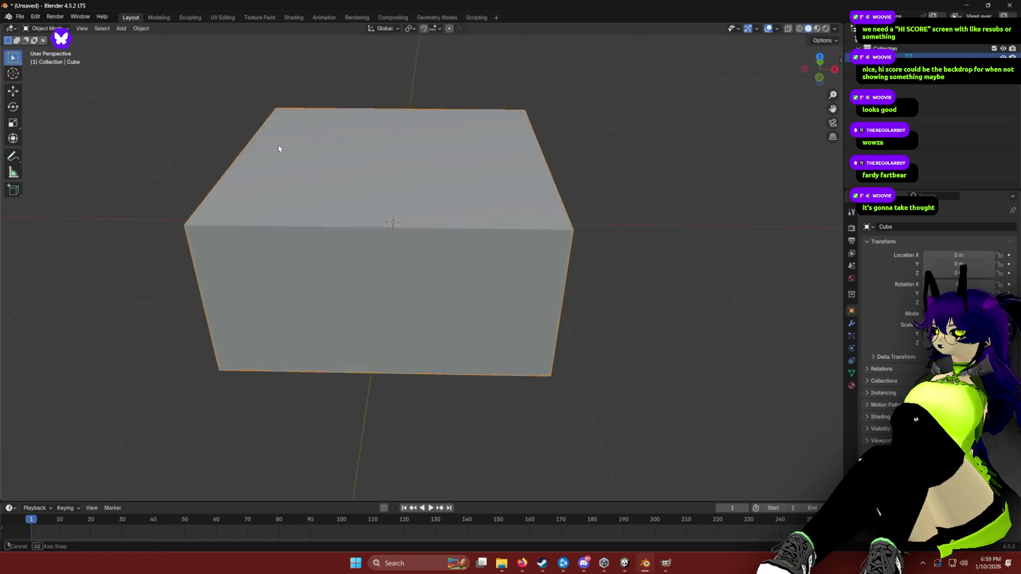
pyautogui.press('s')
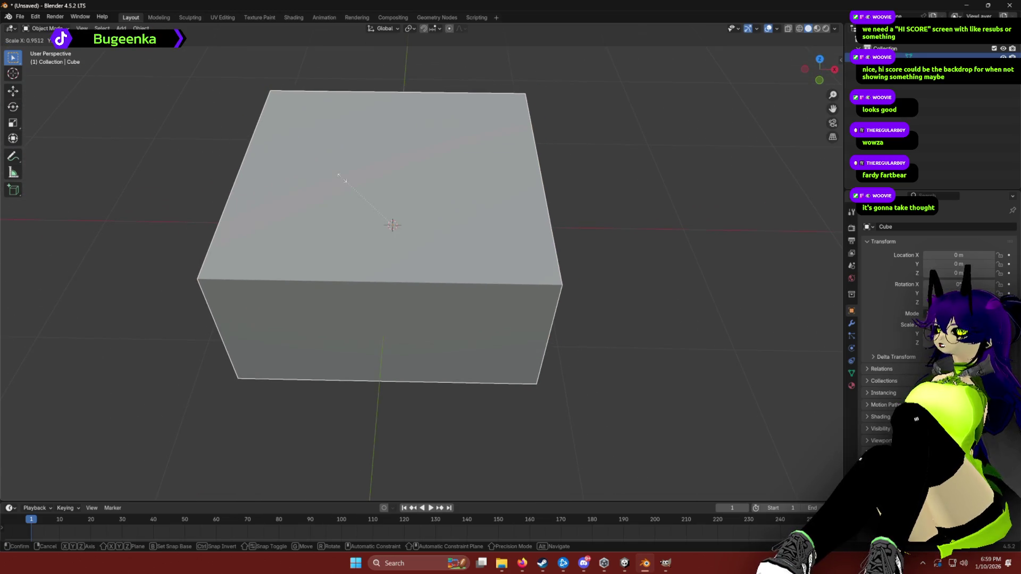
pyautogui.press('x')
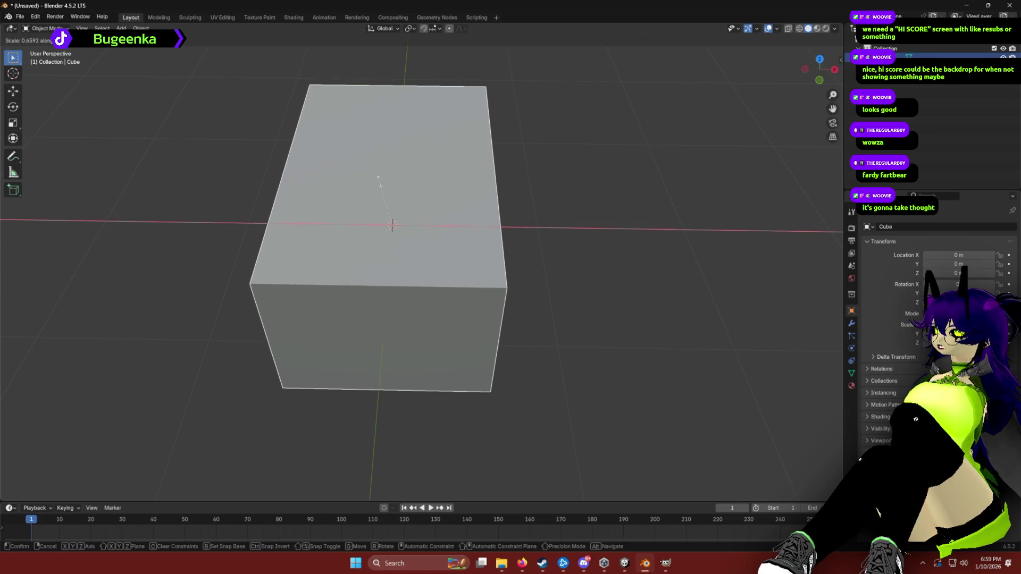
pyautogui.press('Return')
pyautogui.moveTo(556, 229); pyautogui.dragTo(554, 198)
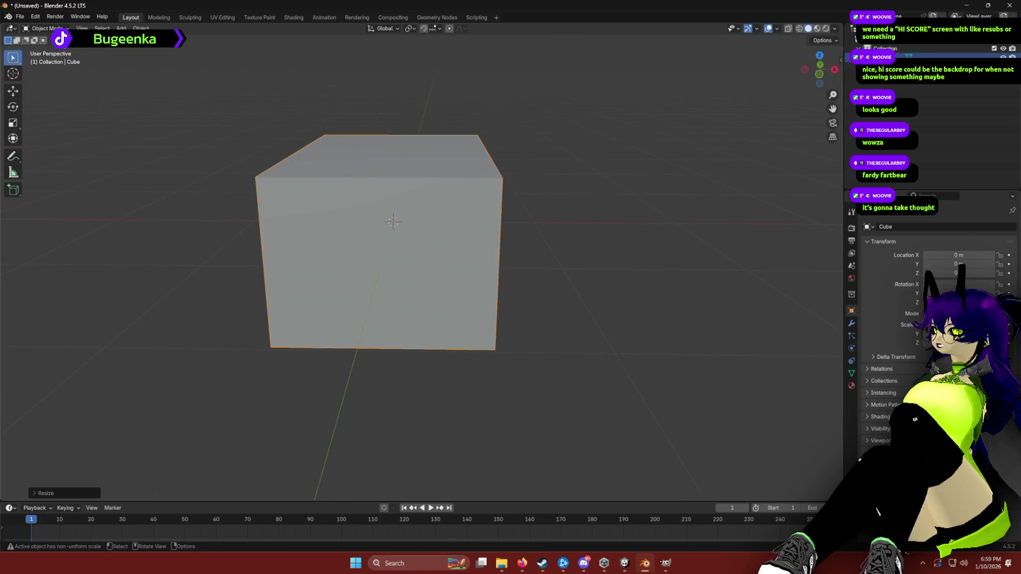
pyautogui.press('Tab')
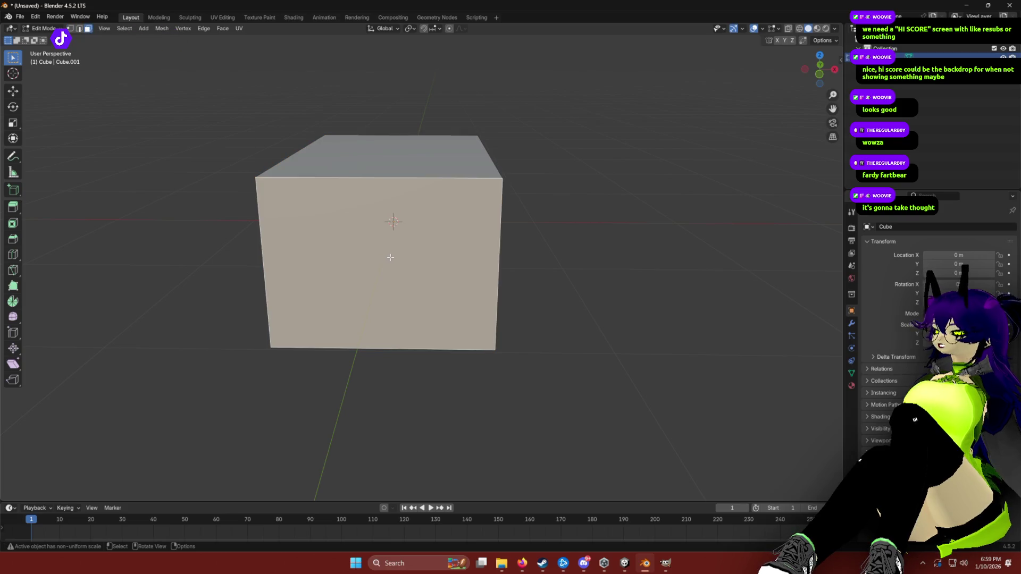
# Shrink the mesh uniformly and view the box from its long side.
pyautogui.press('s')
pyautogui.click(391, 265)
pyautogui.moveTo(392, 265)
pyautogui.mouseDown()
pyautogui.moveTo(478, 255)
pyautogui.moveTo(533, 272)
pyautogui.mouseUp()
pyautogui.scroll(4, 533, 271)
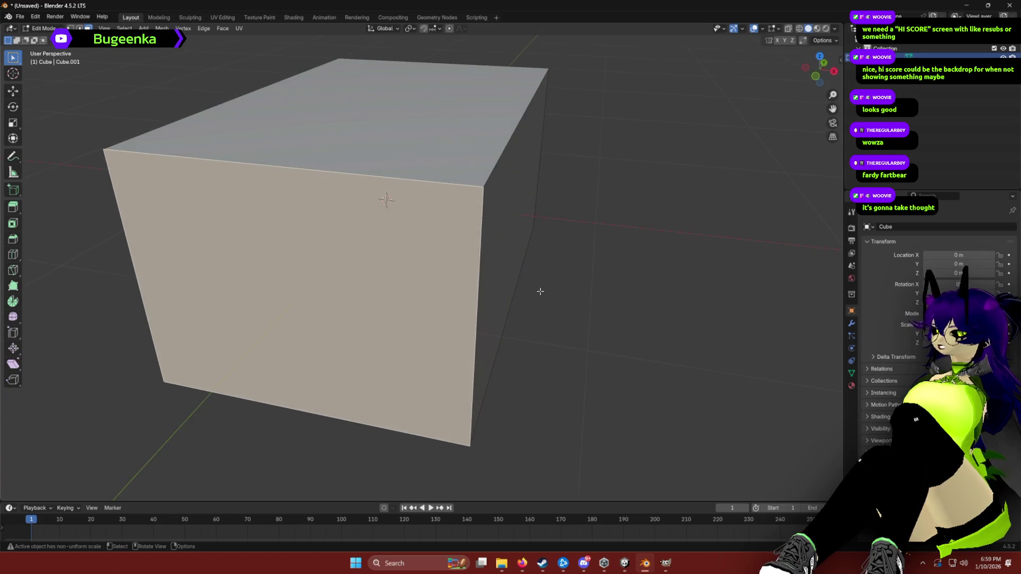
pyautogui.moveTo(378, 253); pyautogui.dragTo(365, 252)
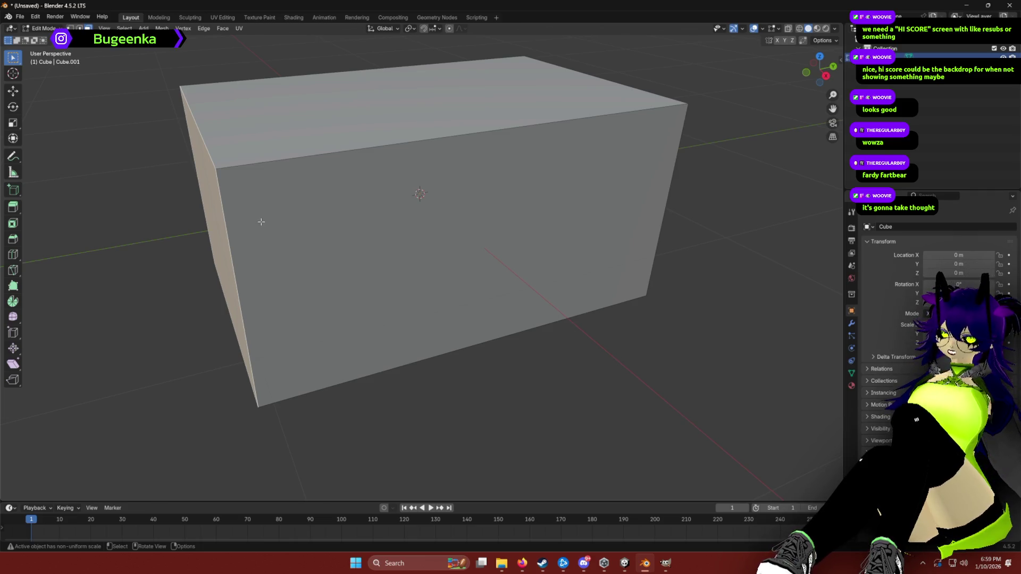
pyautogui.moveTo(261, 222); pyautogui.dragTo(331, 223)
# Try Bevel Edges and a face Inset on the box, cancelling both.
pyautogui.click(210, 29)
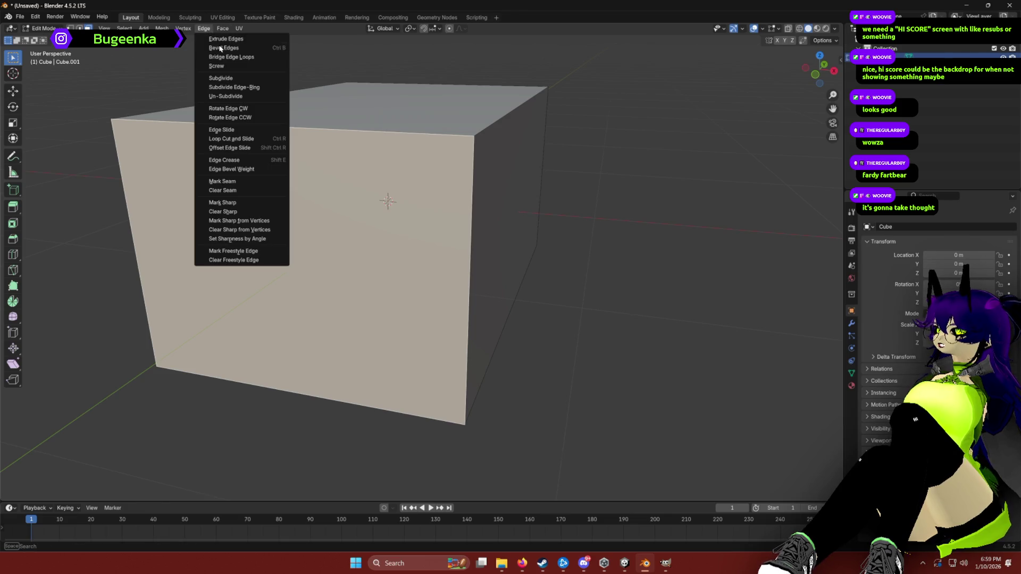
pyautogui.click(220, 50)
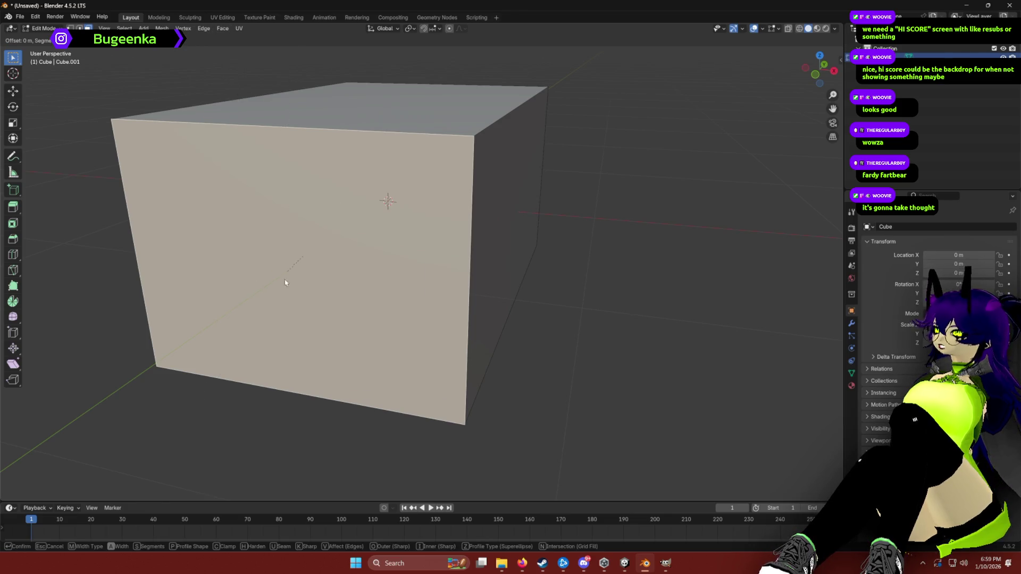
pyautogui.press('Escape')
pyautogui.moveTo(382, 201); pyautogui.dragTo(394, 191)
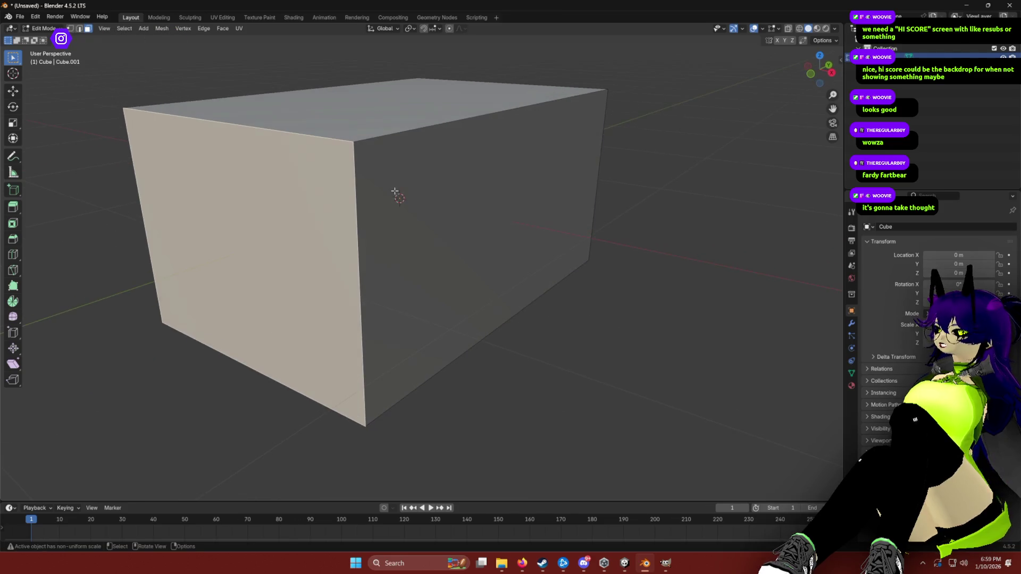
pyautogui.click(202, 30)
pyautogui.moveTo(233, 34)
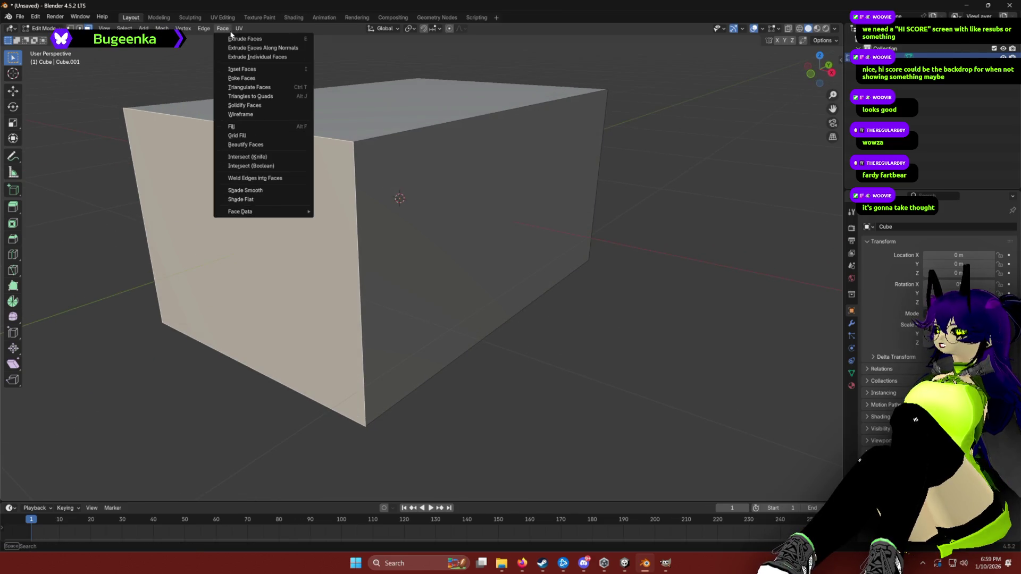
pyautogui.click(244, 69)
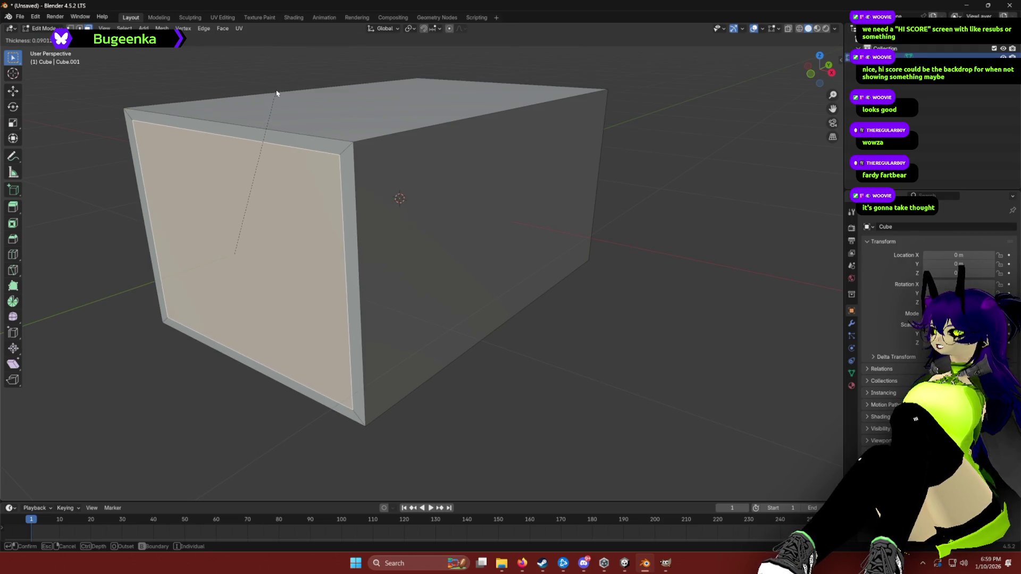
pyautogui.rightClick(278, 90)
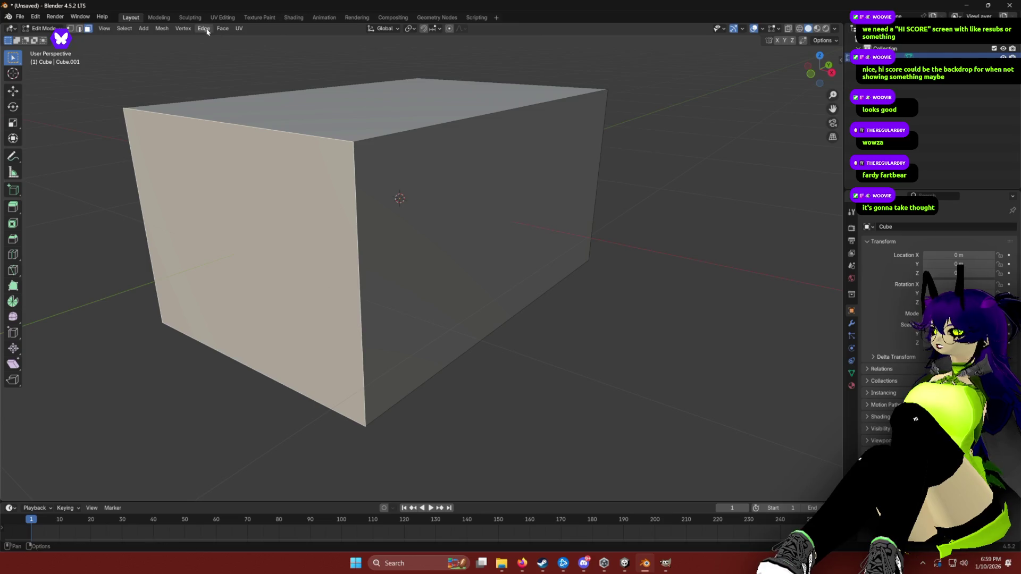
# Try Triangulate Faces and Knife Intersect on the front face, undoing the triangulation.
pyautogui.click(222, 29)
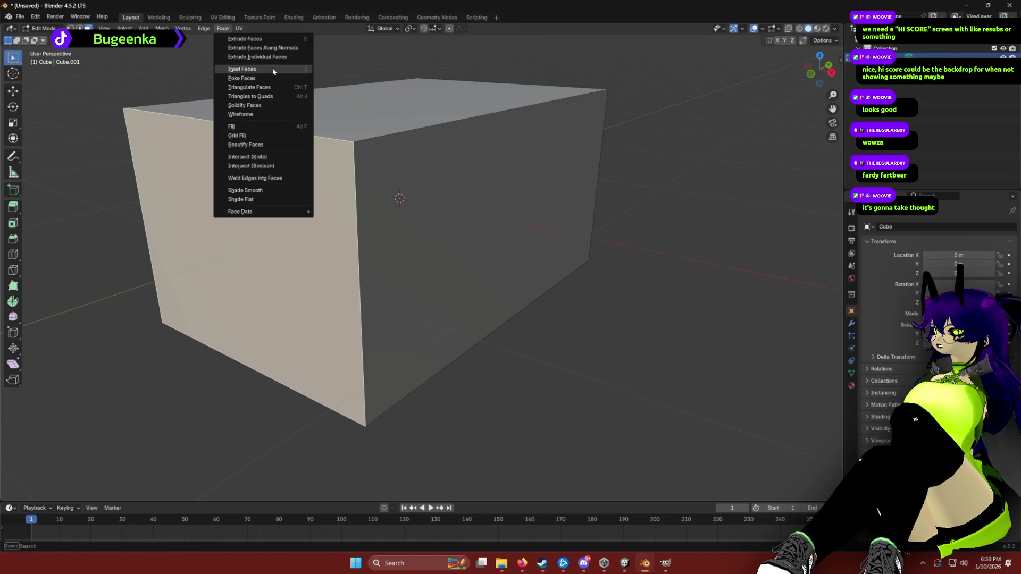
pyautogui.click(276, 86)
pyautogui.hotkey('ctrl', 'z')
pyautogui.click(223, 28)
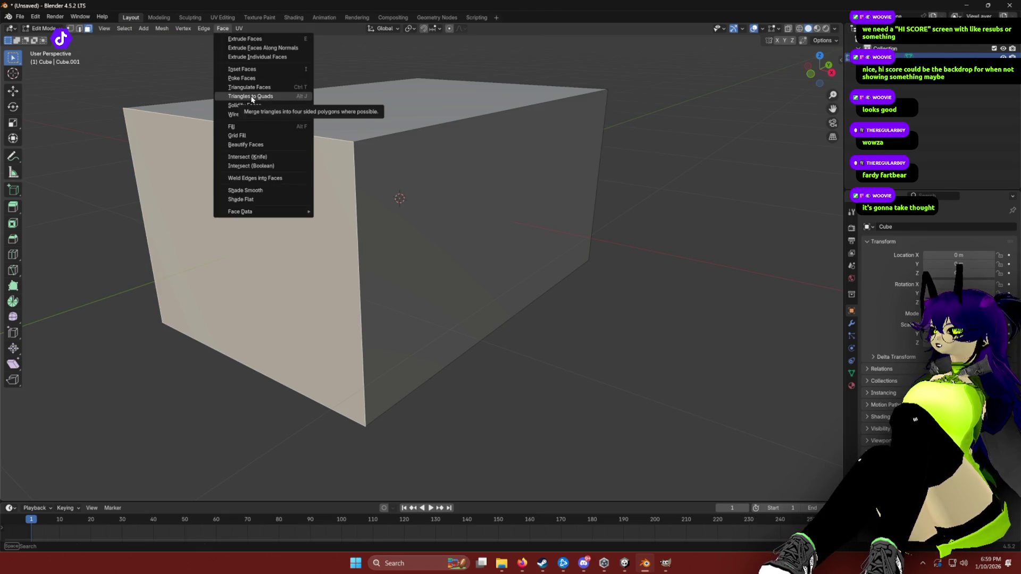
pyautogui.click(248, 157)
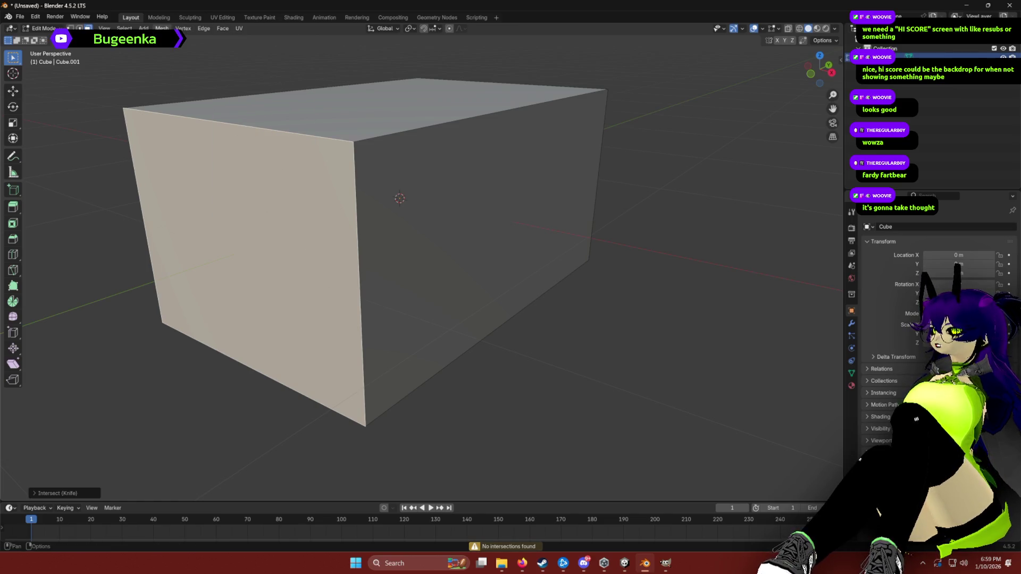
pyautogui.moveTo(356, 202); pyautogui.dragTo(418, 274)
# Bevel an edge, revert it to a sharp corner, then go to a new browser tab.
pyautogui.click(203, 28)
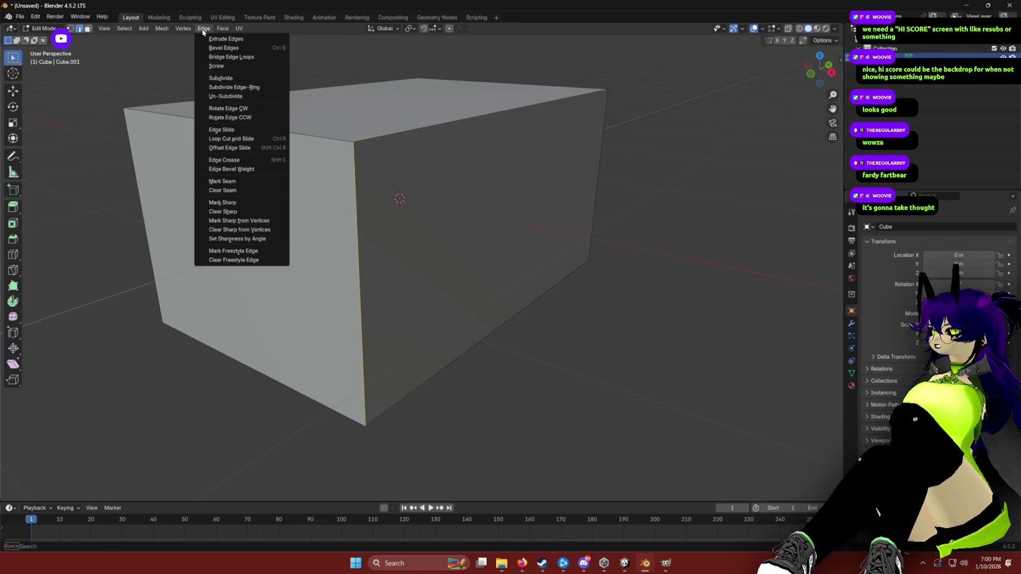
pyautogui.click(219, 48)
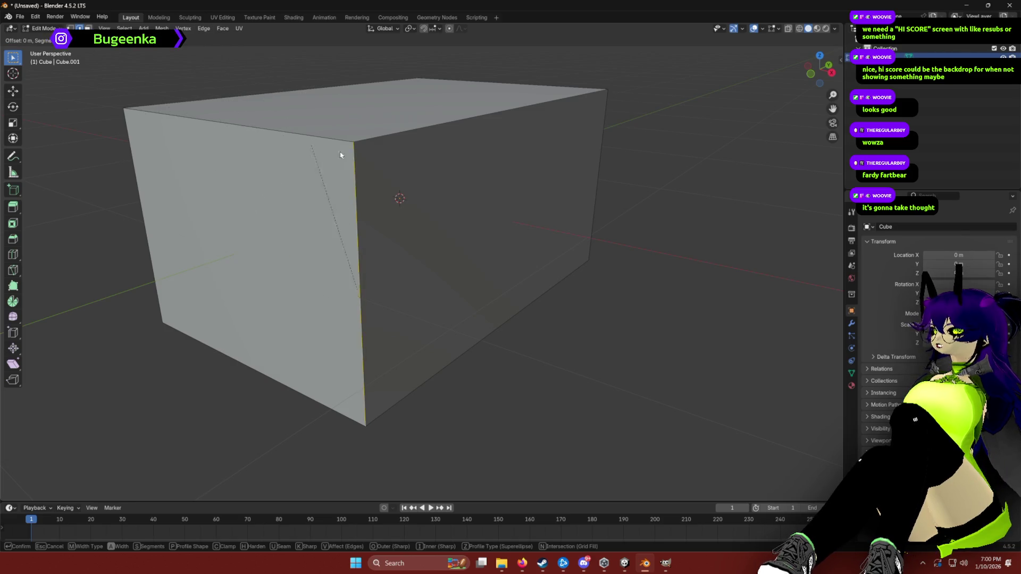
pyautogui.click(384, 195)
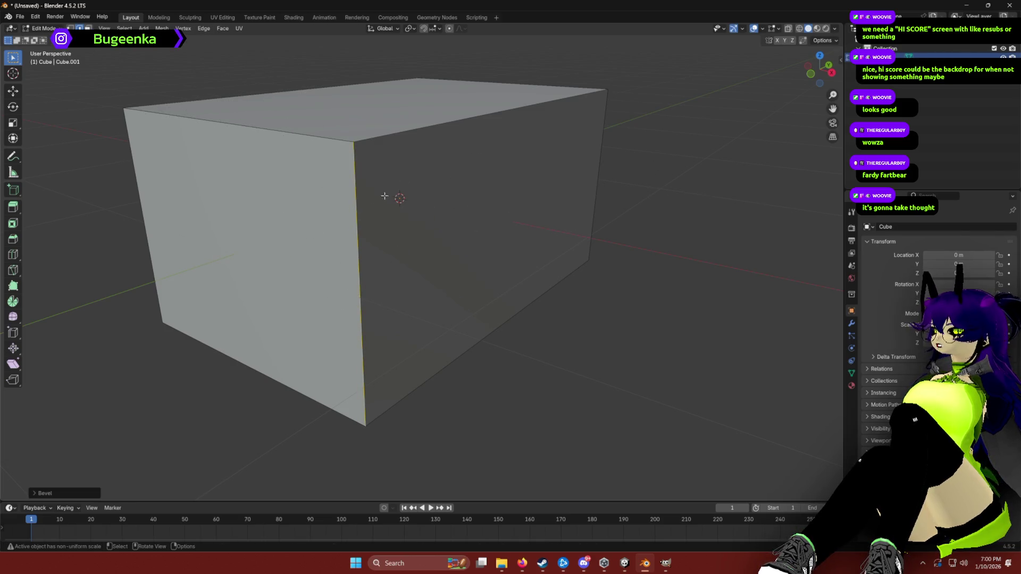
pyautogui.press('g')
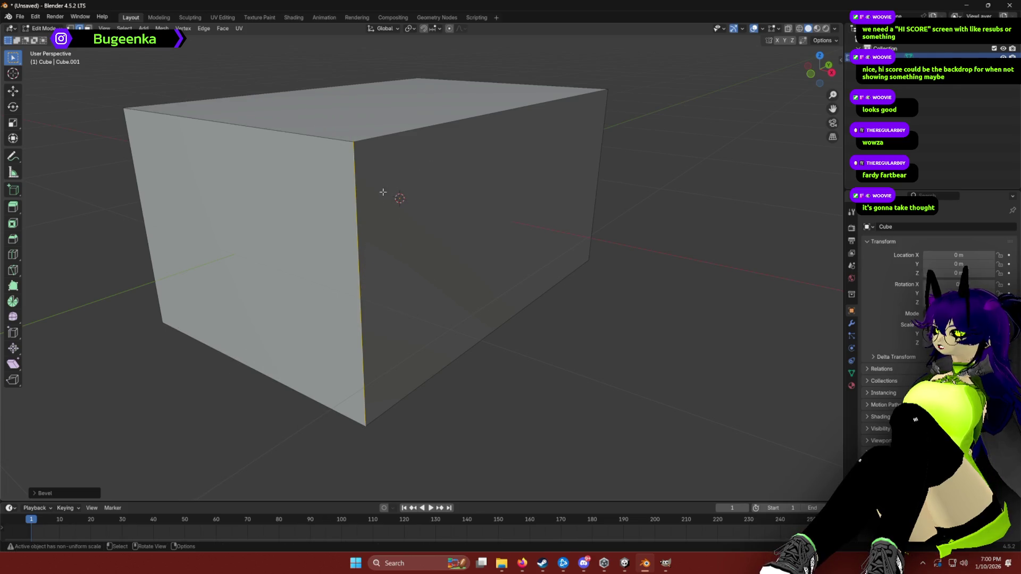
pyautogui.press('Escape')
pyautogui.hotkey('ctrl', 'z')
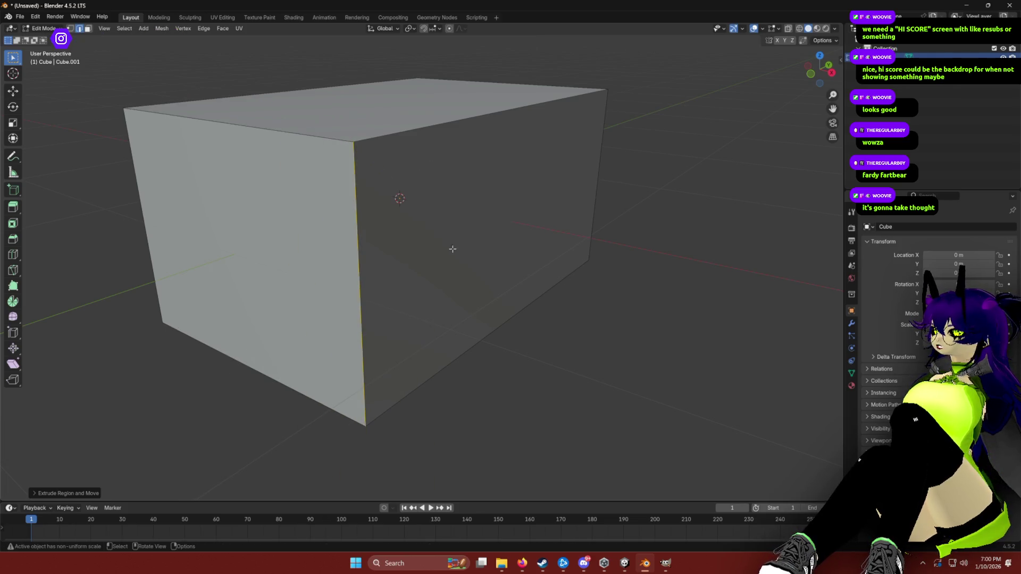
pyautogui.scroll(4, 375, 212)
pyautogui.scroll(-2, 349, 203)
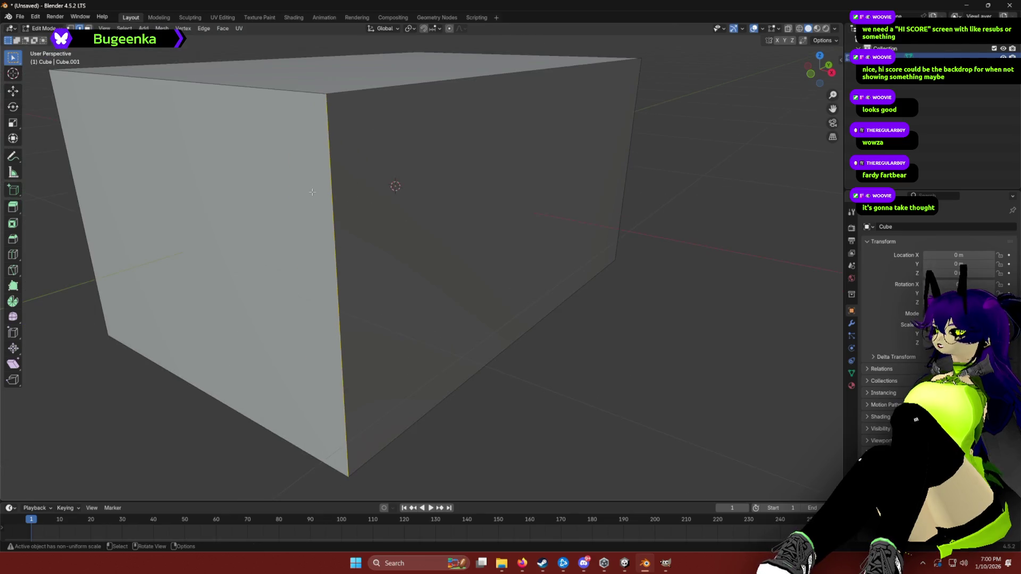
pyautogui.press('s')
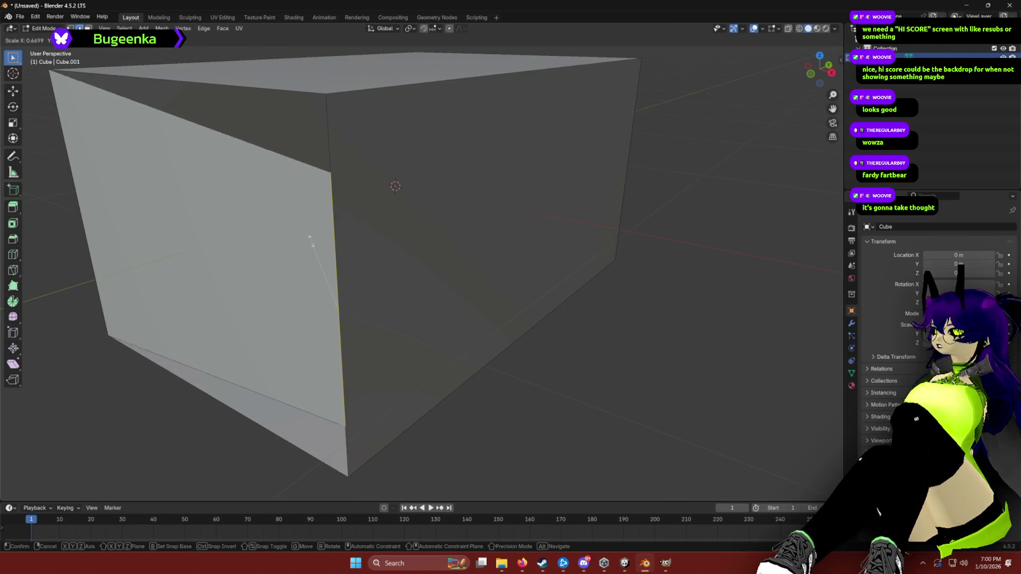
pyautogui.press('Escape')
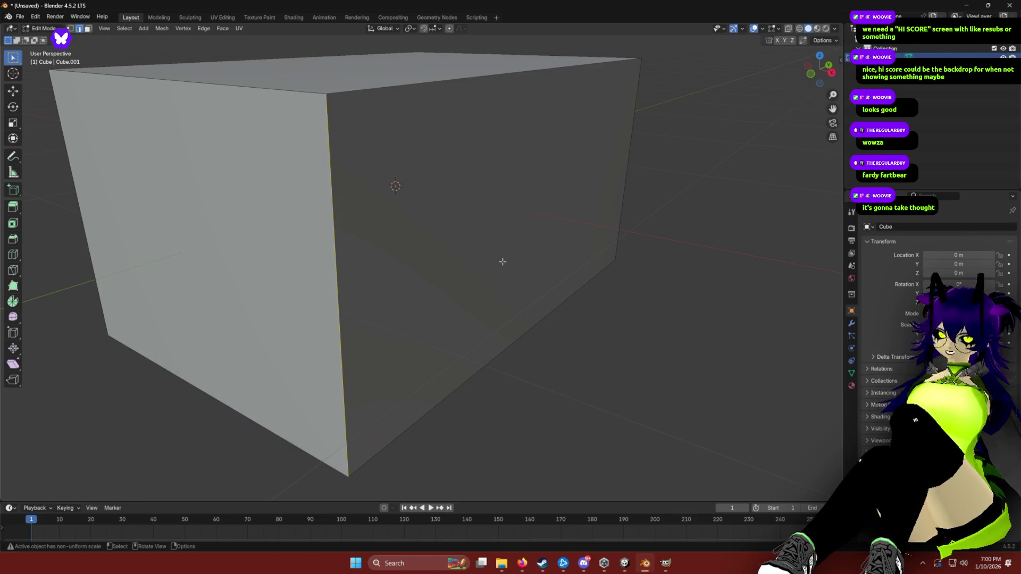
pyautogui.hotkey('alt', 'Tab')
pyautogui.hotkey('ctrl', 't')
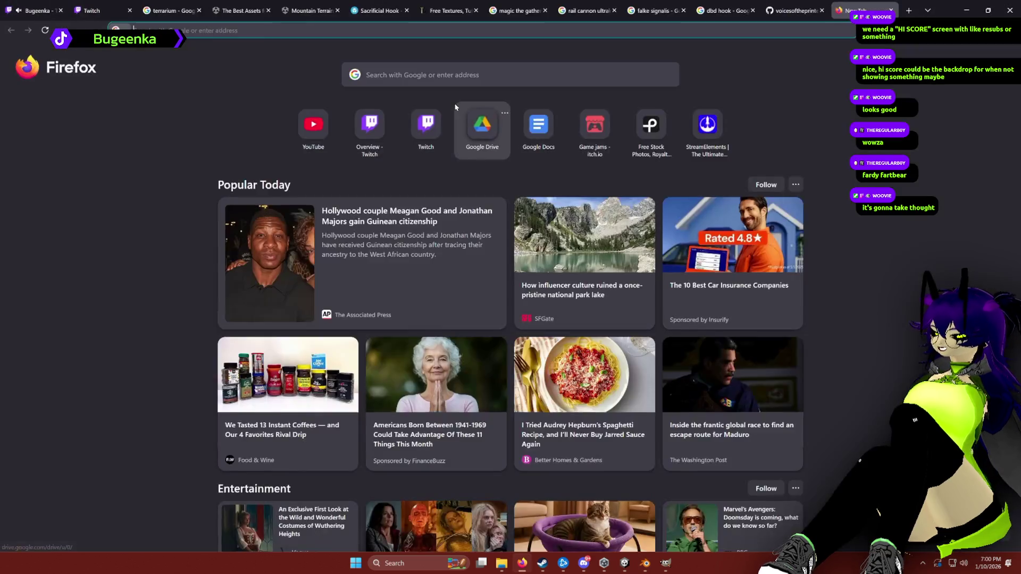
# Search 'blender bevel edhes', open the Blender Manual's Bevel Edges page, then return to Blender.
pyautogui.write('blender bev')
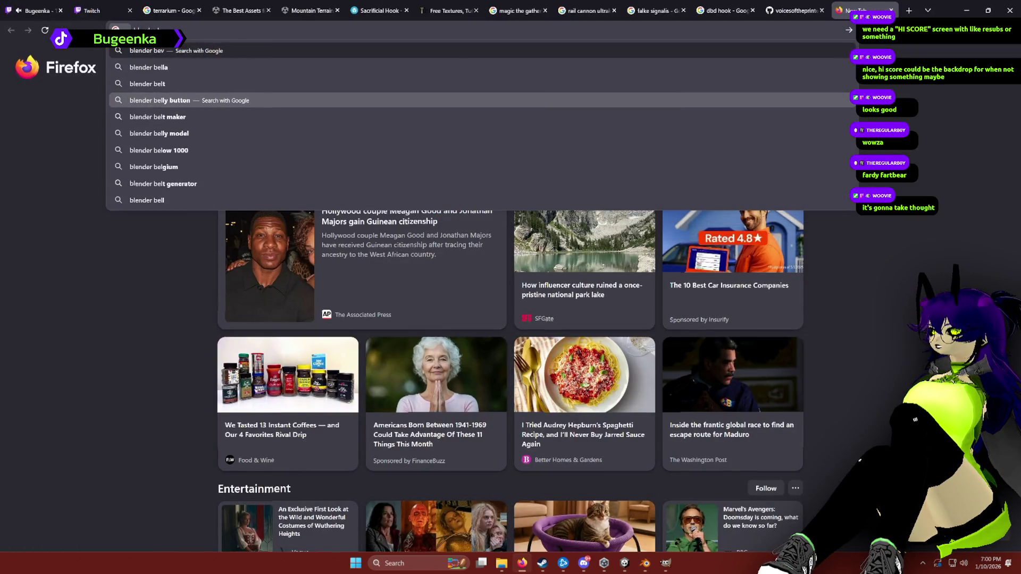
pyautogui.write('el edhes')
pyautogui.press('Return')
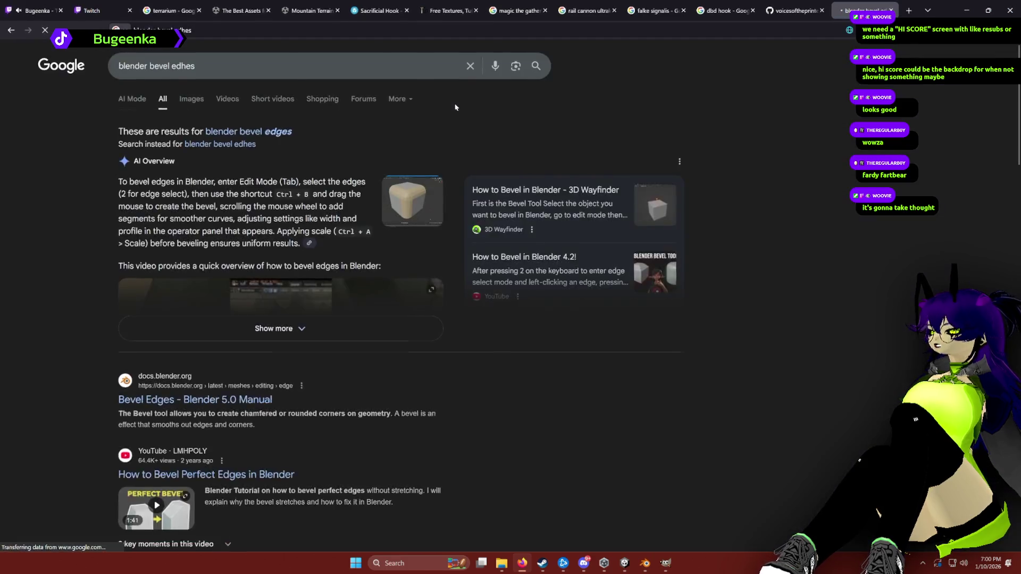
pyautogui.click(213, 400)
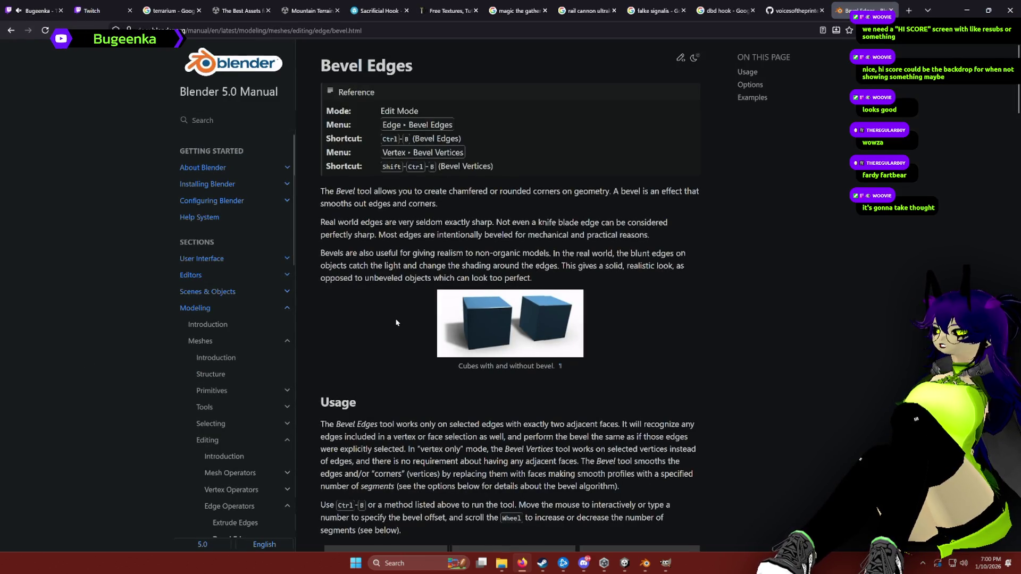
pyautogui.hotkey('alt', 'Tab')
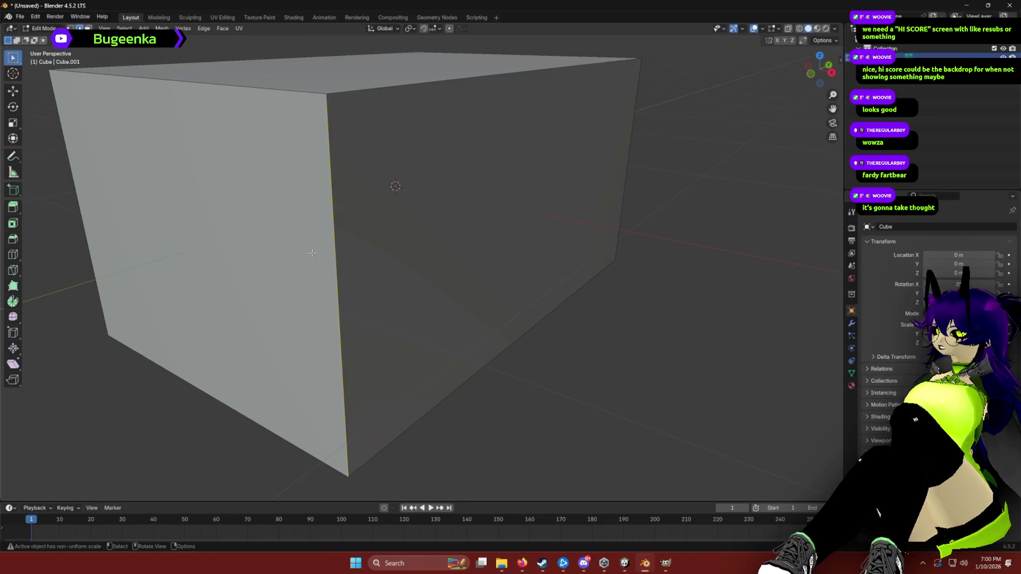
# Try bevelling the whole mesh and the left face's edges, cancelling each attempt.
pyautogui.press('a')
pyautogui.hotkey('ctrl', 'b')
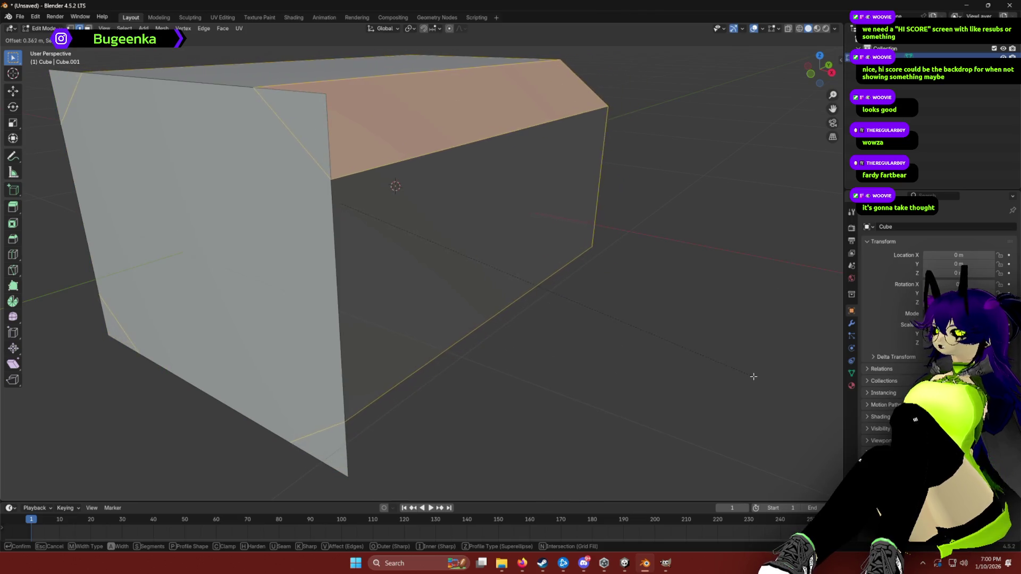
pyautogui.press('Escape')
pyautogui.hotkey('alt', 'a')
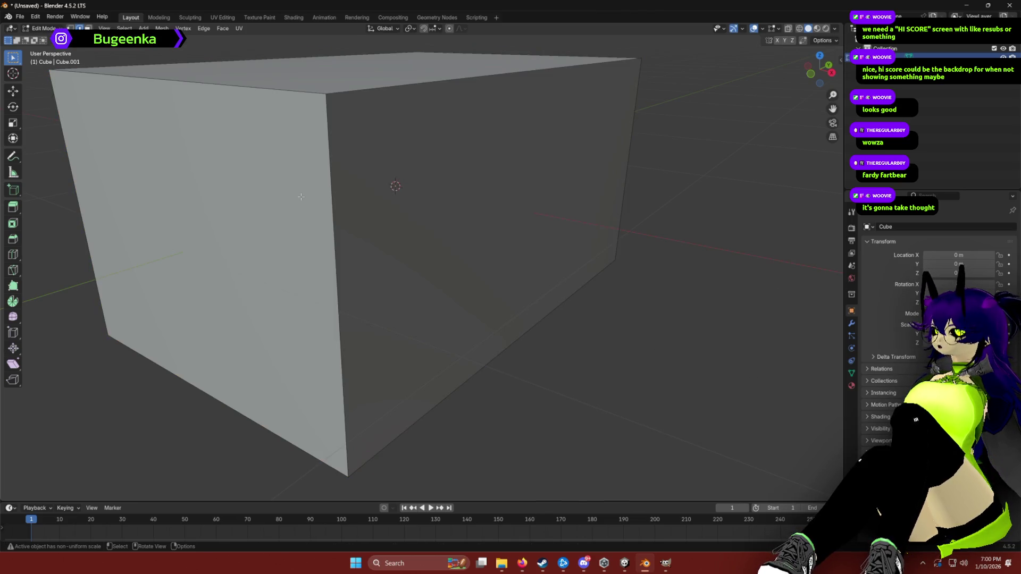
pyautogui.click(215, 209)
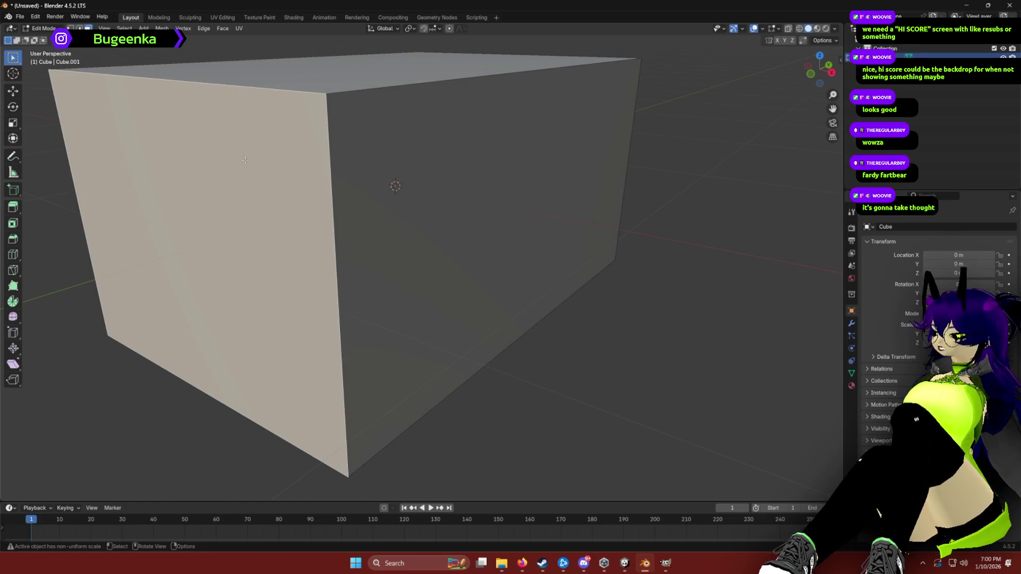
pyautogui.hotkey('ctrl', 'b')
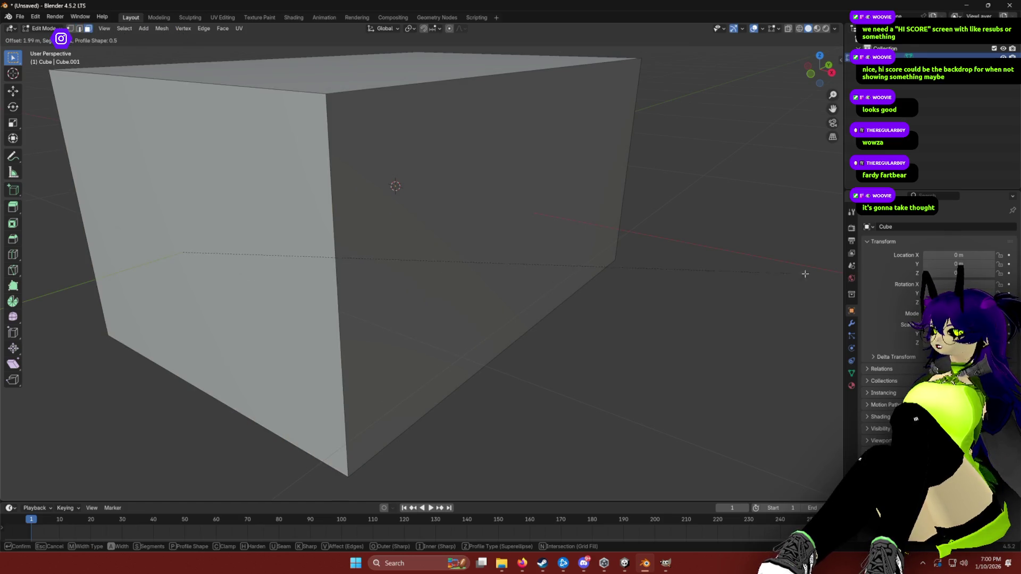
pyautogui.click(101, 255)
pyautogui.press('a')
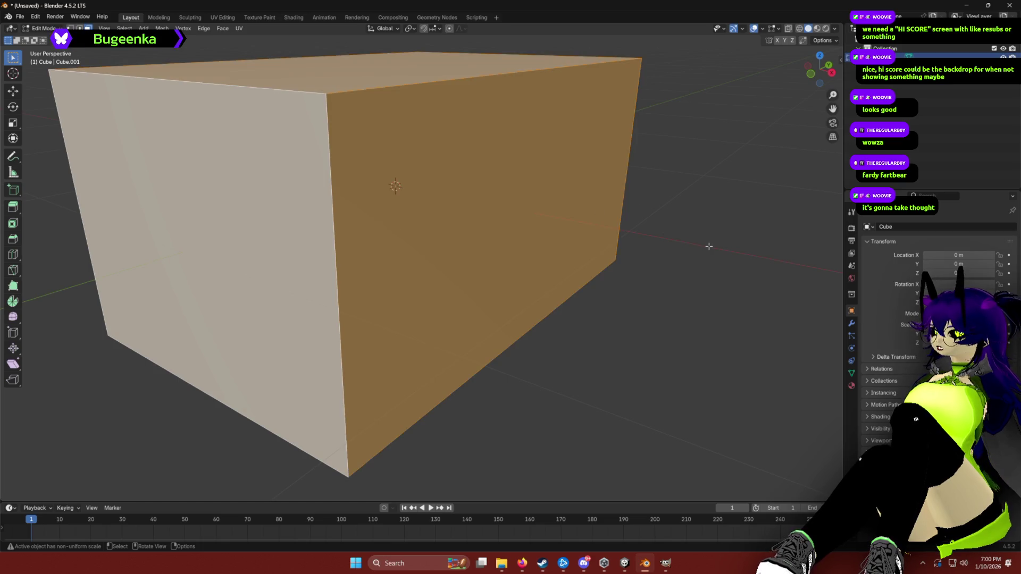
pyautogui.moveTo(520, 269)
pyautogui.mouseDown()
pyautogui.moveTo(366, 245)
pyautogui.moveTo(604, 205)
pyautogui.moveTo(606, 241)
pyautogui.mouseUp()
pyautogui.hotkey('ctrl', 'b')
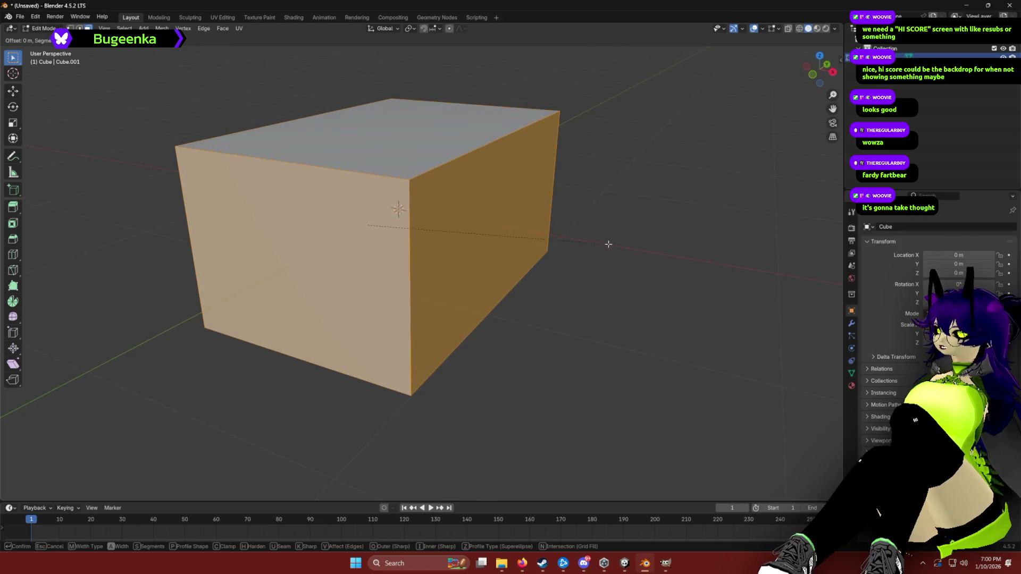
pyautogui.press('Escape')
pyautogui.click(654, 218)
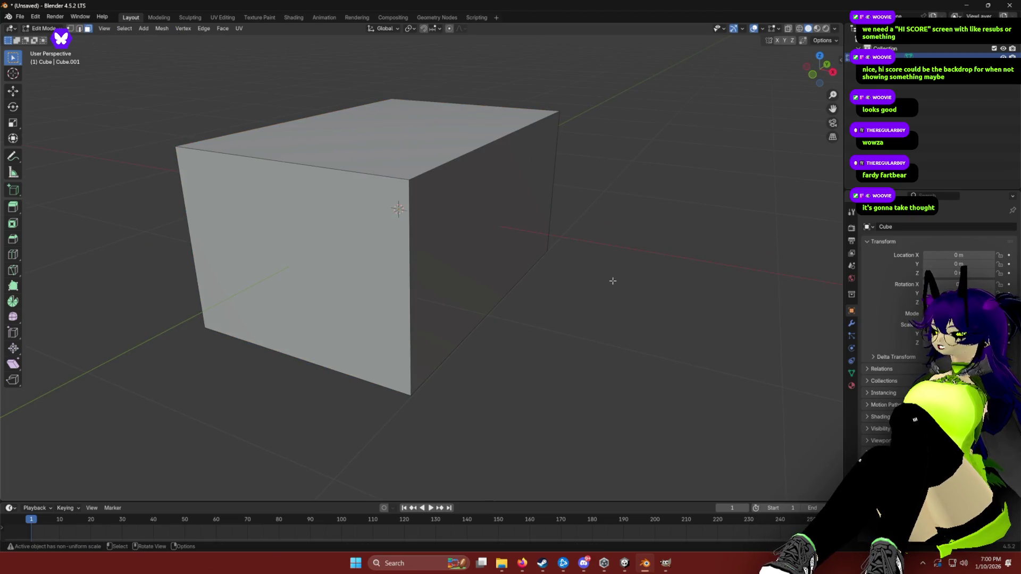
# Preview bevels around the front and top faces without applying them.
pyautogui.click(377, 244)
pyautogui.moveTo(382, 231)
pyautogui.mouseDown()
pyautogui.moveTo(506, 198)
pyautogui.moveTo(538, 234)
pyautogui.mouseUp()
pyautogui.hotkey('ctrl', 'b')
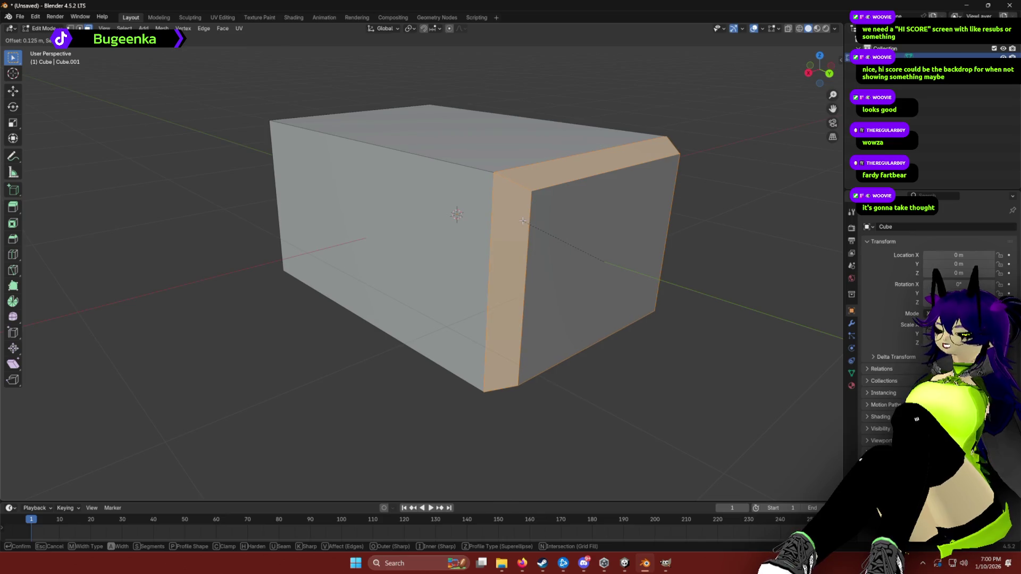
pyautogui.press('Escape')
pyautogui.moveTo(523, 221)
pyautogui.mouseDown()
pyautogui.moveTo(498, 253)
pyautogui.moveTo(451, 285)
pyautogui.moveTo(423, 257)
pyautogui.moveTo(459, 181)
pyautogui.moveTo(392, 290)
pyautogui.mouseUp()
pyautogui.keyDown('ctrl'); pyautogui.click(498, 254); pyautogui.keyUp('ctrl')
pyautogui.click(278, 300)
pyautogui.click(425, 255)
pyautogui.hotkey('ctrl', 'b')
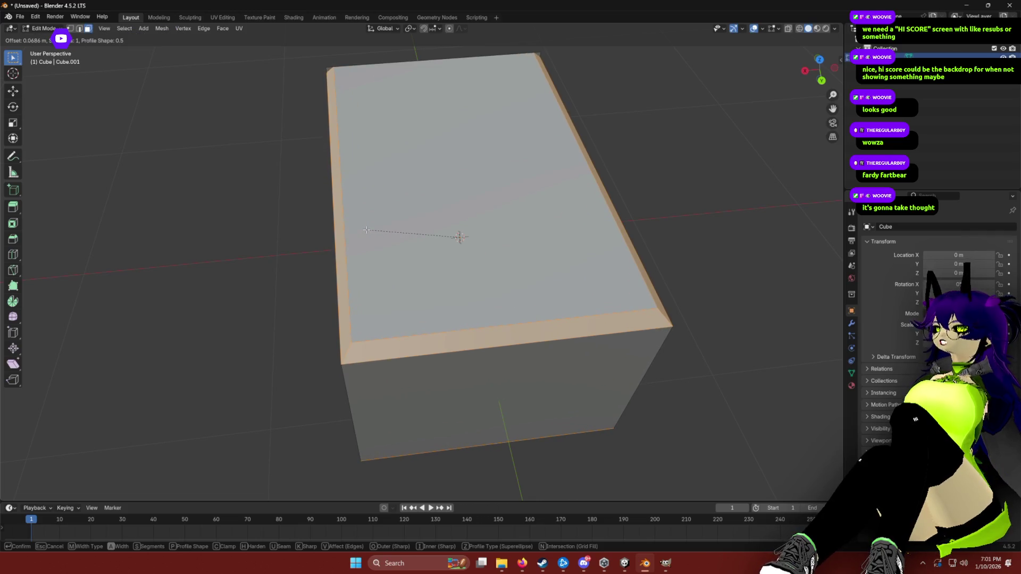
pyautogui.press('Escape')
# Bevel a path of edges along the top, then undo that bevel.
pyautogui.moveTo(367, 229); pyautogui.dragTo(489, 282)
pyautogui.keyDown('ctrl'); pyautogui.click(367, 234); pyautogui.keyUp('ctrl')
pyautogui.moveTo(255, 200)
pyautogui.mouseDown()
pyautogui.moveTo(387, 210)
pyautogui.moveTo(341, 213)
pyautogui.moveTo(343, 221)
pyautogui.mouseUp()
pyautogui.hotkey('ctrl', 'b')
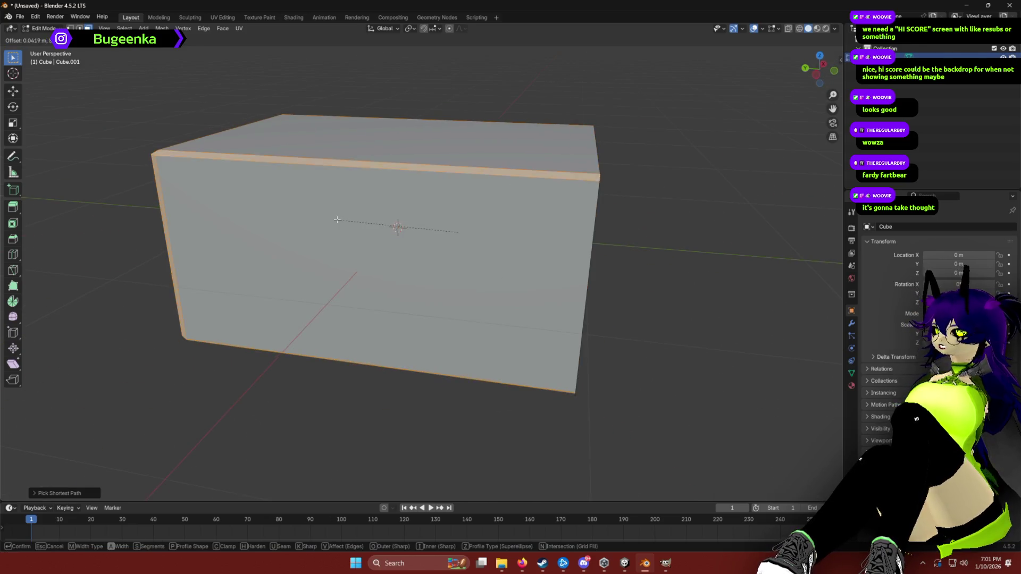
pyautogui.click(330, 218)
pyautogui.click(674, 264)
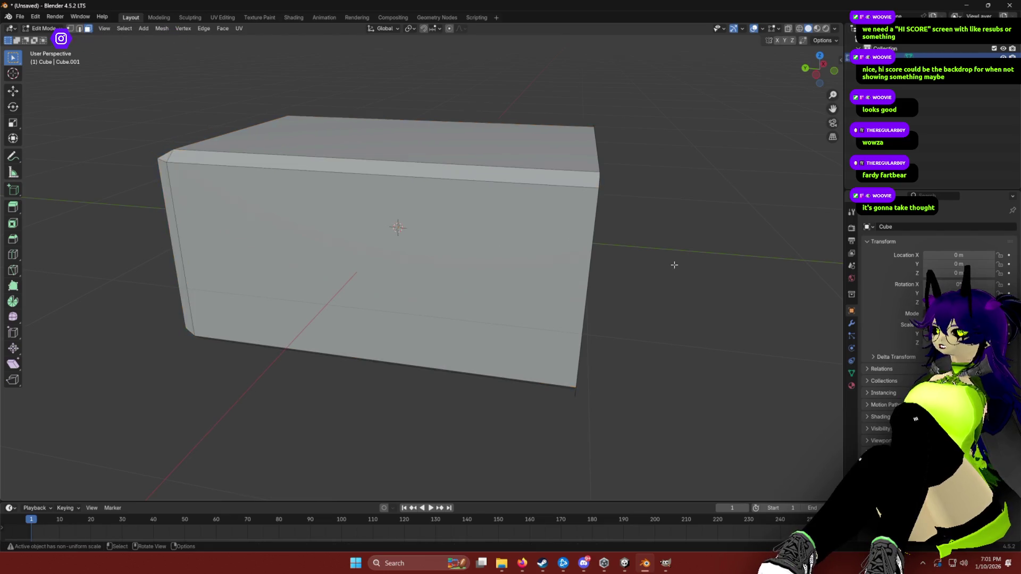
pyautogui.moveTo(674, 264); pyautogui.dragTo(661, 257)
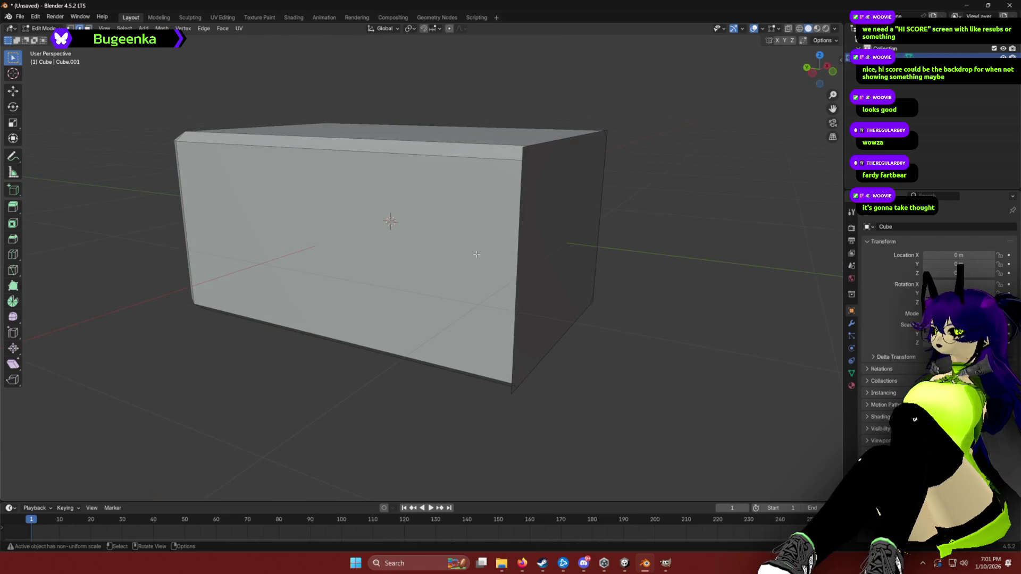
pyautogui.hotkey('ctrl', 'z')
pyautogui.click(675, 238)
pyautogui.moveTo(675, 238); pyautogui.dragTo(645, 232)
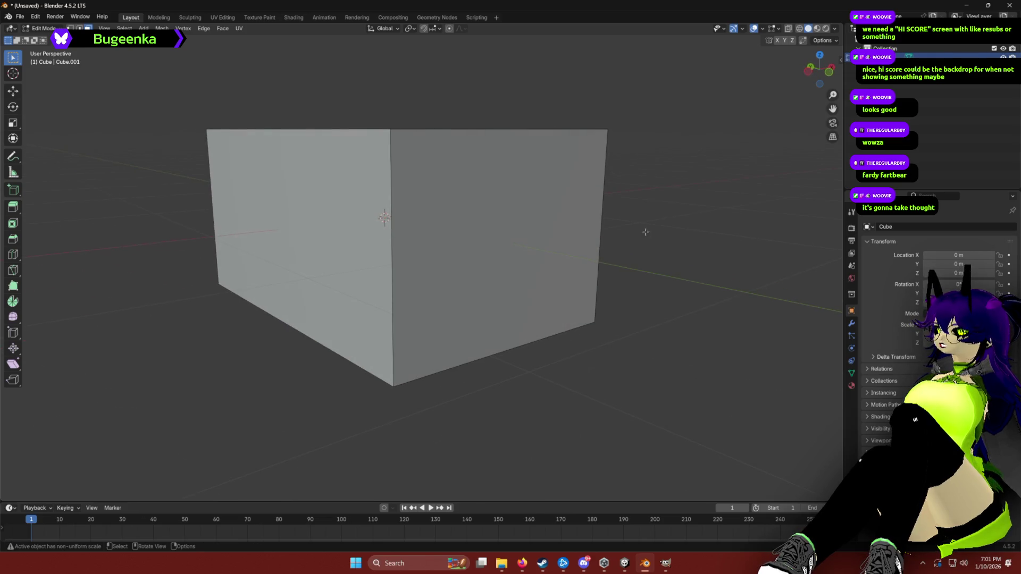
# Box-select the cube's vertical edges in edge mode and bevel them with Ctrl+B.
pyautogui.moveTo(184, 218); pyautogui.dragTo(181, 219)
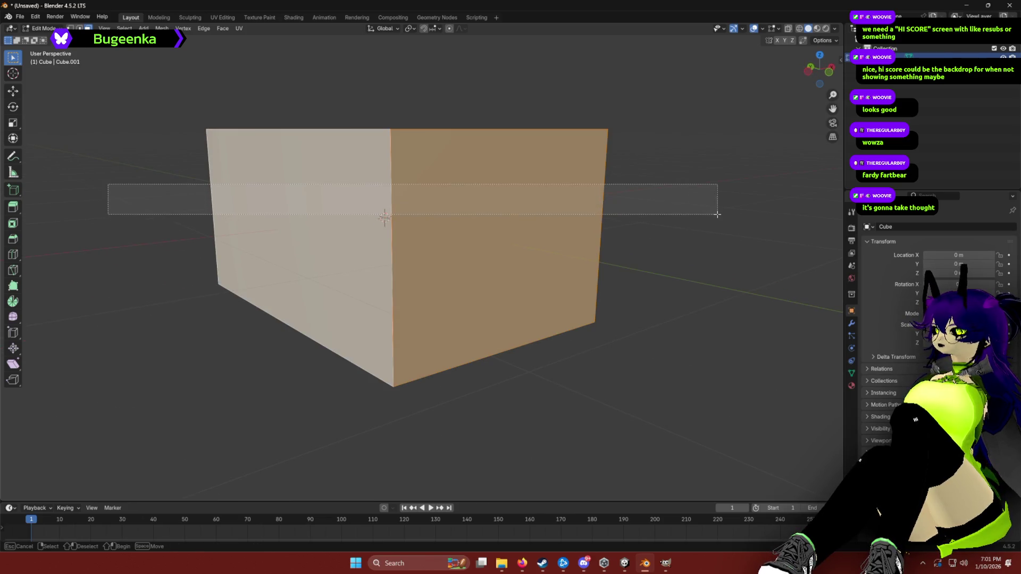
pyautogui.press('2')
pyautogui.hotkey('alt', 'a')
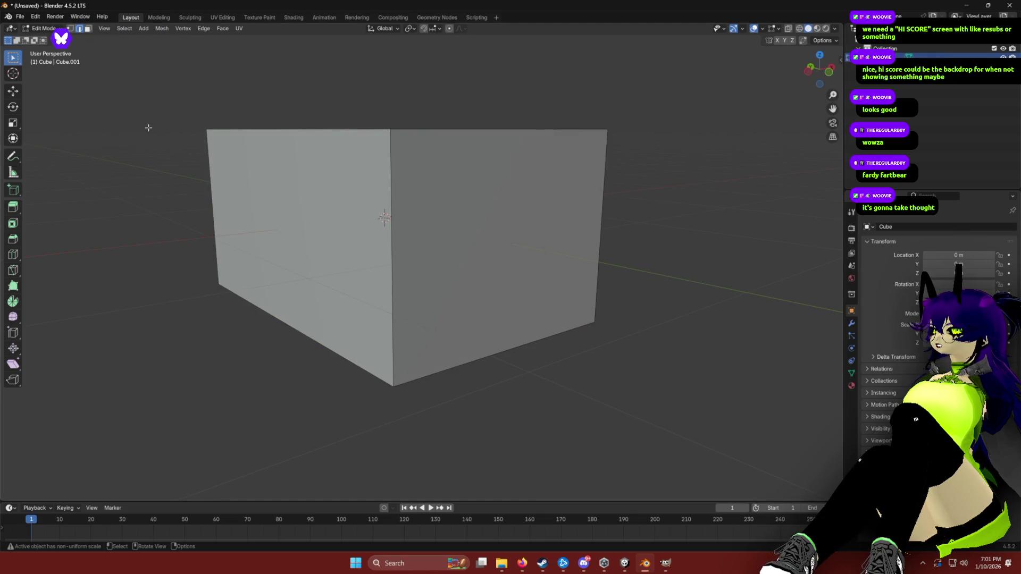
pyautogui.moveTo(695, 207)
pyautogui.mouseDown()
pyautogui.moveTo(524, 209)
pyautogui.moveTo(404, 180)
pyautogui.moveTo(547, 224)
pyautogui.mouseUp()
pyautogui.keyDown('shift'); pyautogui.click(538, 195); pyautogui.keyUp('shift')
pyautogui.hotkey('ctrl', 'b')
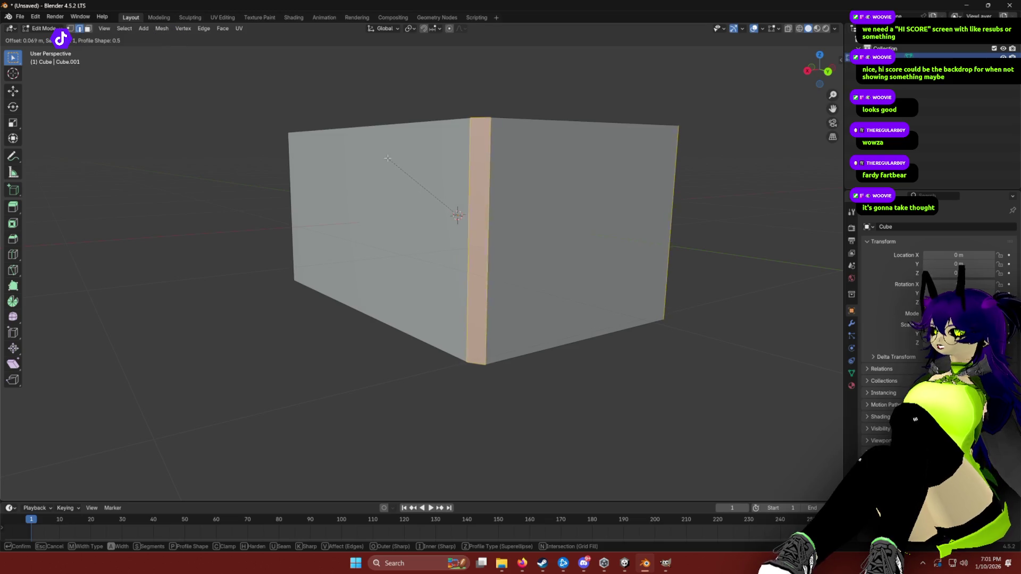
pyautogui.click(385, 157)
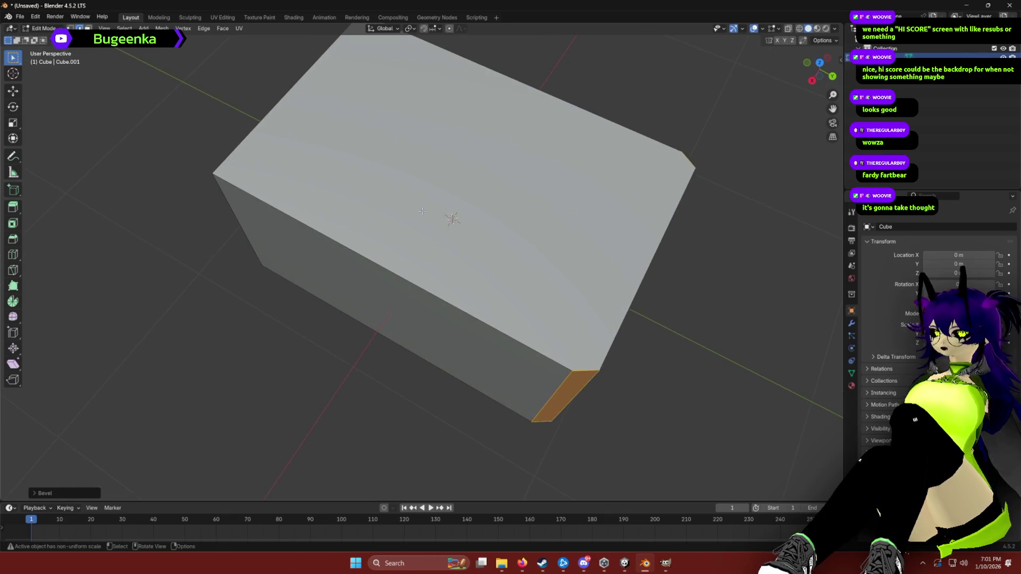
# Add then delete a Subdivision Surface modifier, and give the selected vertical edges a narrow bevel.
pyautogui.click(851, 323)
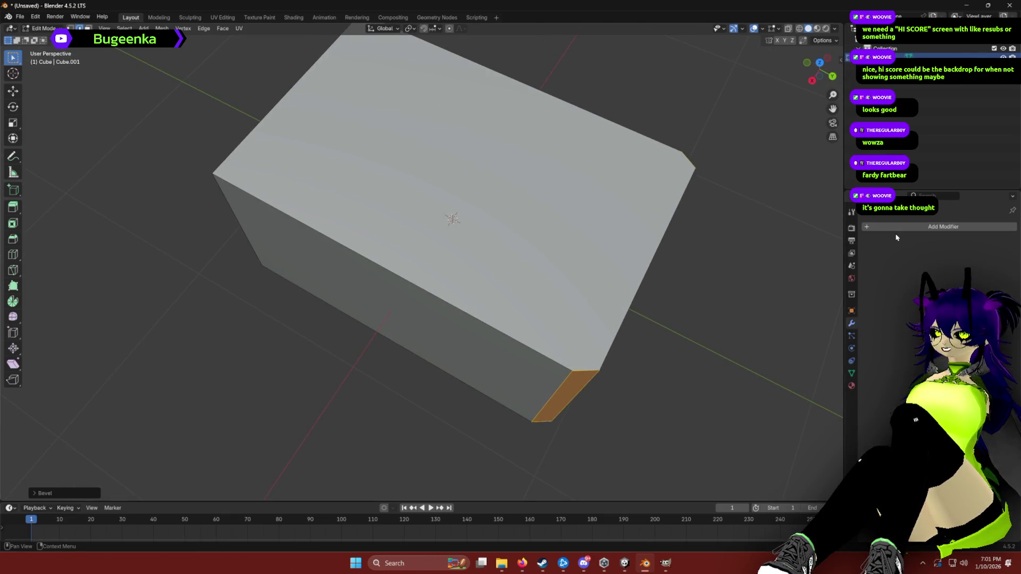
pyautogui.click(928, 227)
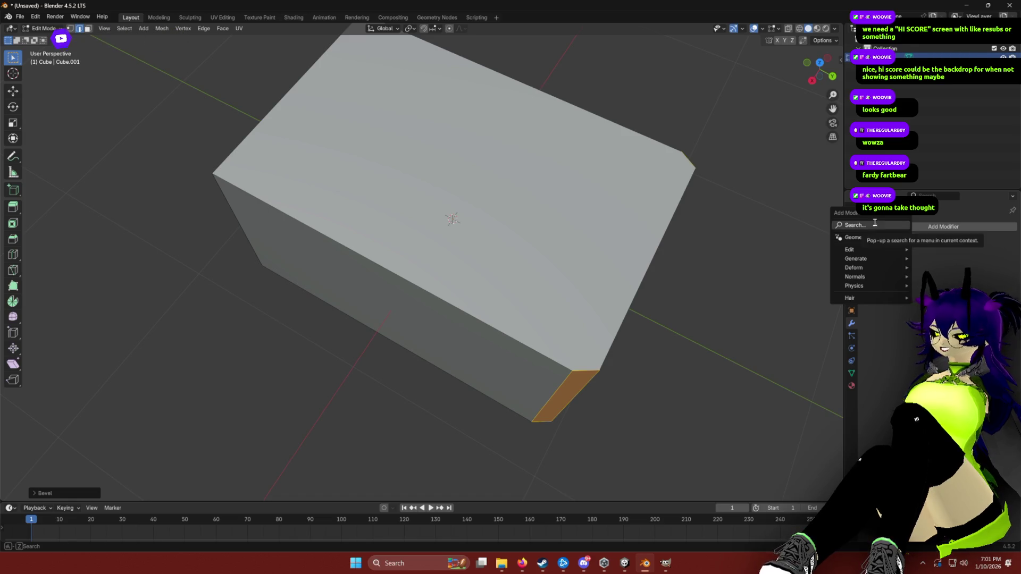
pyautogui.write('su')
pyautogui.click(872, 250)
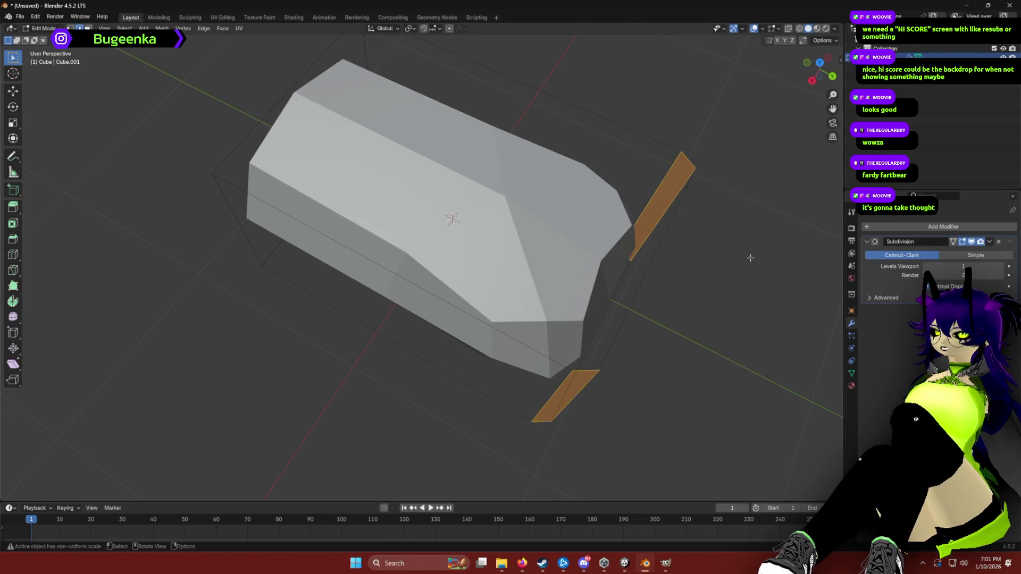
pyautogui.click(1000, 243)
pyautogui.moveTo(999, 243)
pyautogui.mouseDown()
pyautogui.moveTo(745, 237)
pyautogui.moveTo(702, 212)
pyautogui.moveTo(633, 218)
pyautogui.moveTo(662, 254)
pyautogui.mouseUp()
pyautogui.hotkey('ctrl', 'b')
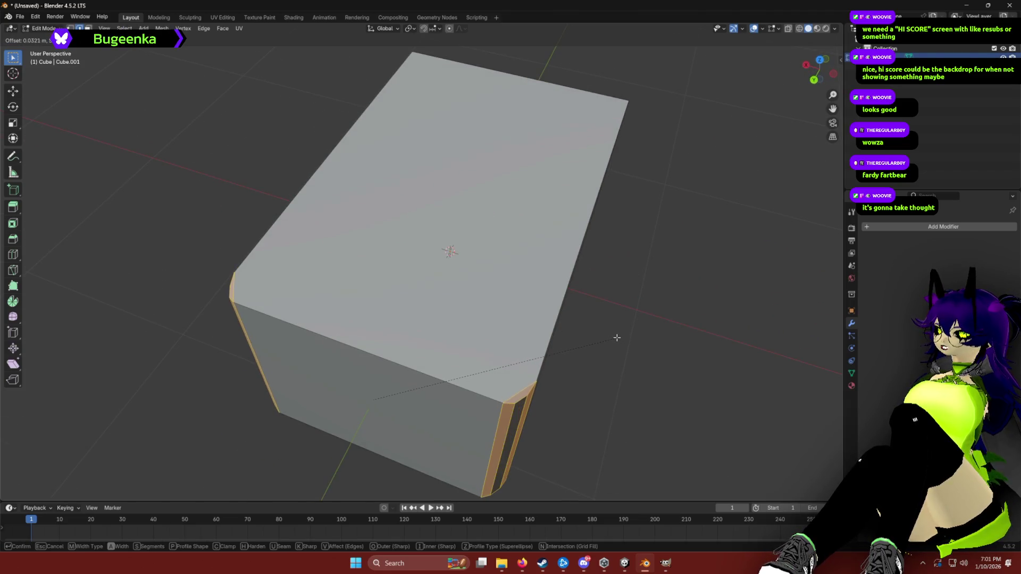
pyautogui.click(620, 338)
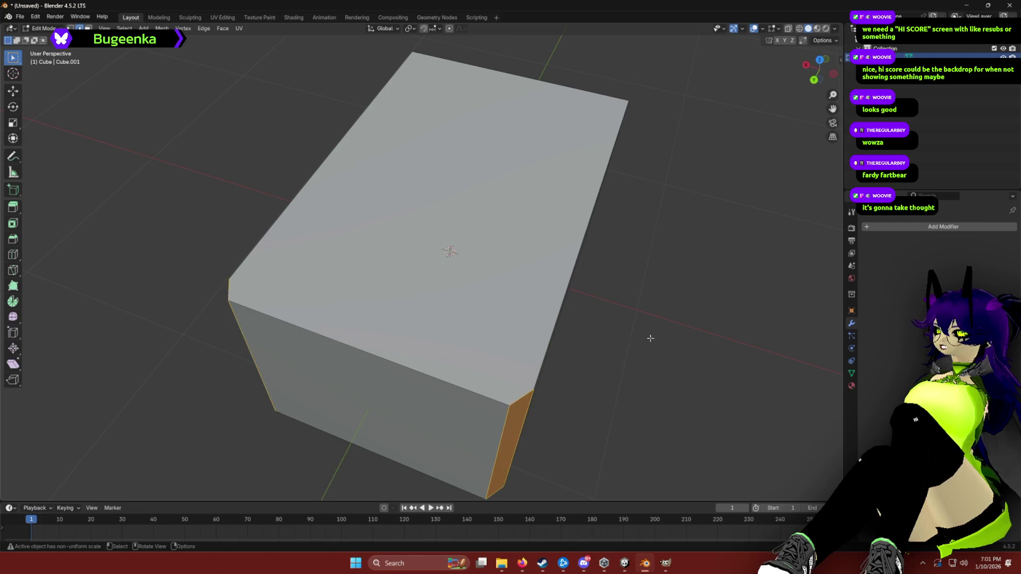
# Undo the bevel, then re-bevel the vertical edges a few times with a wider width.
pyautogui.moveTo(649, 337); pyautogui.dragTo(638, 315)
pyautogui.moveTo(542, 316)
pyautogui.mouseDown()
pyautogui.moveTo(506, 318)
pyautogui.moveTo(543, 305)
pyautogui.mouseUp()
pyautogui.hotkey('ctrl', 'z')
pyautogui.hotkey('ctrl', 'b')
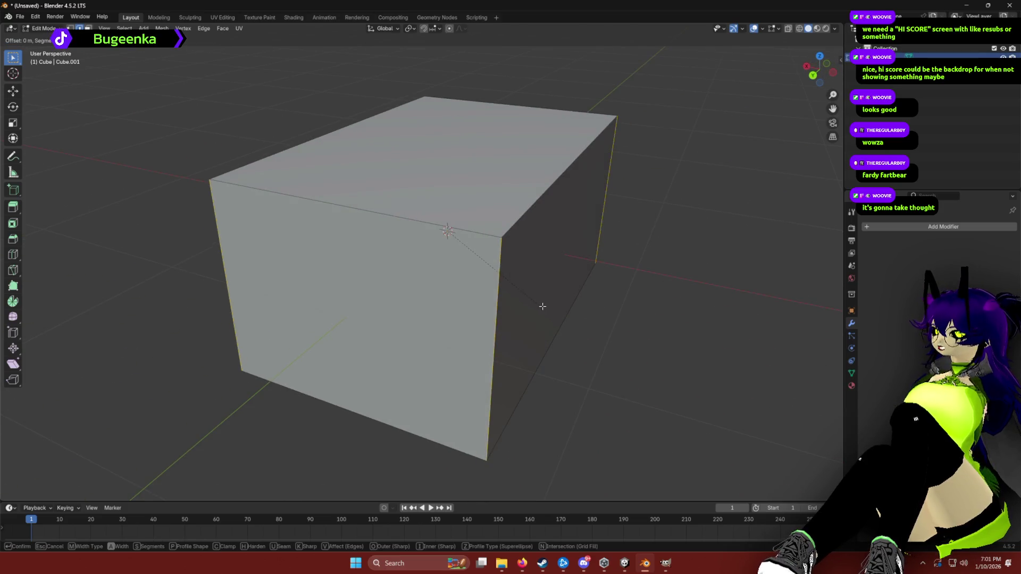
pyautogui.click(575, 311)
pyautogui.hotkey('ctrl', 'b')
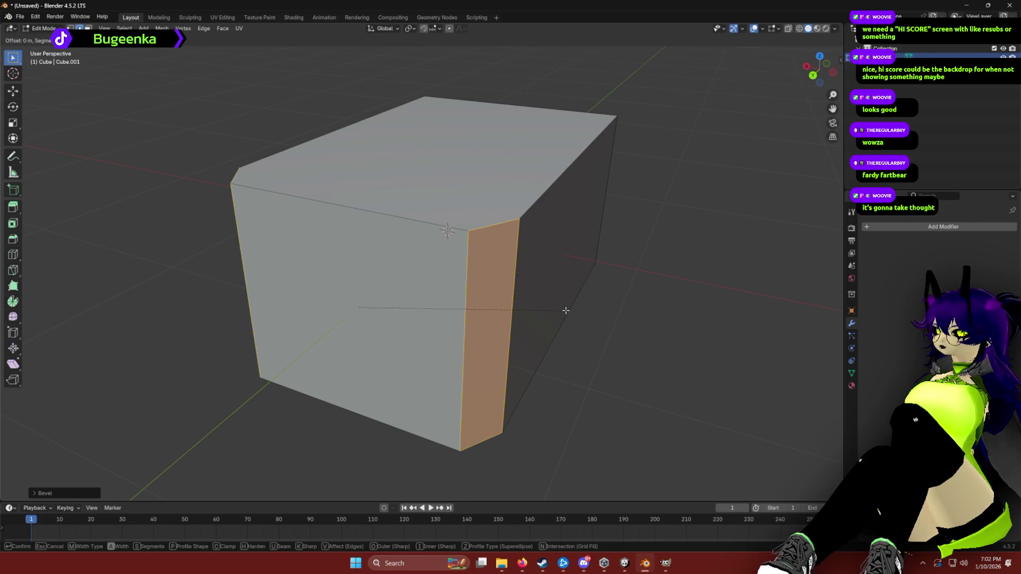
pyautogui.press('Escape')
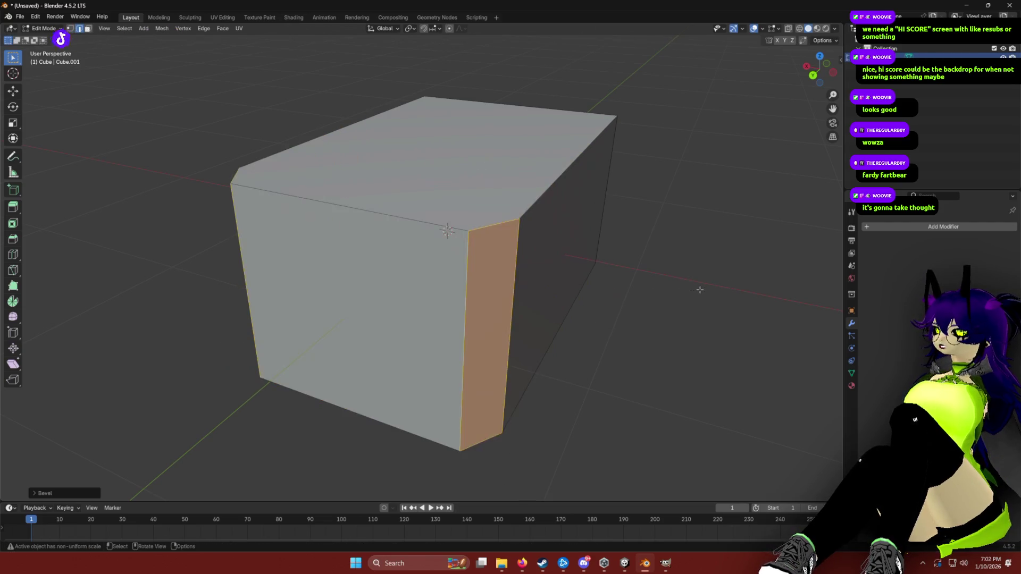
pyautogui.hotkey('ctrl', 'z')
pyautogui.hotkey('ctrl', 'b')
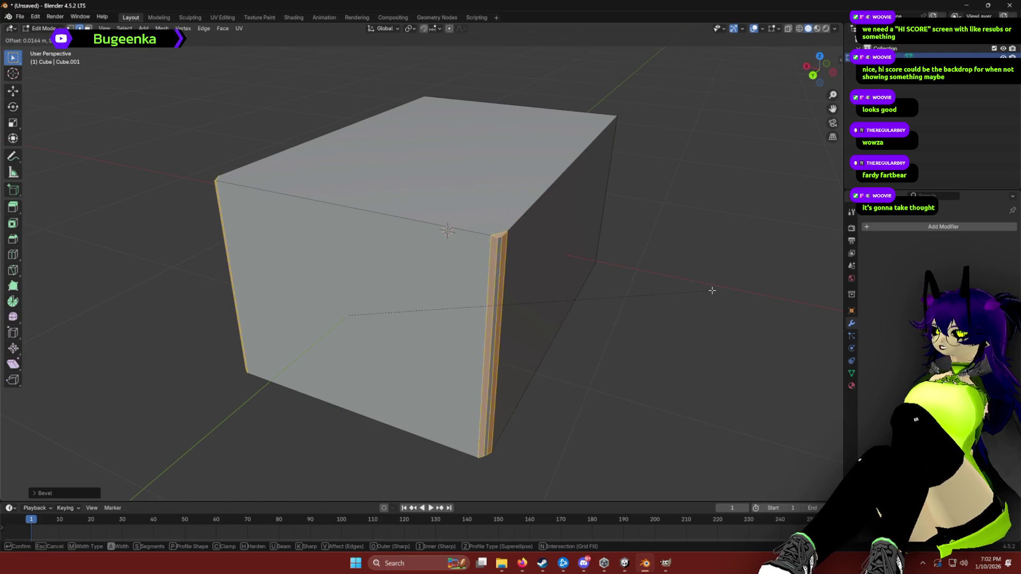
pyautogui.click(711, 291)
pyautogui.hotkey('ctrl', 'b')
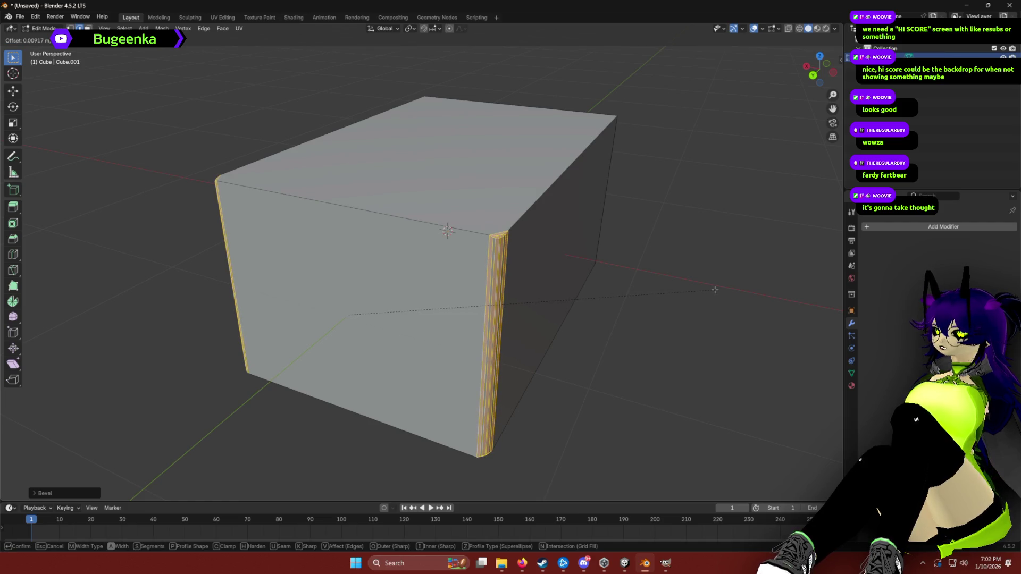
pyautogui.click(714, 289)
# Deselect, view the cube from higher up, apply a wider bevel, then undo it.
pyautogui.click(655, 371)
pyautogui.moveTo(655, 372)
pyautogui.mouseDown()
pyautogui.moveTo(649, 336)
pyautogui.moveTo(668, 367)
pyautogui.moveTo(527, 291)
pyautogui.mouseUp()
pyautogui.moveTo(499, 225); pyautogui.dragTo(465, 243)
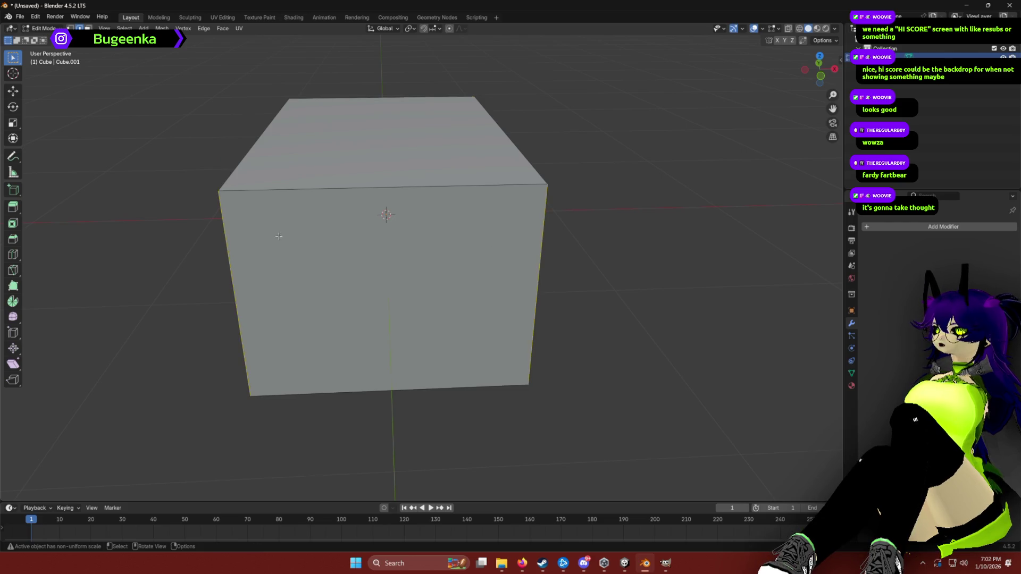
pyautogui.moveTo(574, 226); pyautogui.dragTo(534, 274)
pyautogui.hotkey('ctrl', 'b')
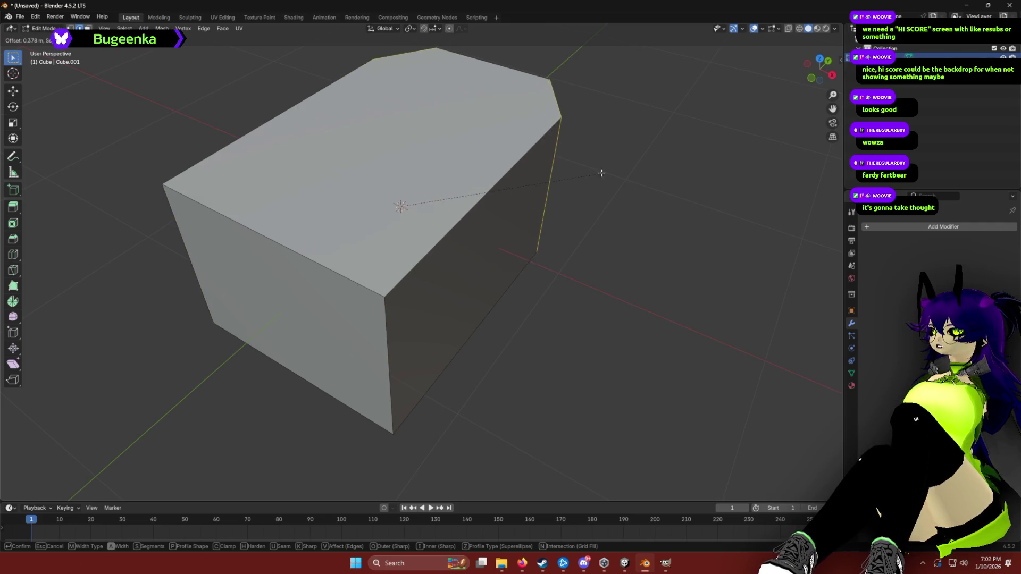
pyautogui.click(612, 298)
pyautogui.hotkey('ctrl', 'z')
# Box-select the front vertical edges and repeatedly start and cancel bevels on them.
pyautogui.moveTo(444, 252); pyautogui.dragTo(620, 303)
pyautogui.click(532, 271)
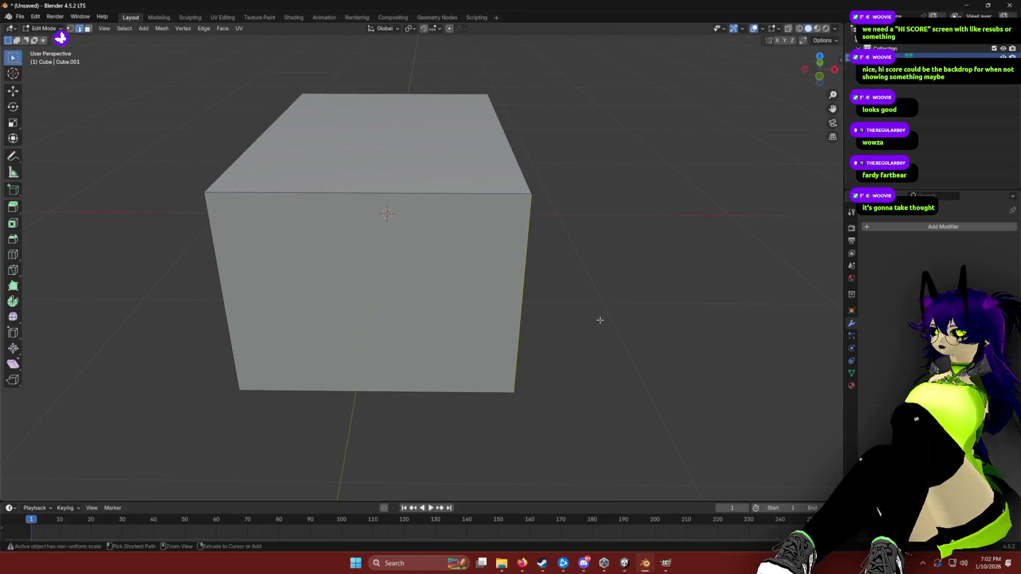
pyautogui.moveTo(126, 216)
pyautogui.mouseDown()
pyautogui.moveTo(222, 290)
pyautogui.moveTo(228, 269)
pyautogui.mouseUp()
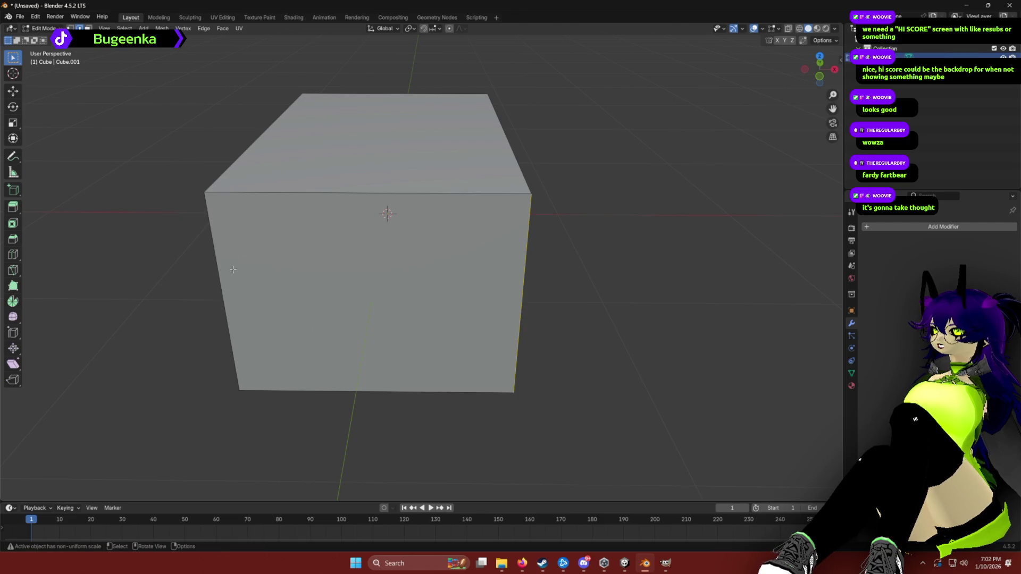
pyautogui.moveTo(486, 308)
pyautogui.mouseDown()
pyautogui.moveTo(609, 238)
pyautogui.moveTo(531, 256)
pyautogui.moveTo(584, 244)
pyautogui.moveTo(664, 261)
pyautogui.mouseUp()
pyautogui.hotkey('ctrl', 'b')
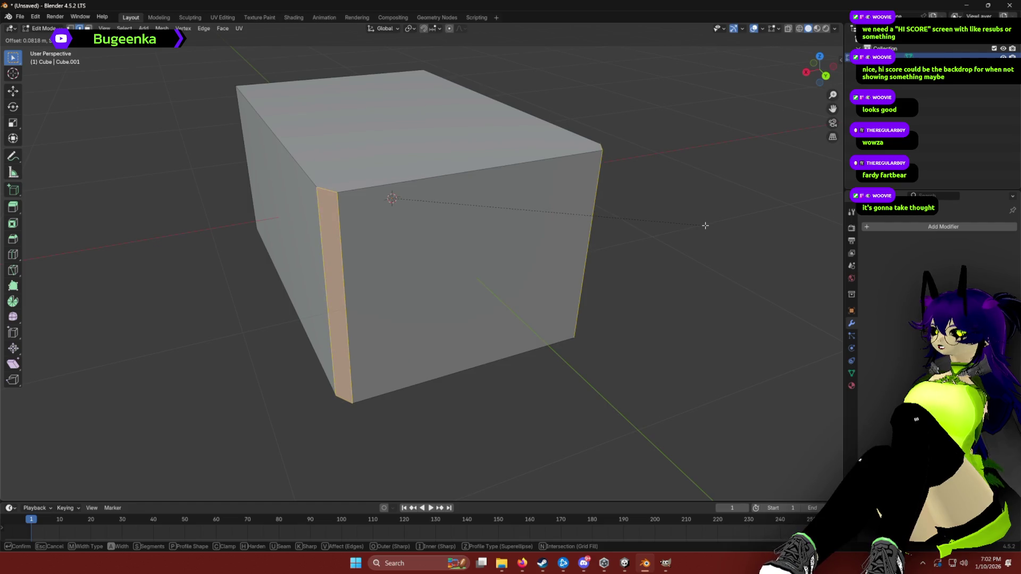
pyautogui.press('Escape')
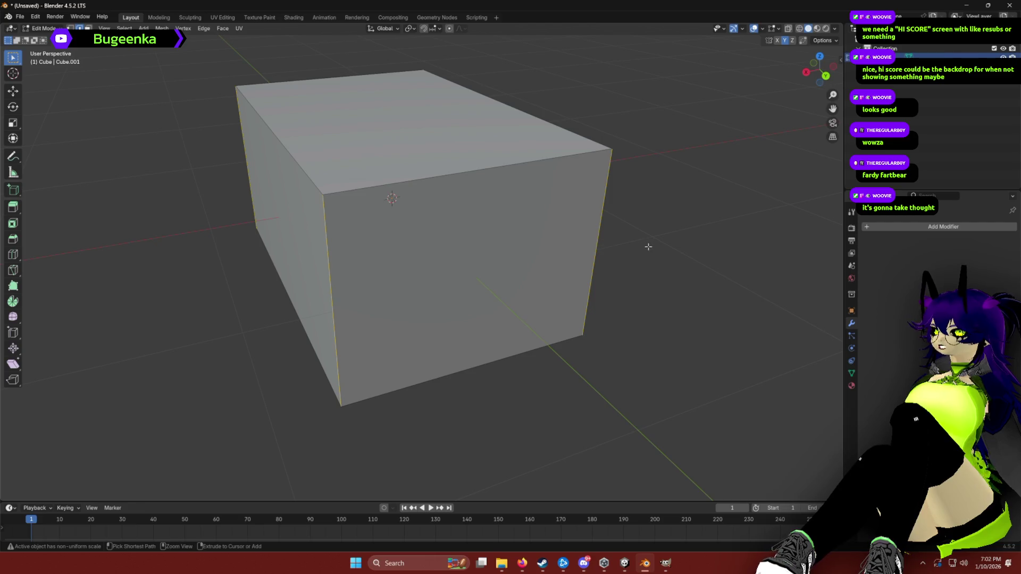
pyautogui.hotkey('ctrl', 'b')
pyautogui.press('Escape')
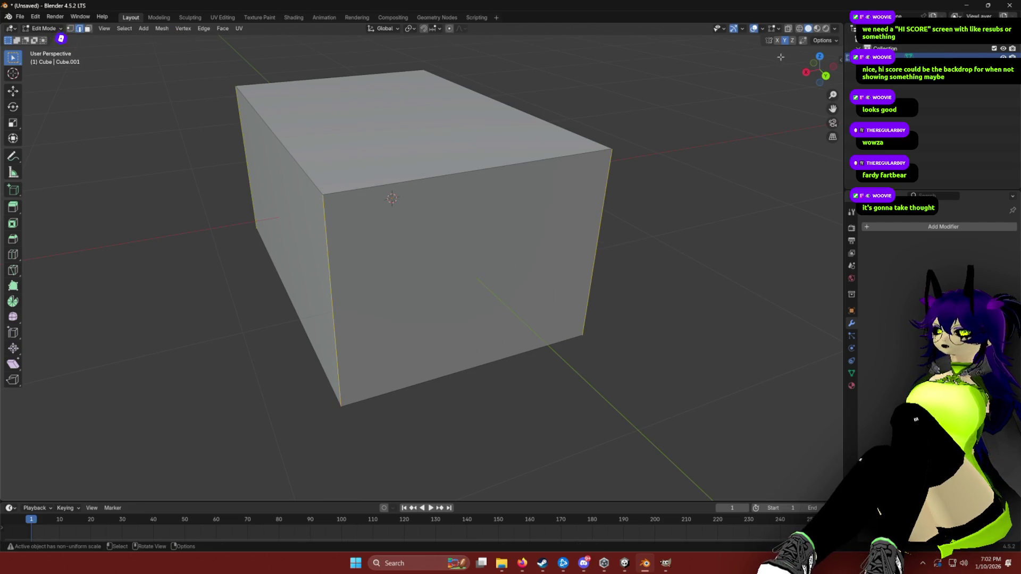
pyautogui.hotkey('ctrl', 'b')
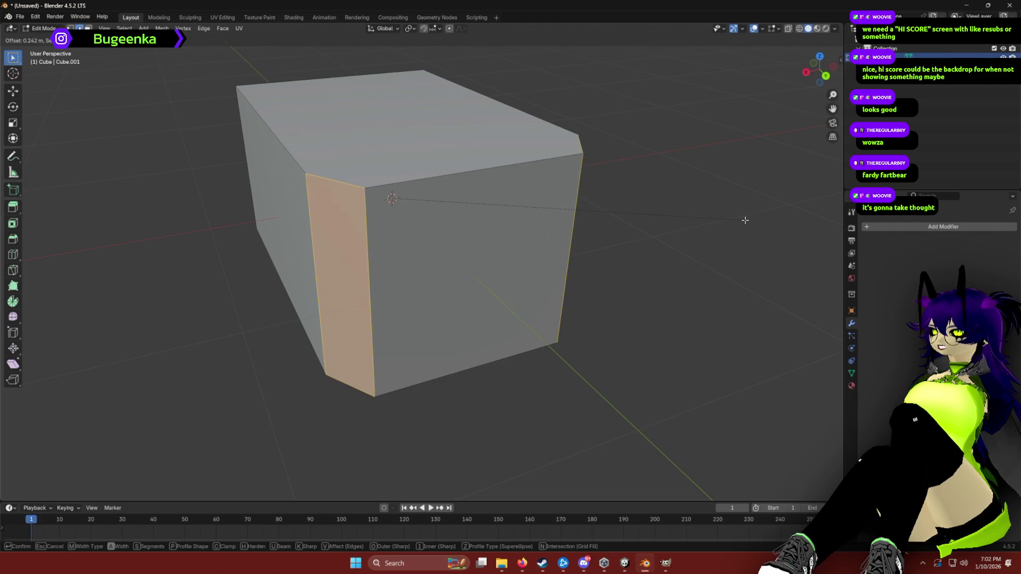
pyautogui.press('Escape')
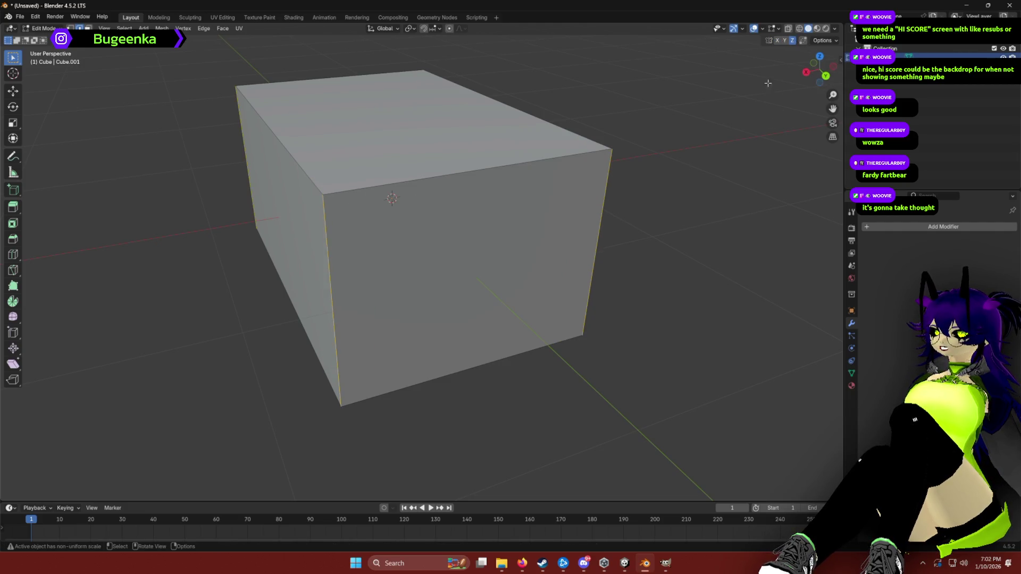
pyautogui.hotkey('ctrl', 'b')
pyautogui.press('Escape')
# From a top-down view, bevel the corner edges, then cancel further multi-segment bevel attempts.
pyautogui.moveTo(665, 208)
pyautogui.mouseDown()
pyautogui.moveTo(511, 189)
pyautogui.moveTo(430, 292)
pyautogui.moveTo(495, 266)
pyautogui.moveTo(527, 269)
pyautogui.moveTo(488, 269)
pyautogui.mouseUp()
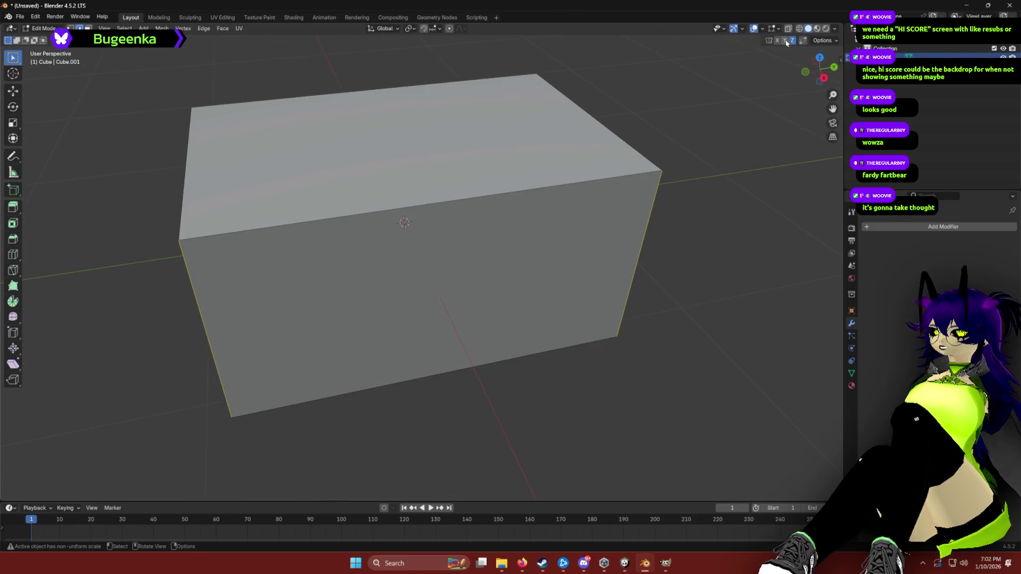
pyautogui.hotkey('ctrl', 'b')
pyautogui.press('Escape')
pyautogui.moveTo(802, 47)
pyautogui.mouseDown()
pyautogui.moveTo(711, 154)
pyautogui.moveTo(640, 153)
pyautogui.moveTo(663, 170)
pyautogui.moveTo(411, 251)
pyautogui.mouseUp()
pyautogui.hotkey('ctrl', 'b')
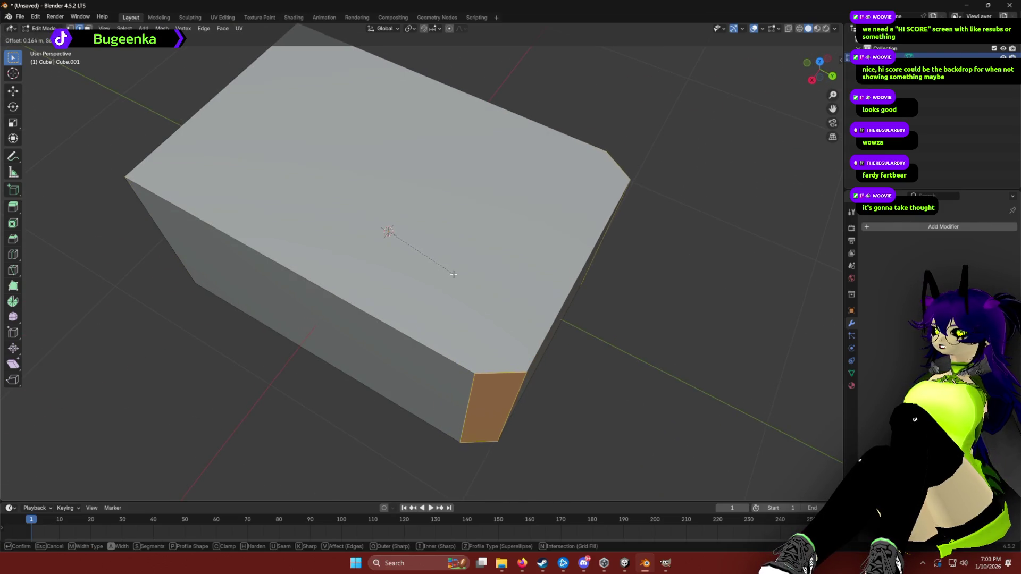
pyautogui.click(457, 276)
pyautogui.hotkey('ctrl', 'b')
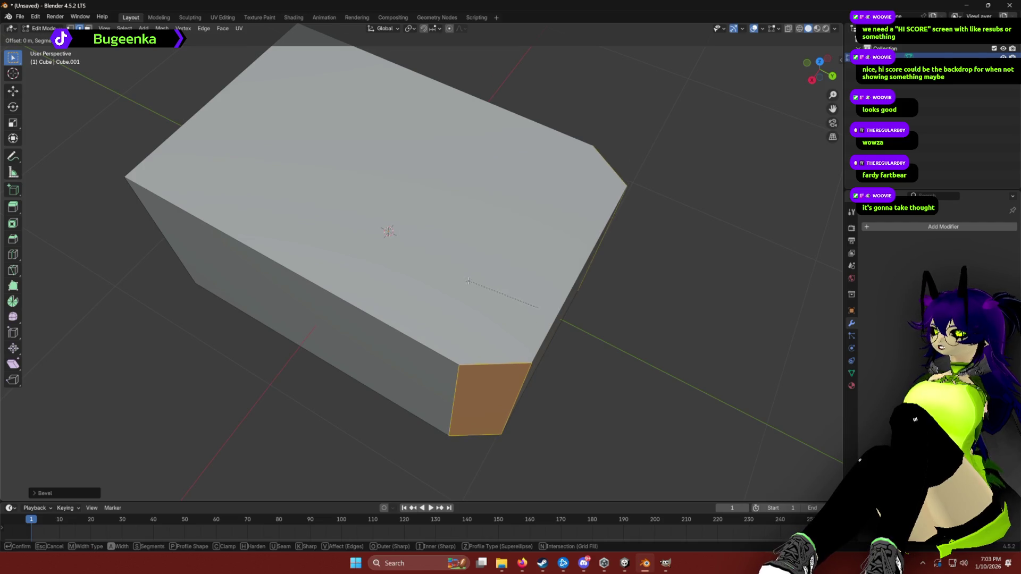
pyautogui.scroll(2, 479, 242)
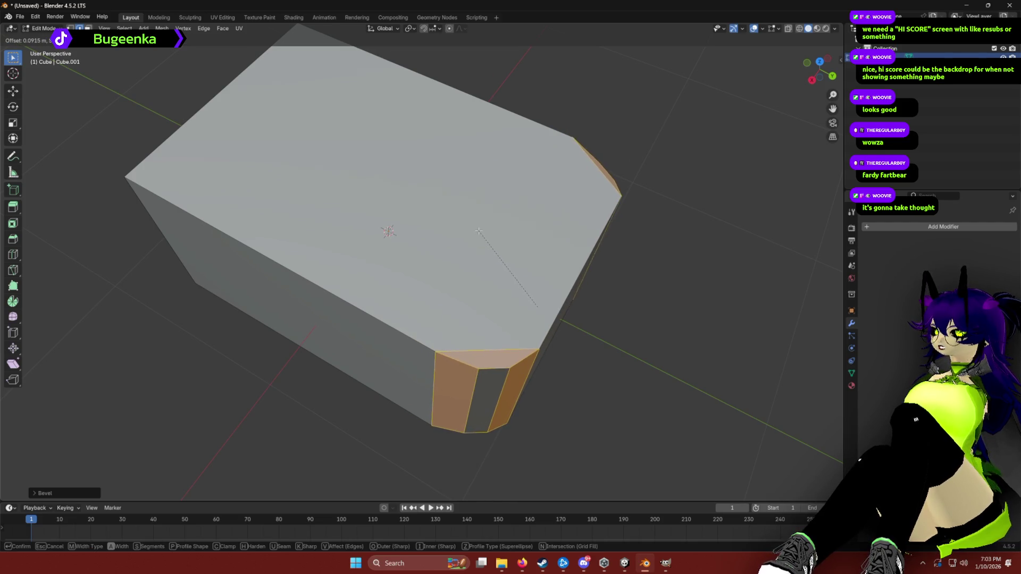
pyautogui.rightClick(481, 233)
pyautogui.hotkey('ctrl', 'b')
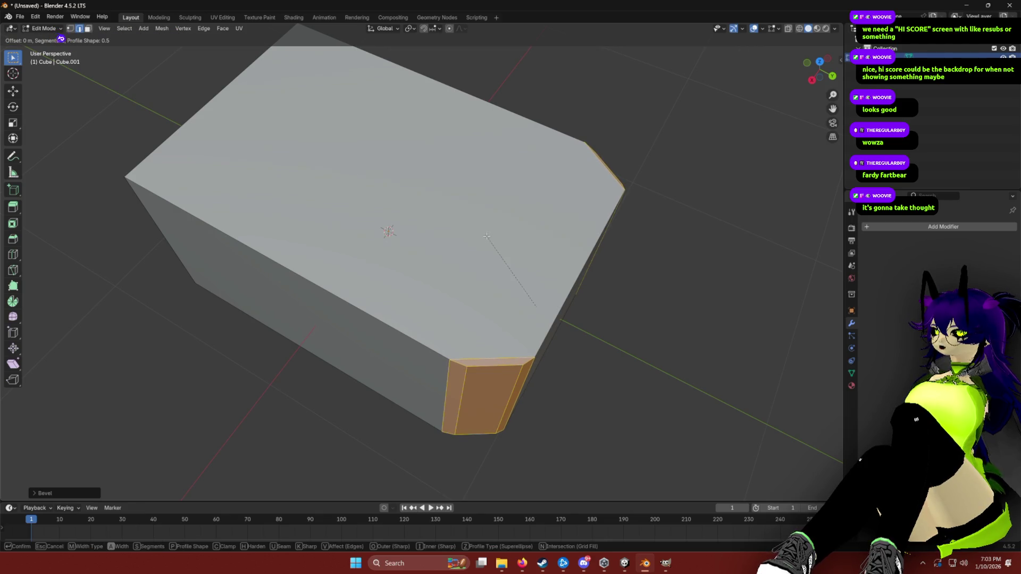
pyautogui.scroll(2, 492, 242)
pyautogui.rightClick(488, 222)
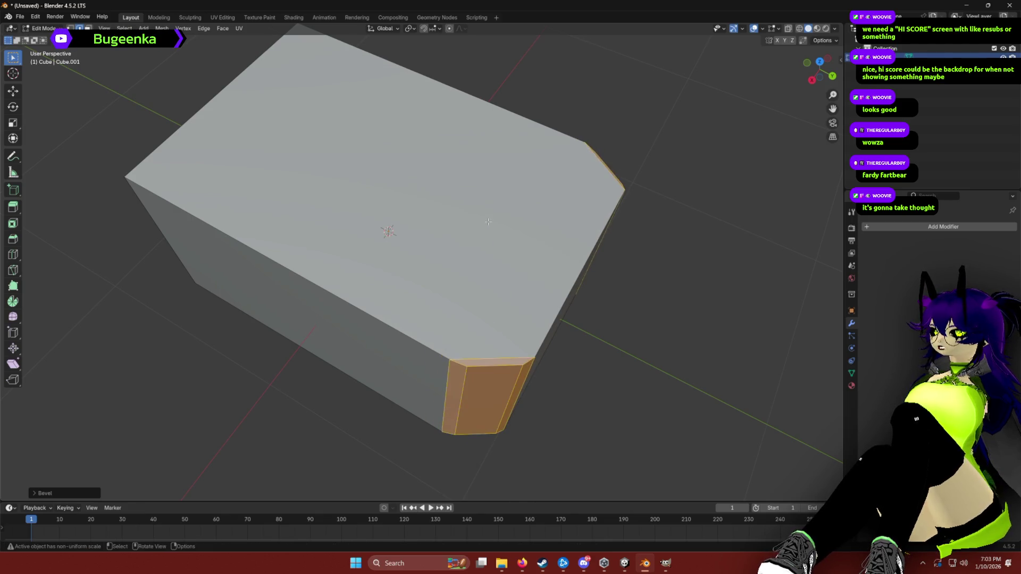
# Select the left and right vertical edges, cancel the bevel, and undo back to a plain box.
pyautogui.moveTo(341, 278); pyautogui.dragTo(631, 349)
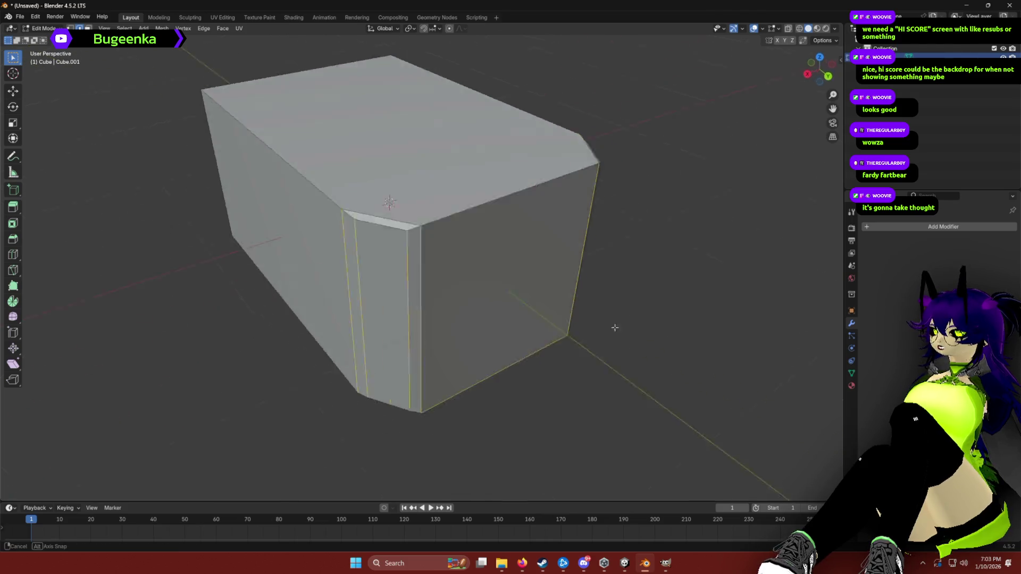
pyautogui.moveTo(150, 206); pyautogui.dragTo(308, 234)
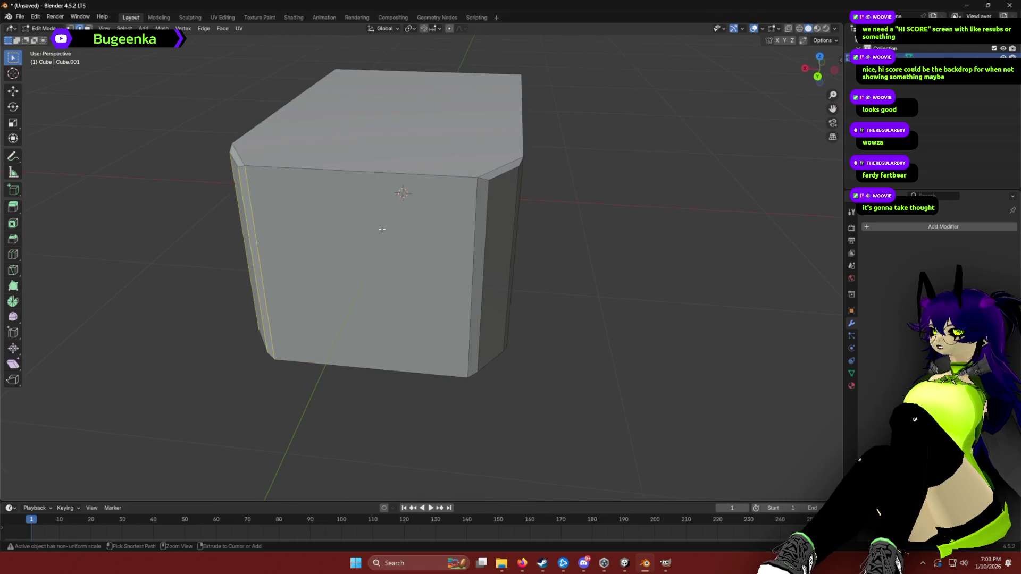
pyautogui.moveTo(468, 223); pyautogui.dragTo(585, 261)
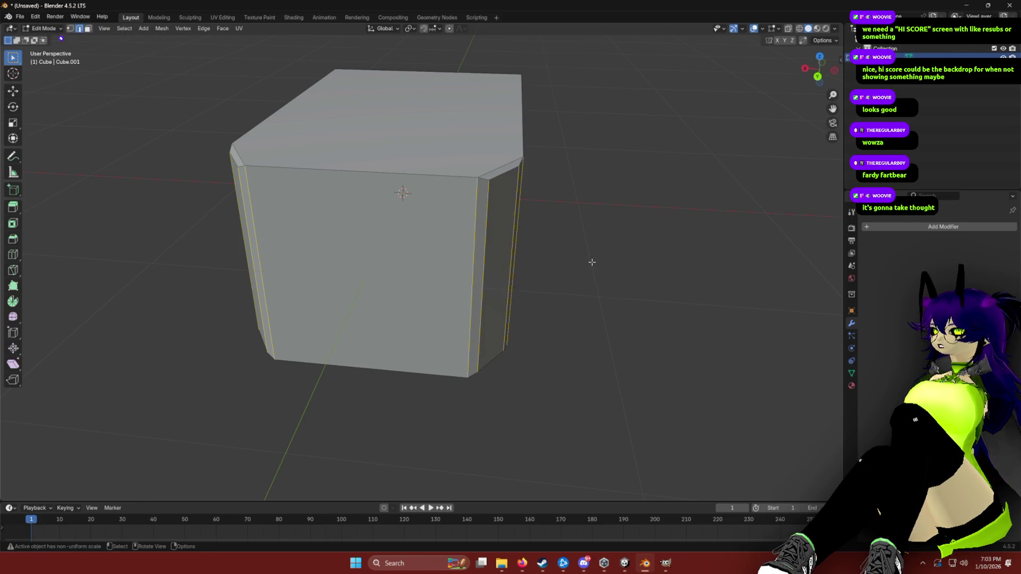
pyautogui.hotkey('ctrl', 'b')
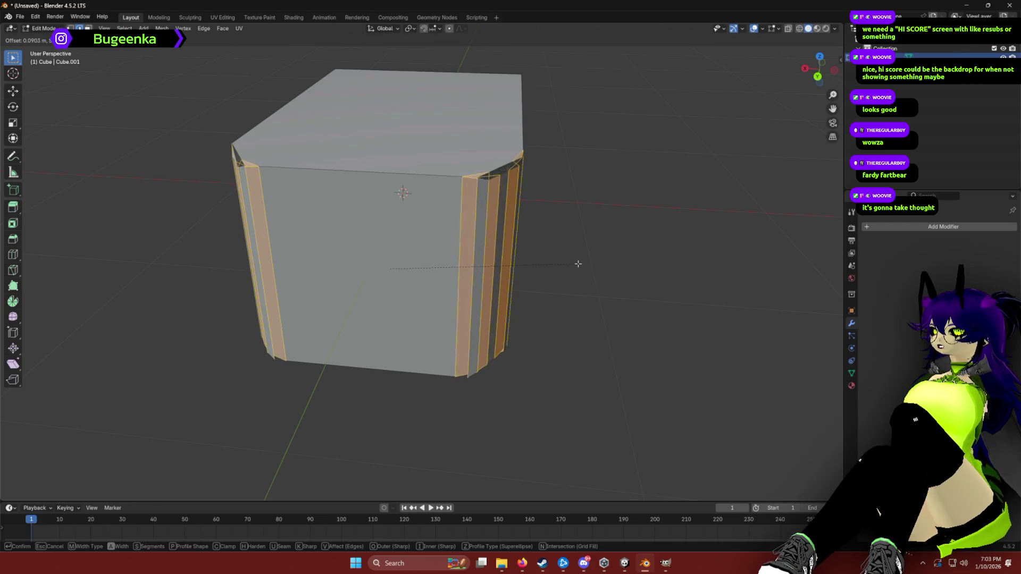
pyautogui.press('Escape')
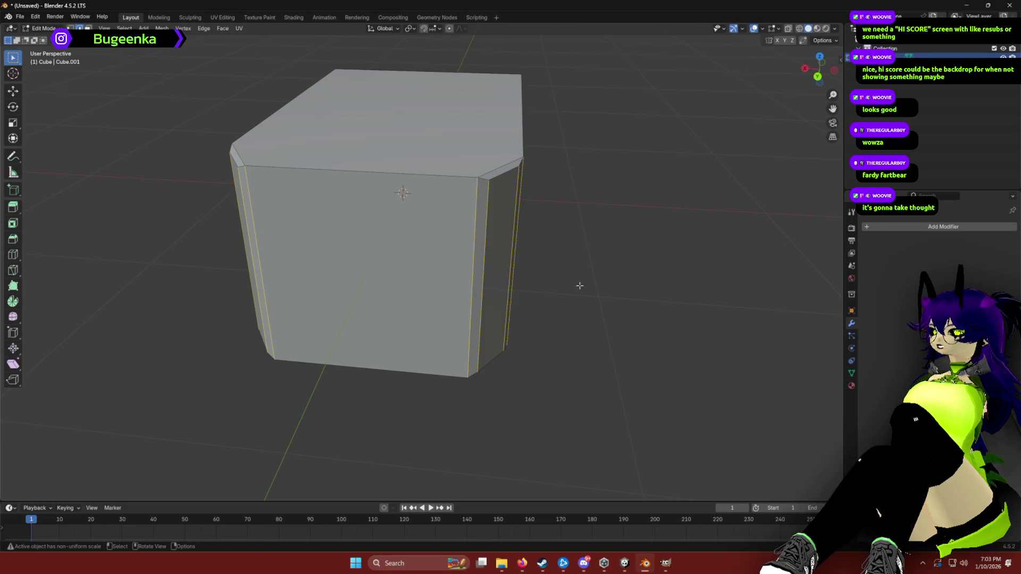
pyautogui.hotkey('ctrl', 'z')
pyautogui.hotkey('ctrl', 'z')
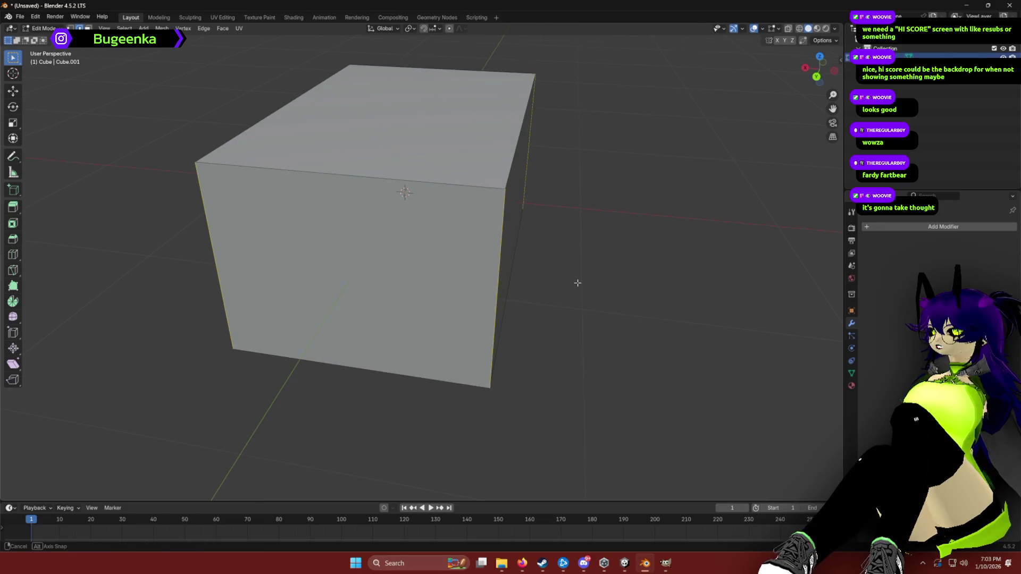
pyautogui.moveTo(577, 282)
pyautogui.mouseDown()
pyautogui.moveTo(631, 365)
pyautogui.moveTo(649, 337)
pyautogui.moveTo(593, 278)
pyautogui.moveTo(648, 286)
pyautogui.mouseUp()
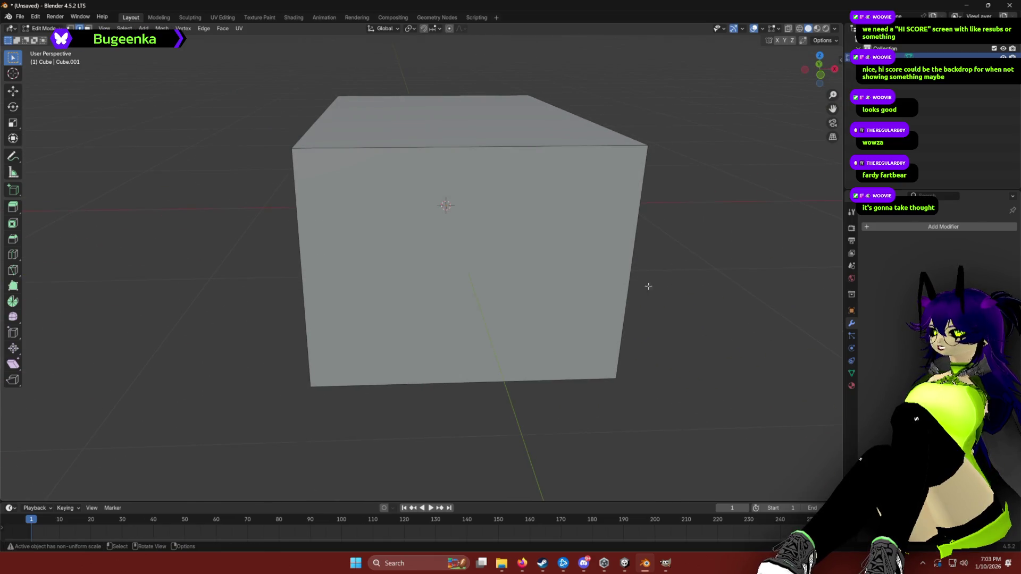
pyautogui.moveTo(256, 218); pyautogui.dragTo(655, 288)
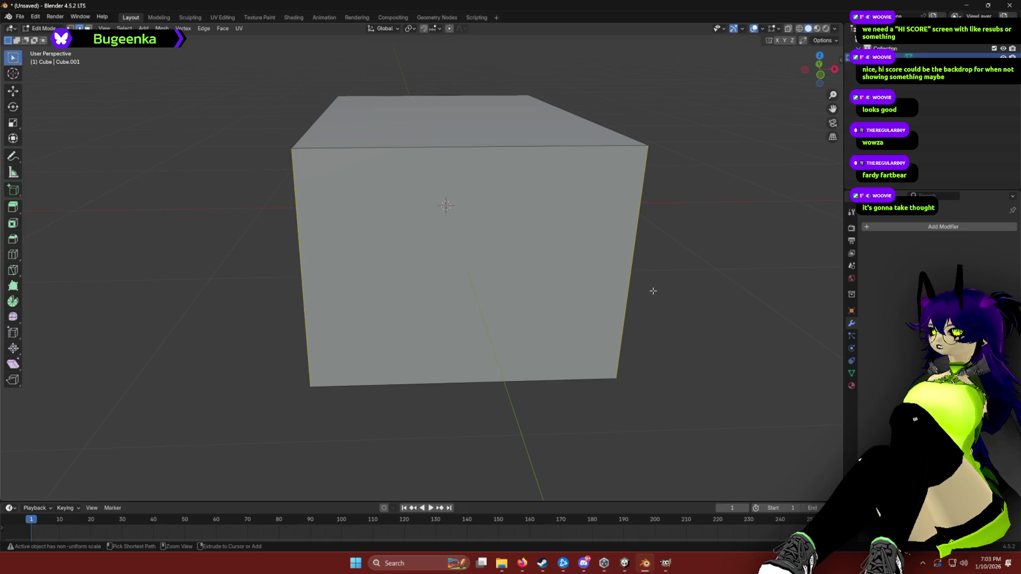
pyautogui.hotkey('ctrl', 'b')
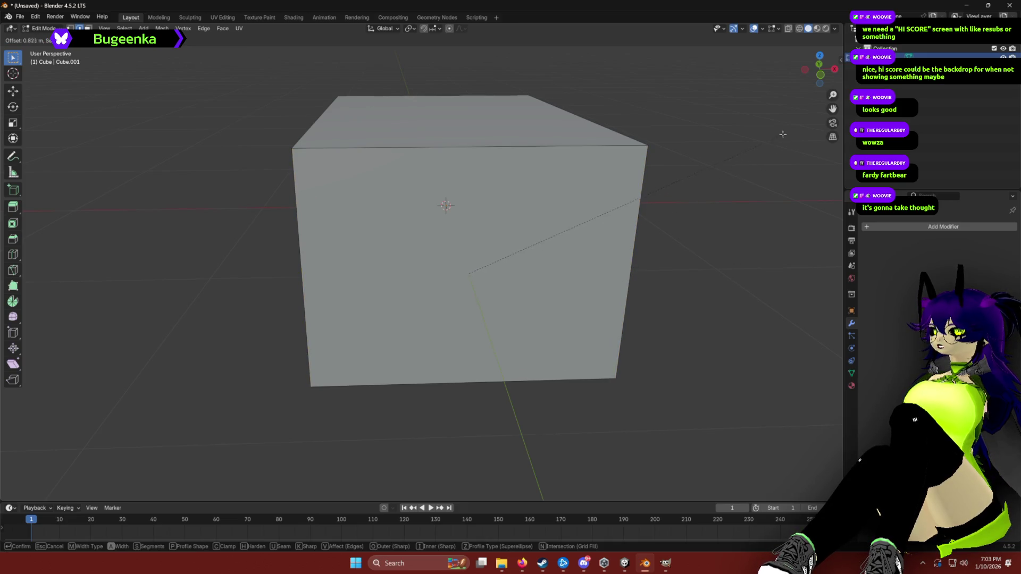
pyautogui.press('Escape')
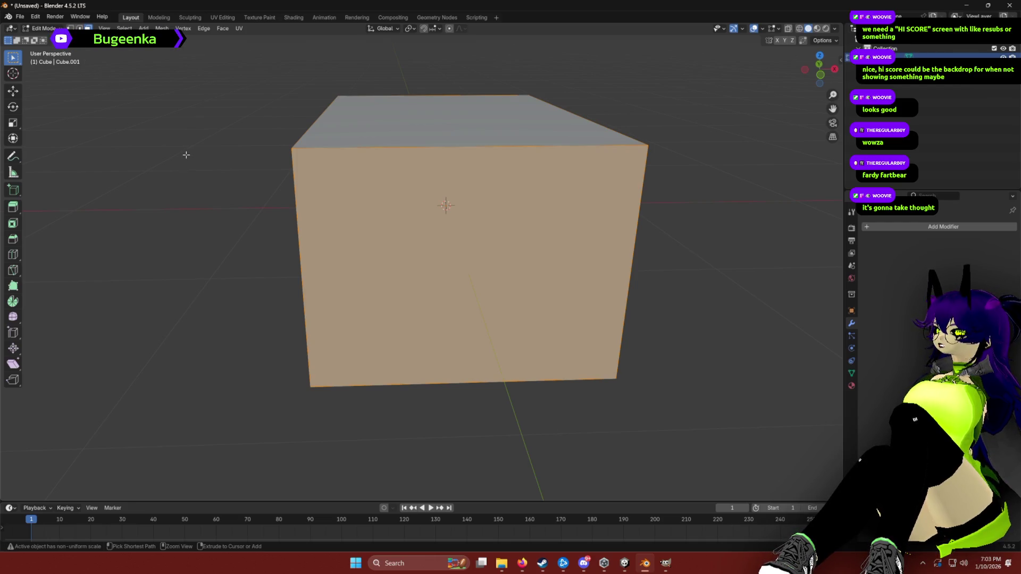
# Switch the viewport to rendered shading, then back to solid shading.
pyautogui.press('z')
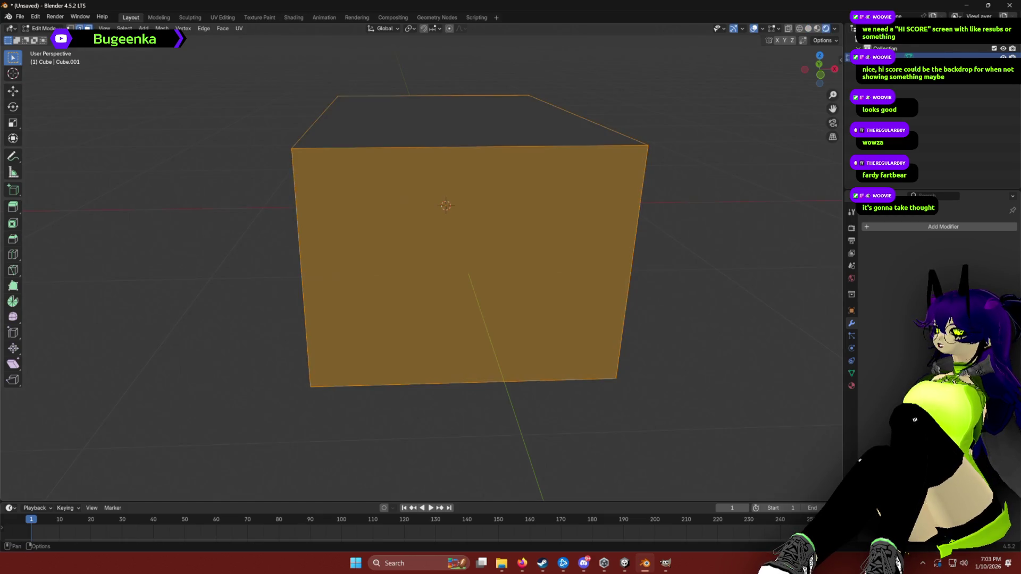
pyautogui.click(236, 235)
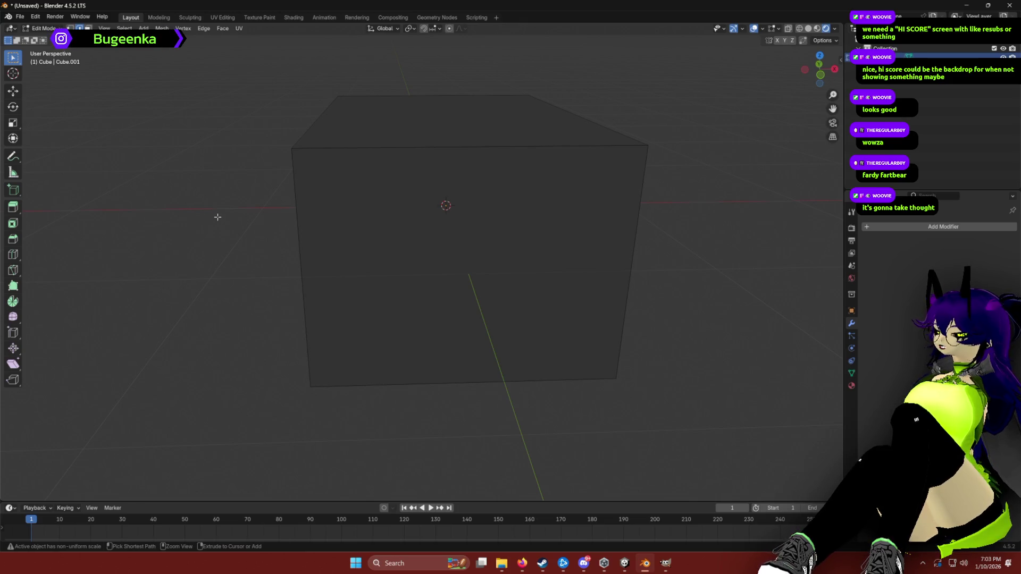
pyautogui.press('z')
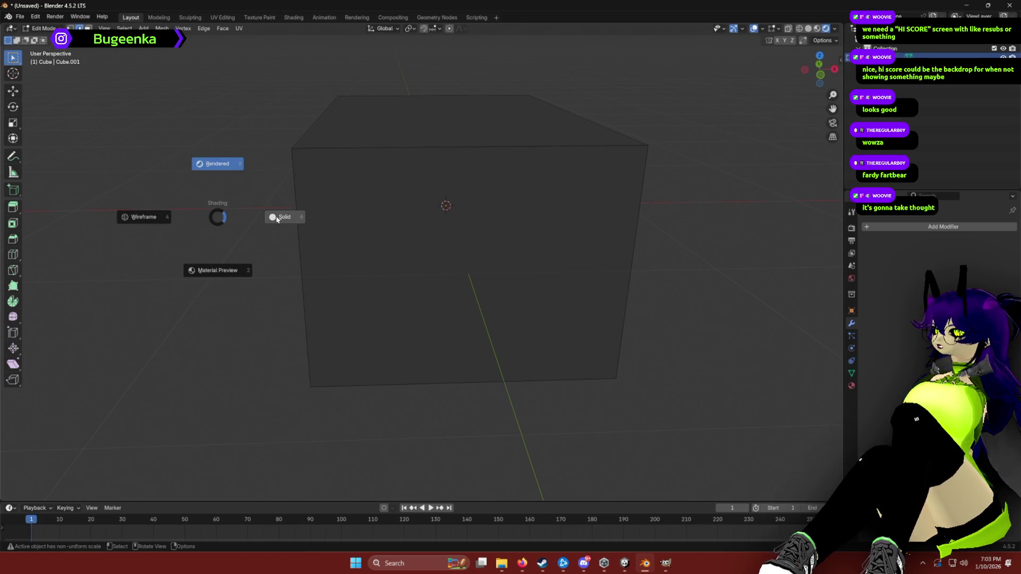
pyautogui.click(276, 216)
# Try a bevel on the vertical edges and test-move two single edges, cancelling each.
pyautogui.hotkey('ctrl', 'r')
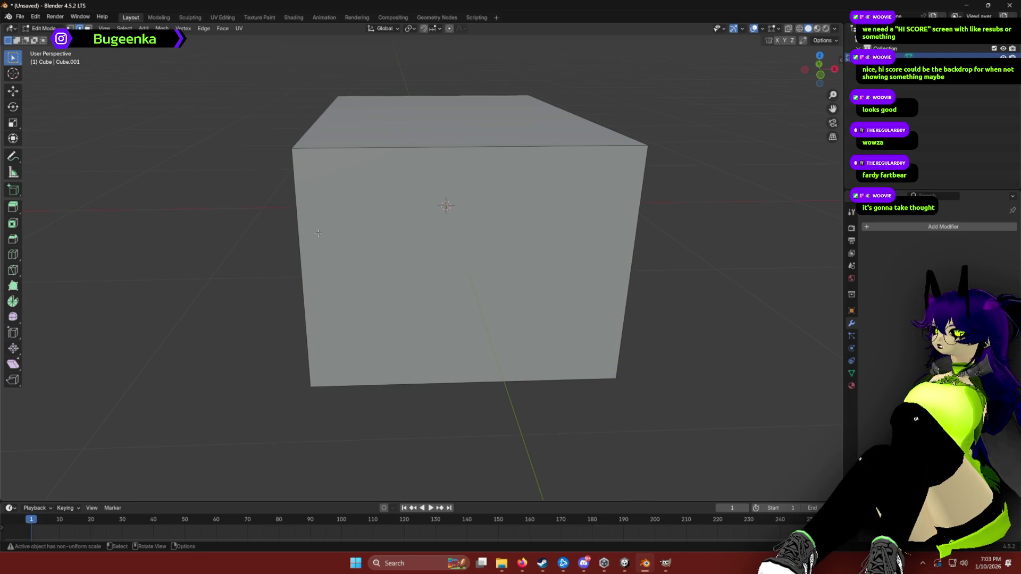
pyautogui.hotkey('ctrl', 'b')
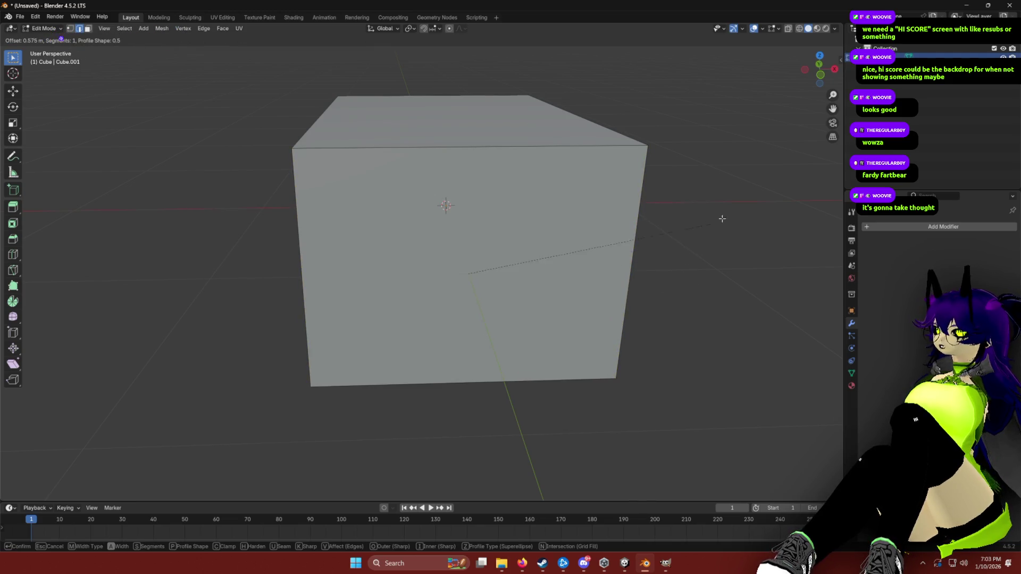
pyautogui.press('Escape')
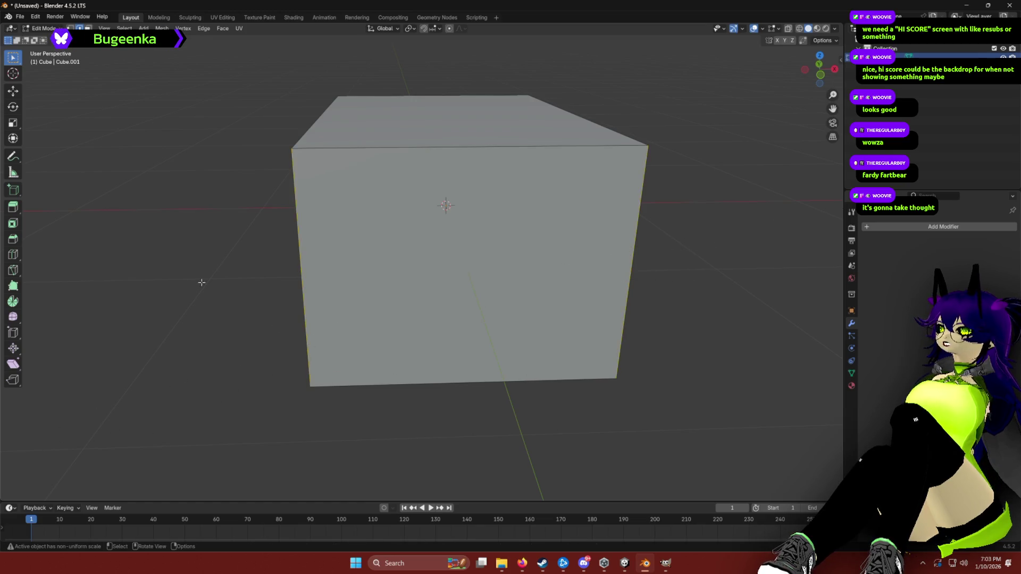
pyautogui.moveTo(219, 253); pyautogui.dragTo(307, 258)
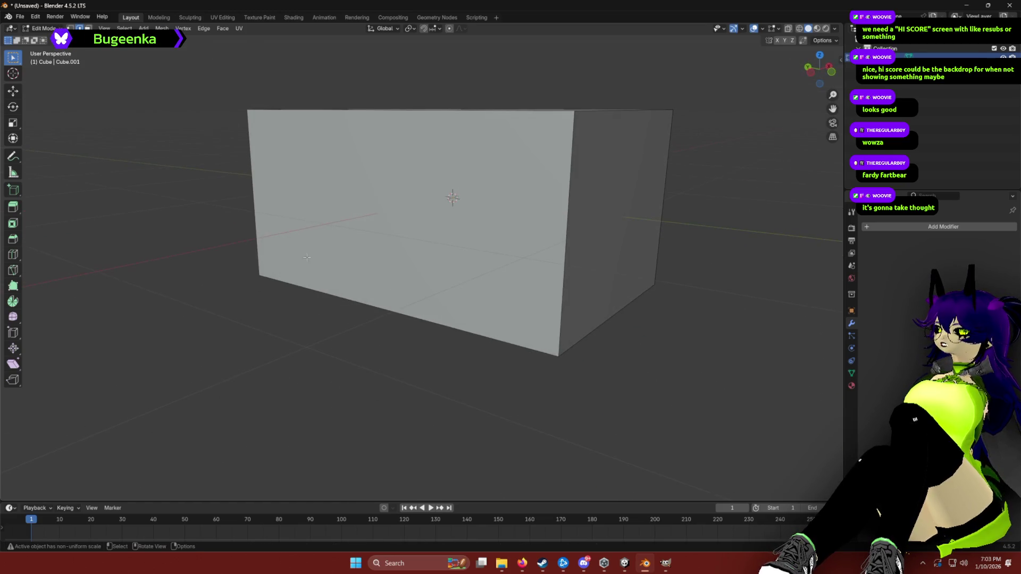
pyautogui.click(554, 233)
pyautogui.press('g')
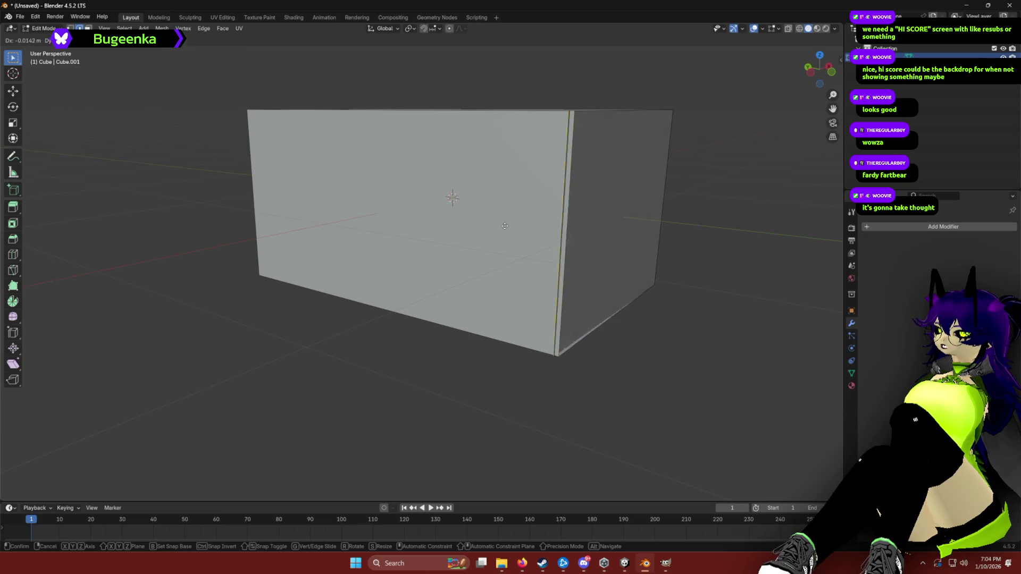
pyautogui.press('Escape')
pyautogui.moveTo(669, 338); pyautogui.dragTo(629, 363)
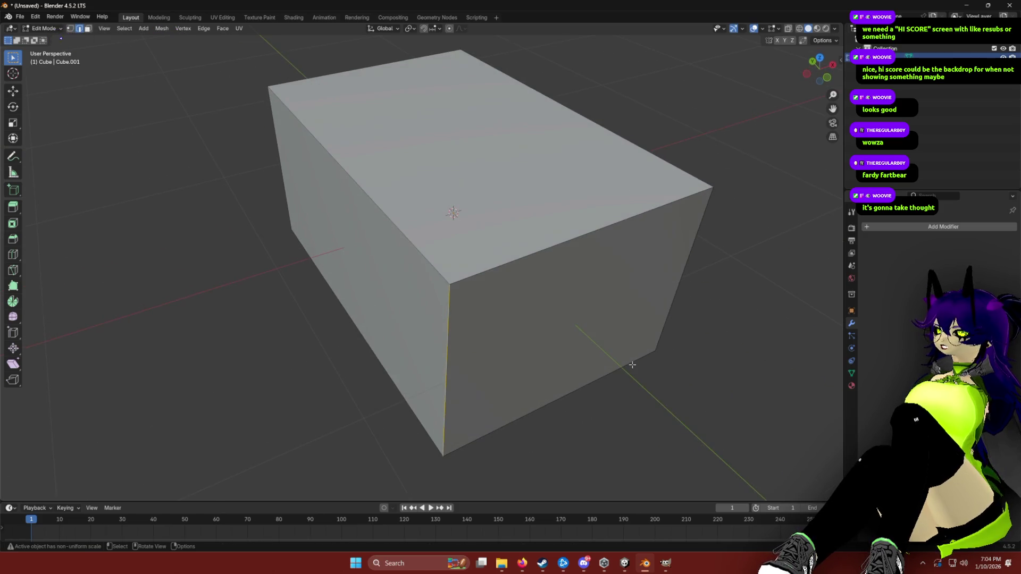
pyautogui.click(409, 275)
pyautogui.press('g')
pyautogui.press('Escape')
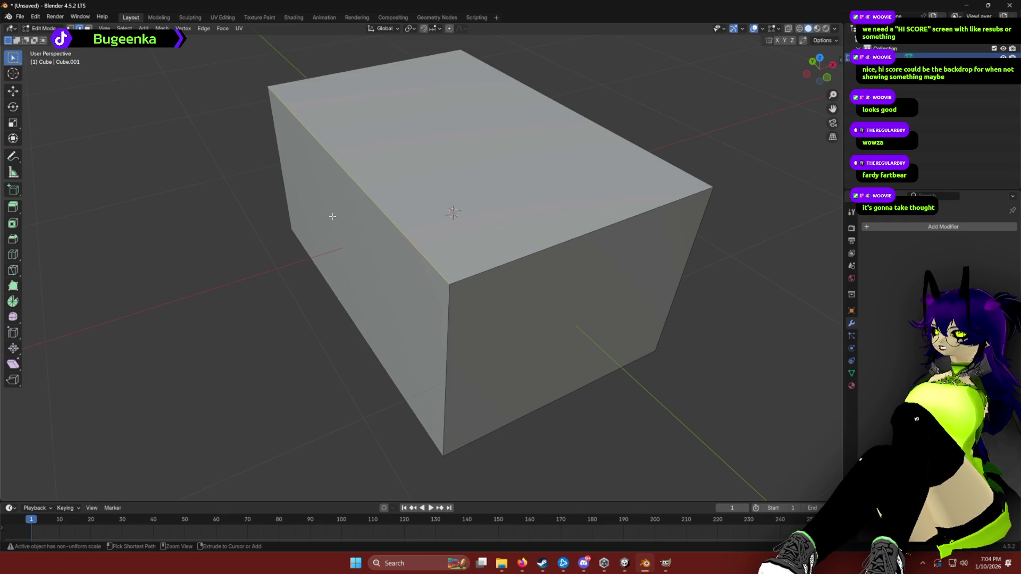
# Select the entire box mesh and delete its vertices.
pyautogui.press('a')
pyautogui.press('x')
pyautogui.click(237, 183)
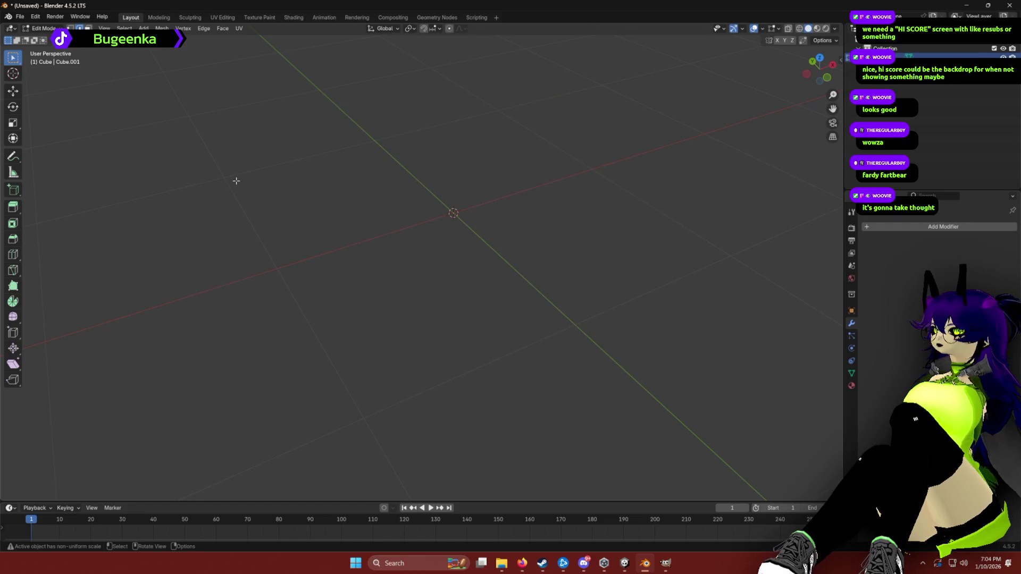
# Add a new cube mesh to the scene.
pyautogui.hotkey('shift', 'a')
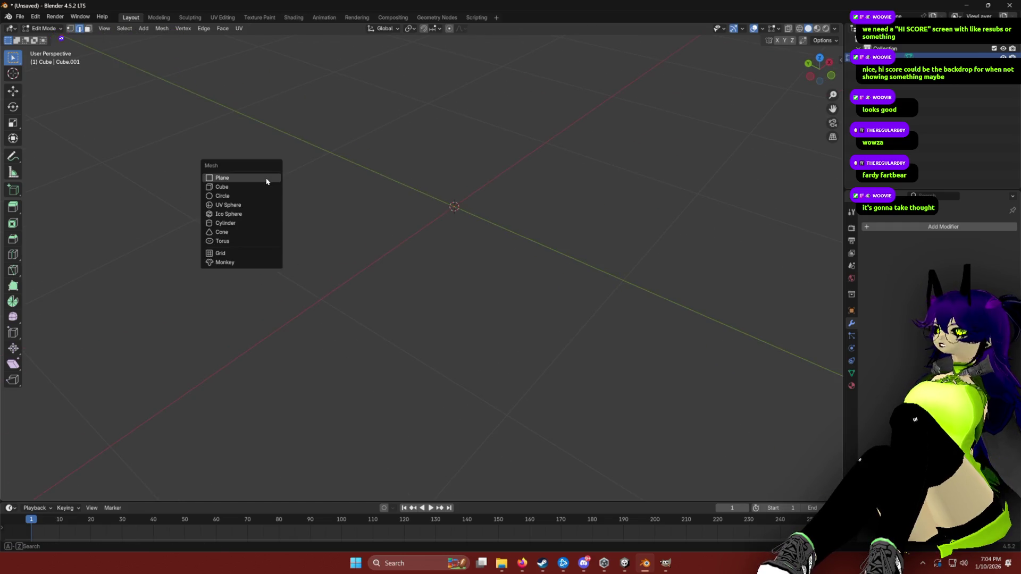
pyautogui.click(262, 187)
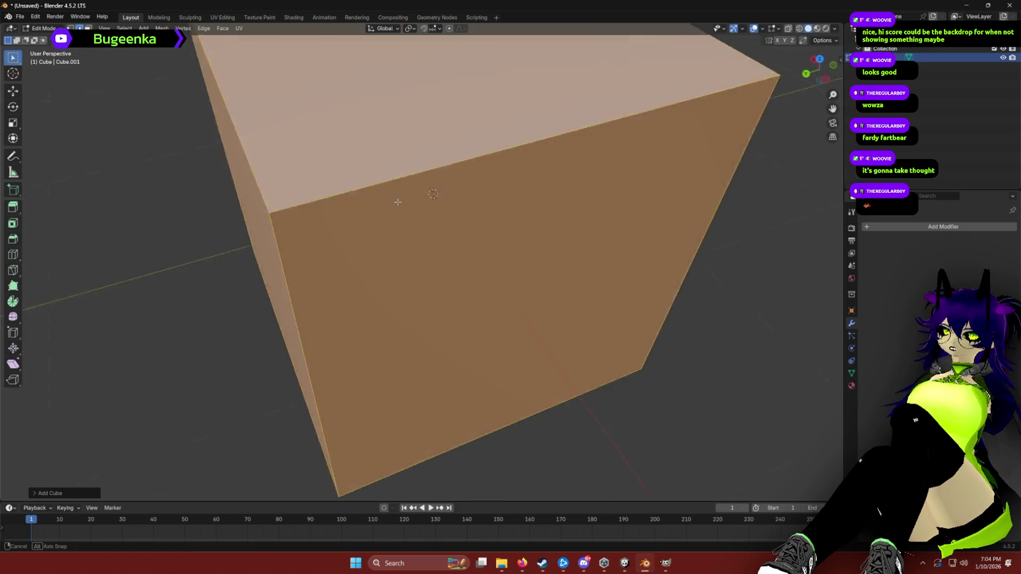
pyautogui.scroll(1, 442, 214)
pyautogui.scroll(-2, 449, 215)
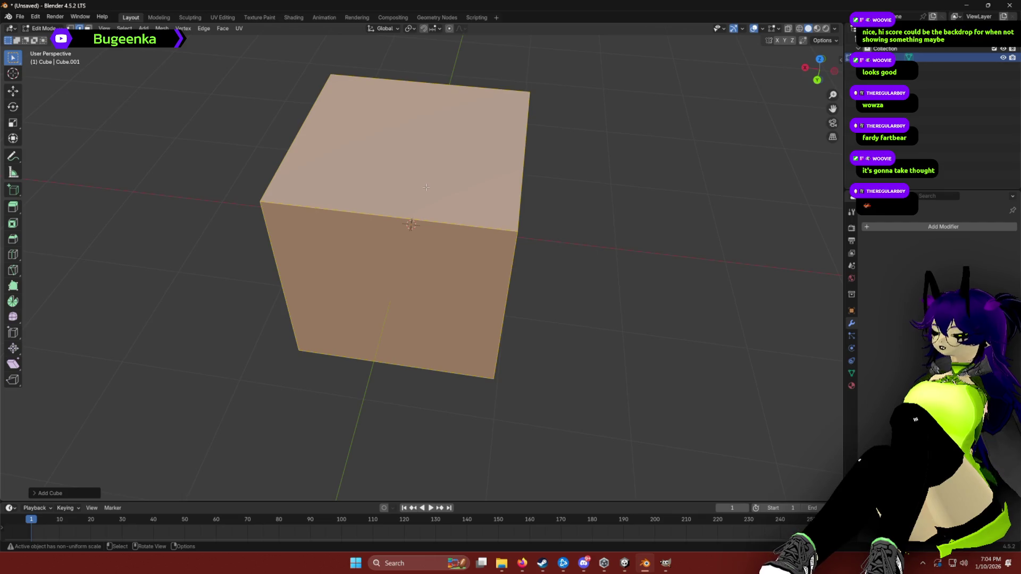
# Flatten the cube along Z, widen it along X, then box-select its vertical edges.
pyautogui.press('s')
pyautogui.press('z')
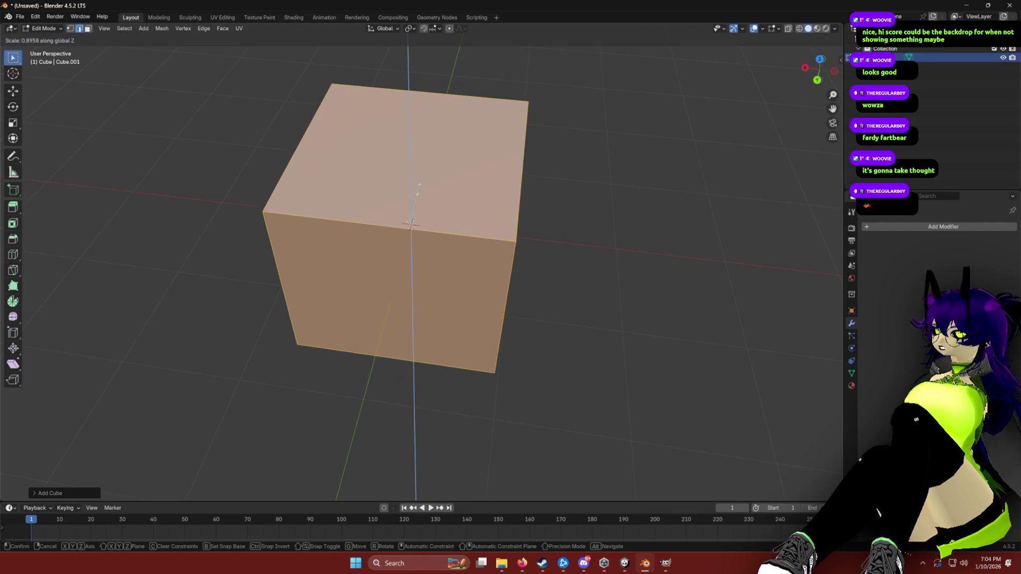
pyautogui.click(417, 208)
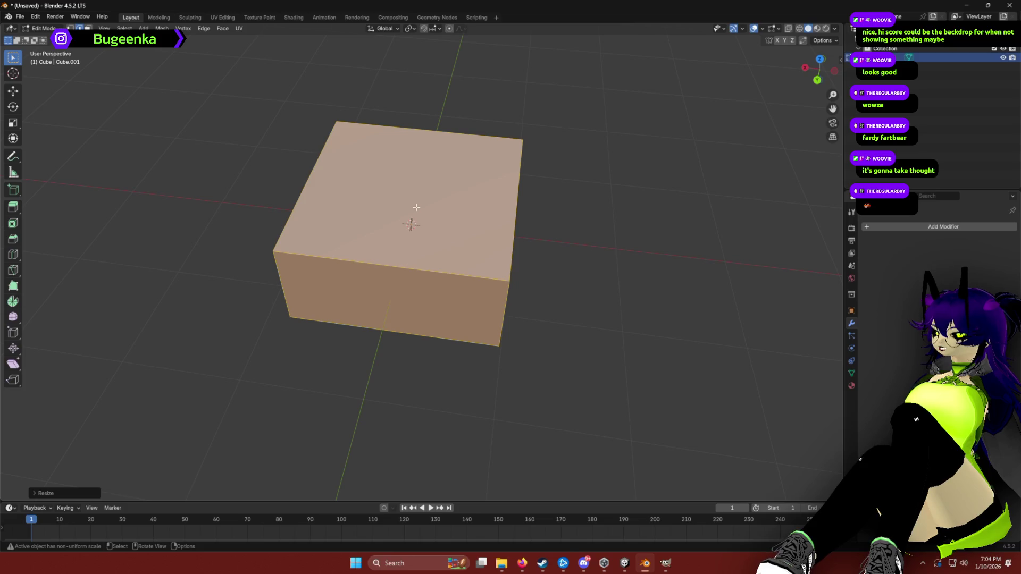
pyautogui.press('s')
pyautogui.press('x')
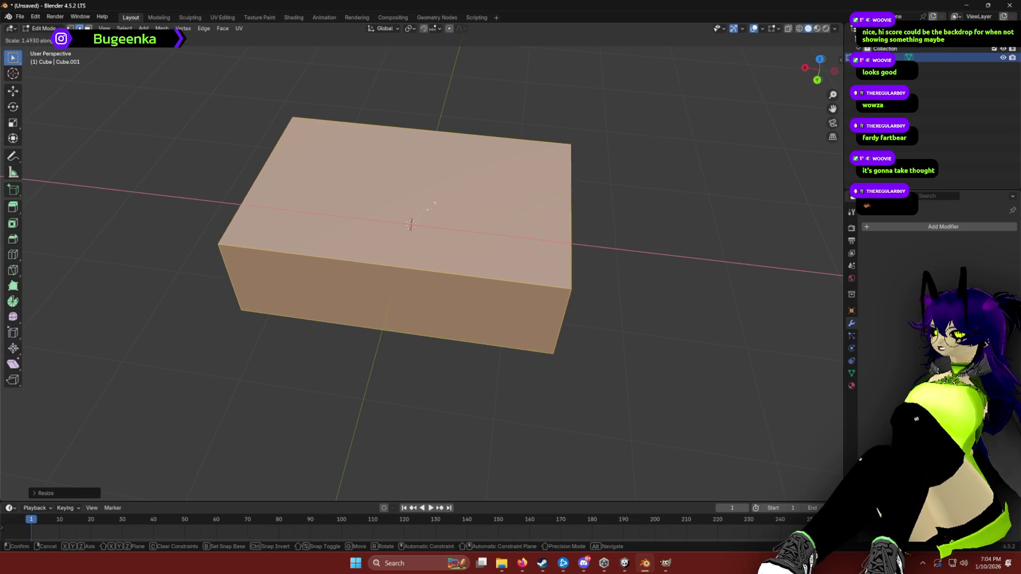
pyautogui.click(466, 221)
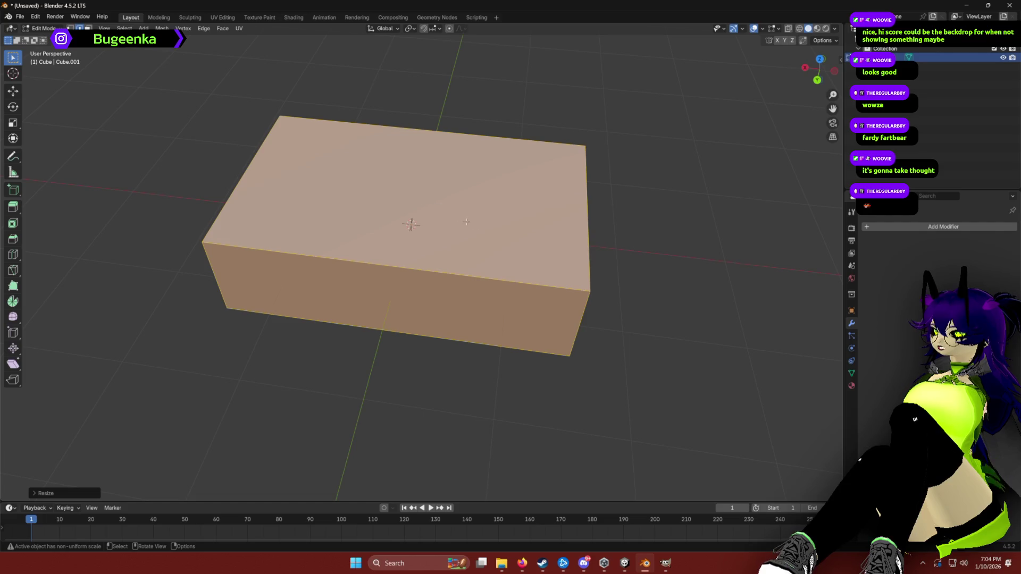
pyautogui.click(227, 298)
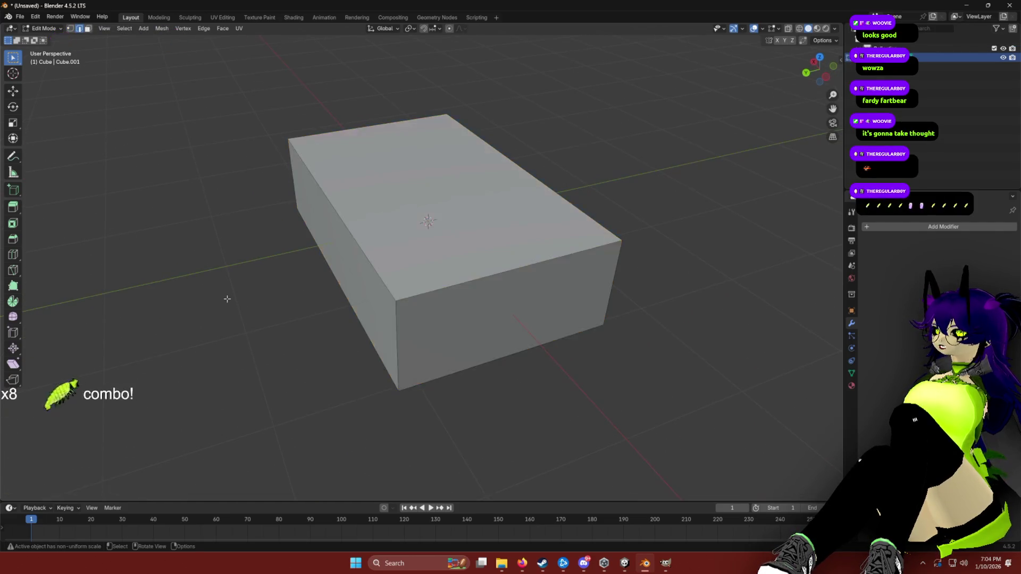
pyautogui.moveTo(281, 244); pyautogui.dragTo(643, 264)
# Bevel the selected vertical corner edges, settling on a narrower chamfer width.
pyautogui.hotkey('ctrl', 'b')
pyautogui.click(536, 283)
pyautogui.click(185, 294)
pyautogui.moveTo(186, 294)
pyautogui.mouseDown()
pyautogui.moveTo(643, 298)
pyautogui.moveTo(641, 287)
pyautogui.mouseUp()
pyautogui.hotkey('ctrl', 'b')
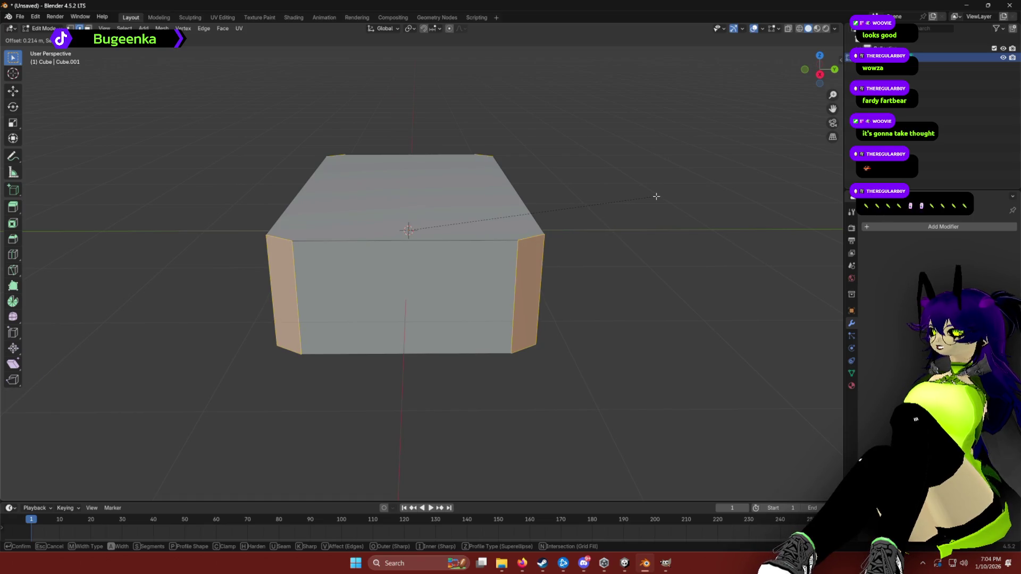
pyautogui.click(655, 196)
pyautogui.hotkey('ctrl', 'b')
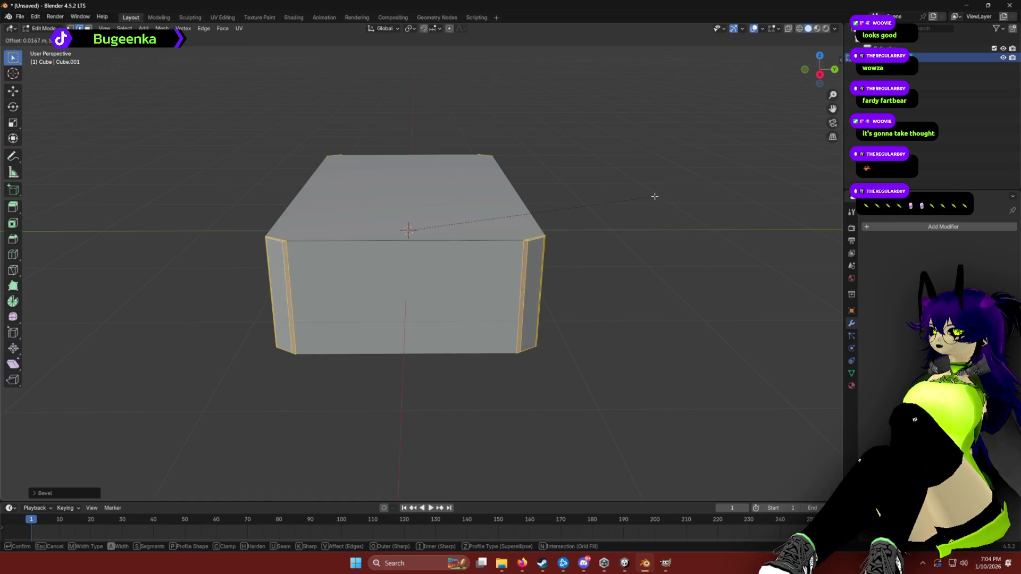
pyautogui.click(658, 196)
# Inspect the chamfered corners, select the box's top face, and open the Face menu.
pyautogui.moveTo(620, 194)
pyautogui.mouseDown()
pyautogui.moveTo(592, 246)
pyautogui.moveTo(622, 278)
pyautogui.moveTo(592, 244)
pyautogui.mouseUp()
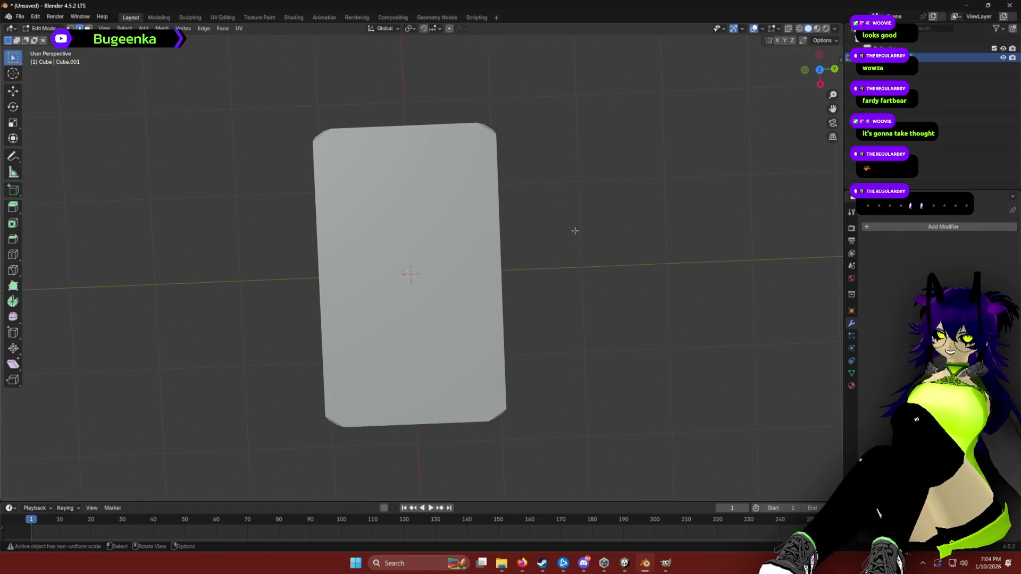
pyautogui.moveTo(579, 239)
pyautogui.mouseDown()
pyautogui.moveTo(547, 196)
pyautogui.moveTo(540, 139)
pyautogui.moveTo(550, 130)
pyautogui.mouseUp()
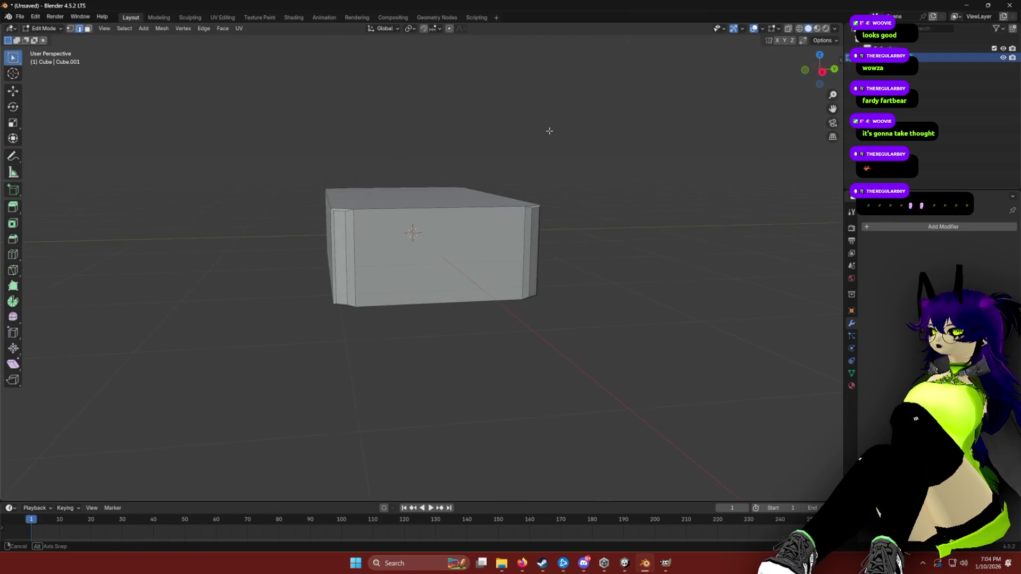
pyautogui.moveTo(446, 129); pyautogui.dragTo(303, 130)
pyautogui.moveTo(323, 172)
pyautogui.mouseDown()
pyautogui.moveTo(330, 166)
pyautogui.moveTo(353, 243)
pyautogui.mouseUp()
pyautogui.click(364, 198)
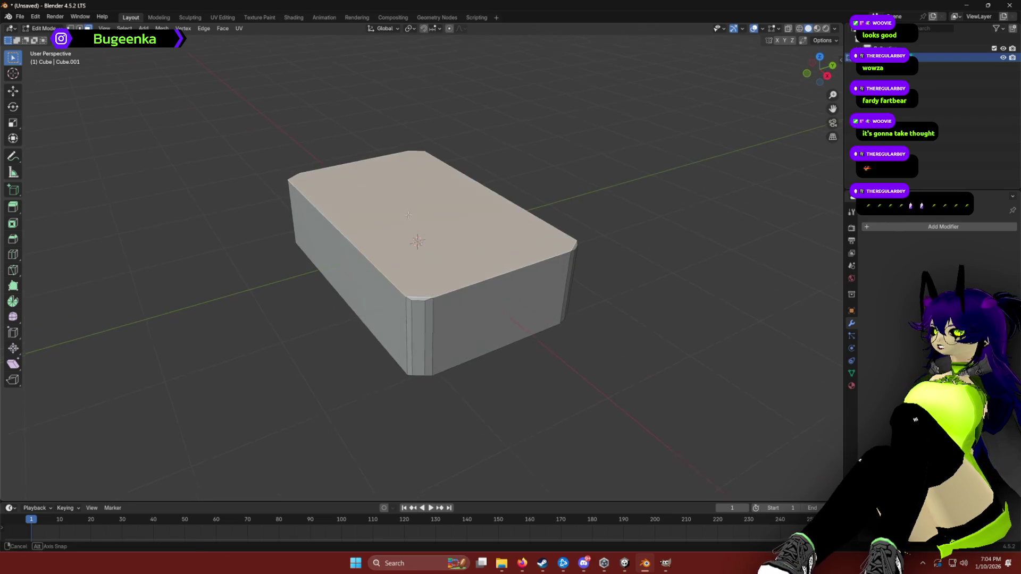
pyautogui.moveTo(415, 239); pyautogui.dragTo(446, 225)
pyautogui.click(447, 225)
pyautogui.moveTo(447, 108); pyautogui.dragTo(384, 188)
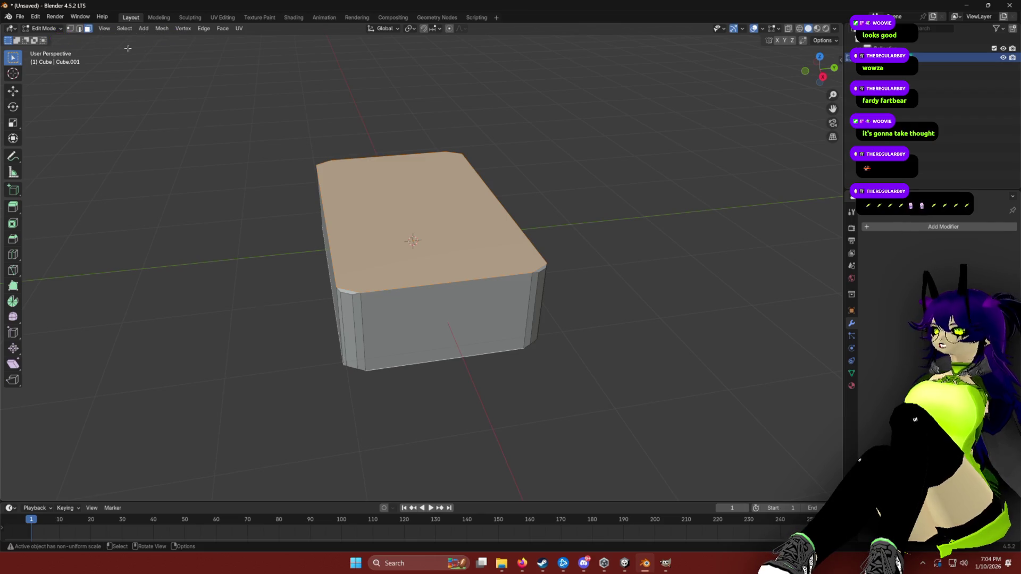
pyautogui.click(219, 29)
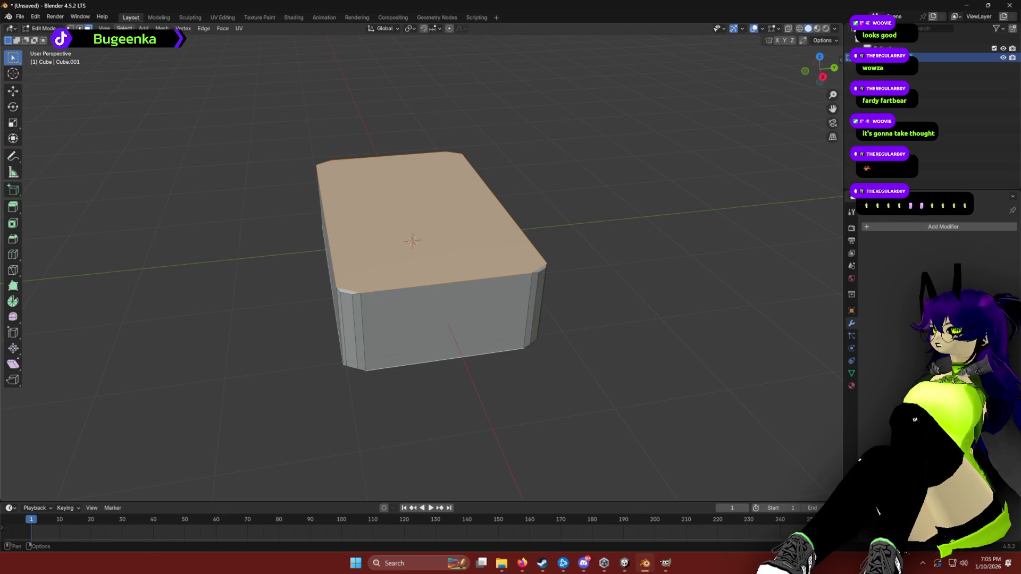
pyautogui.hotkey('alt', 'Tab')
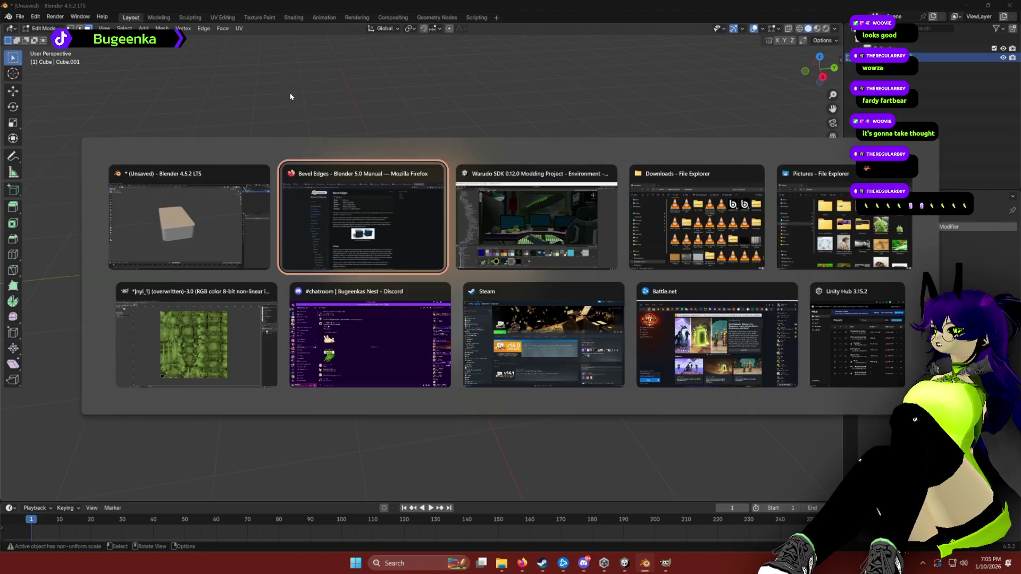
# Google 'separate meshes in blender' in Firefox, then return to Blender.
pyautogui.hotkey('ctrl', 'l')
pyautogui.write('remove')
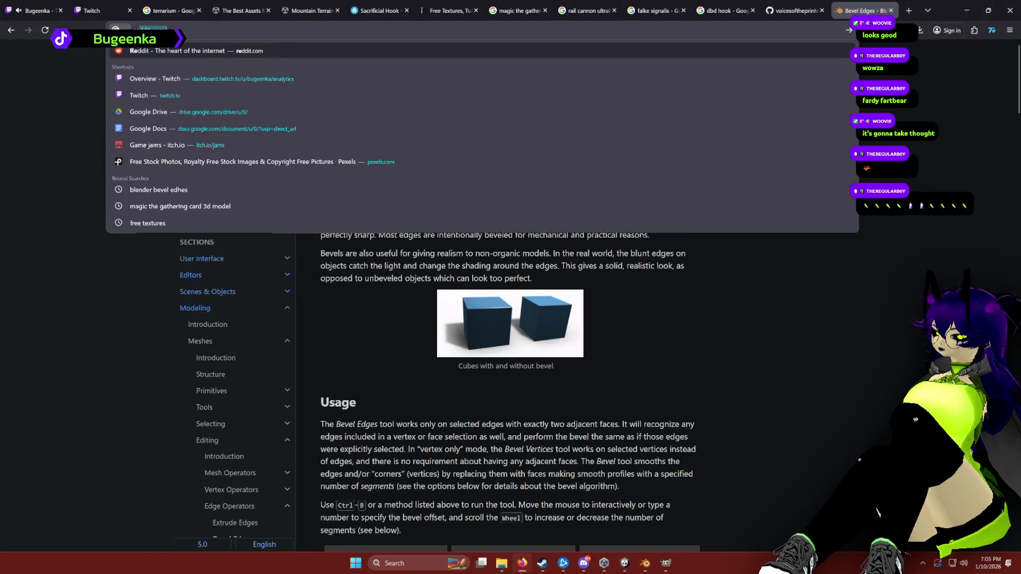
pyautogui.press('BackSpace')
pyautogui.press('BackSpace')
pyautogui.press('BackSpace')
pyautogui.write('sepa')
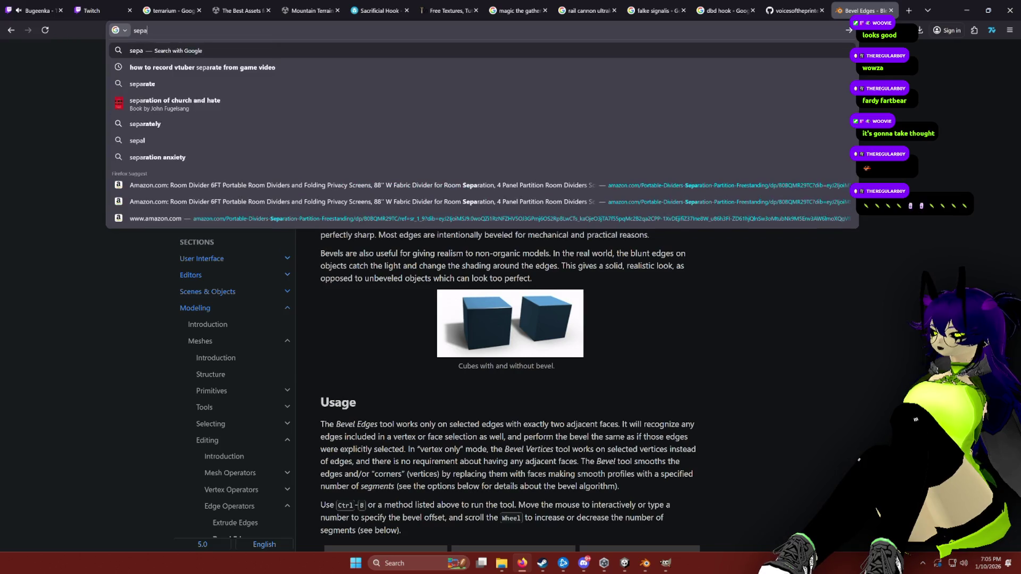
pyautogui.write('rate meshes ')
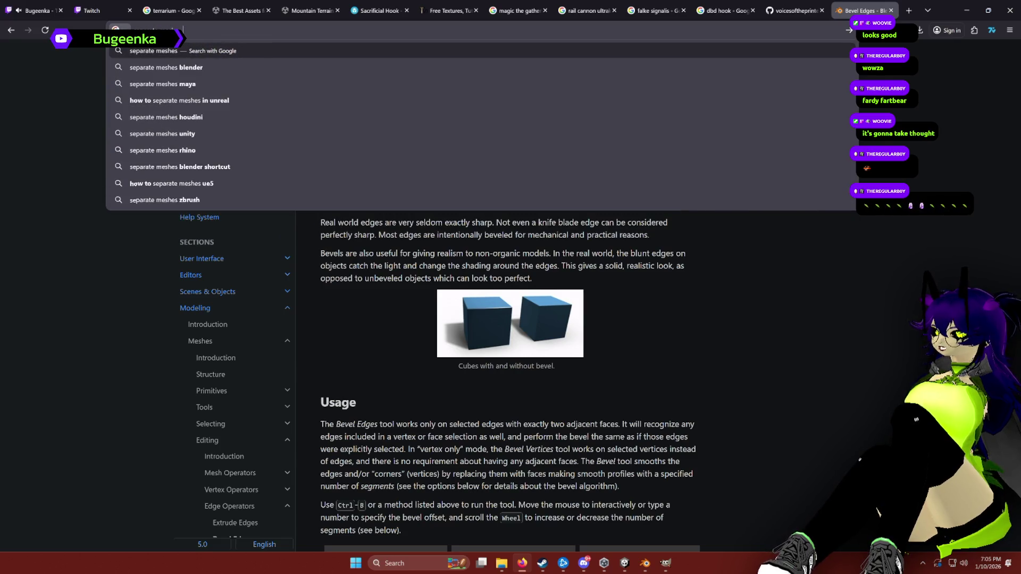
pyautogui.write('in blender')
pyautogui.press('Return')
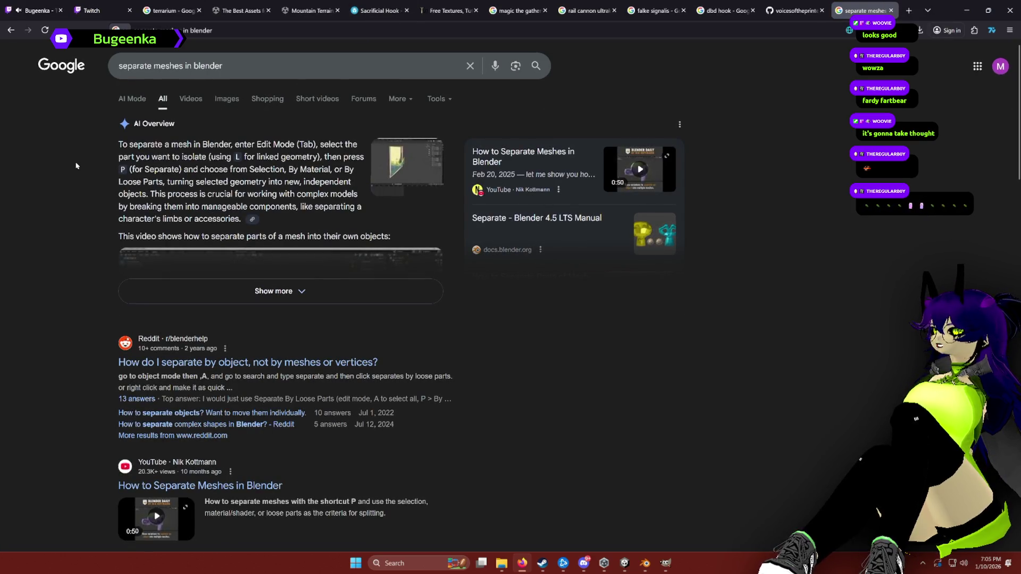
pyautogui.hotkey('alt', 'Tab')
# Separate the selected top face into its own object and test-move it.
pyautogui.press('p')
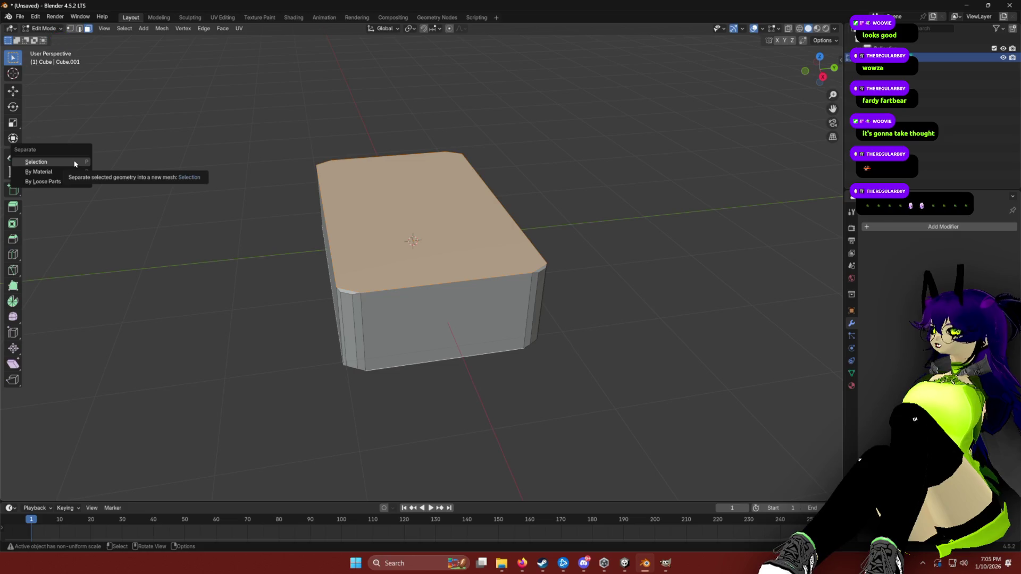
pyautogui.click(73, 164)
pyautogui.moveTo(192, 164)
pyautogui.mouseDown()
pyautogui.moveTo(234, 130)
pyautogui.moveTo(240, 148)
pyautogui.moveTo(267, 152)
pyautogui.mouseUp()
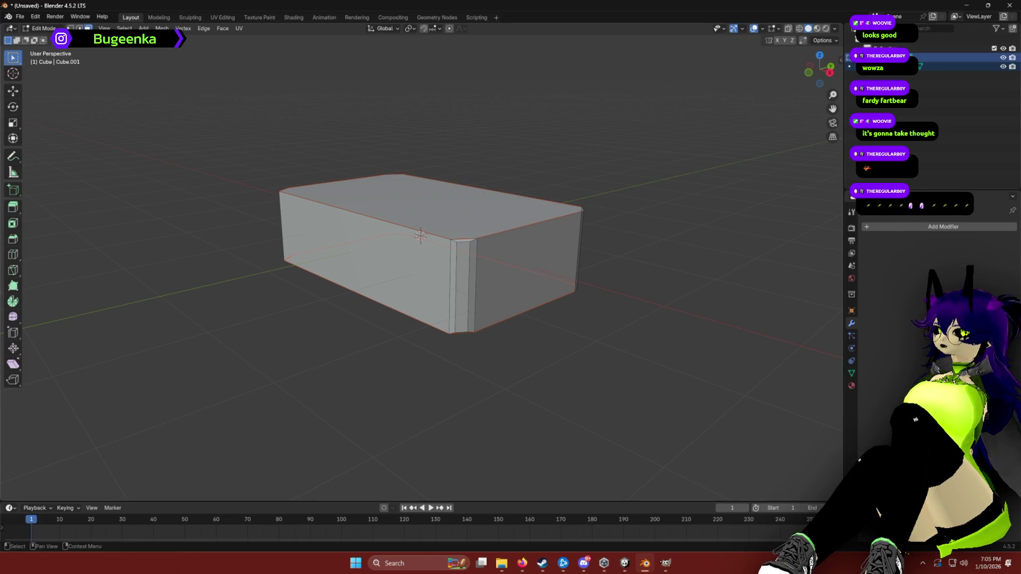
pyautogui.press('g')
pyautogui.press('Escape')
pyautogui.moveTo(592, 93); pyautogui.dragTo(446, 176)
pyautogui.press('g')
pyautogui.press('Escape')
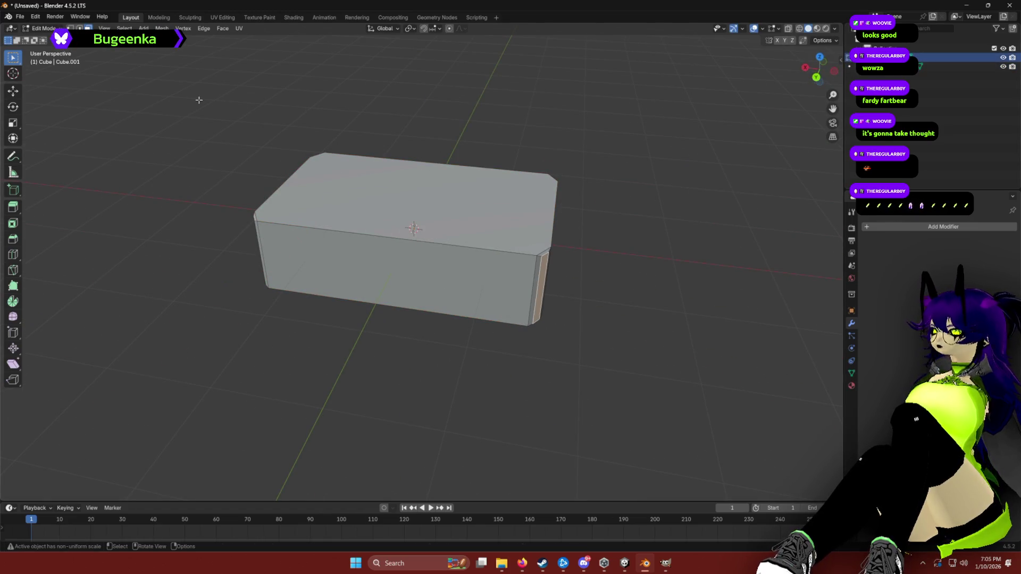
# Switch to Object Mode, select Cube.001, and test-lift it to confirm it's separate.
pyautogui.click(45, 28)
pyautogui.click(42, 35)
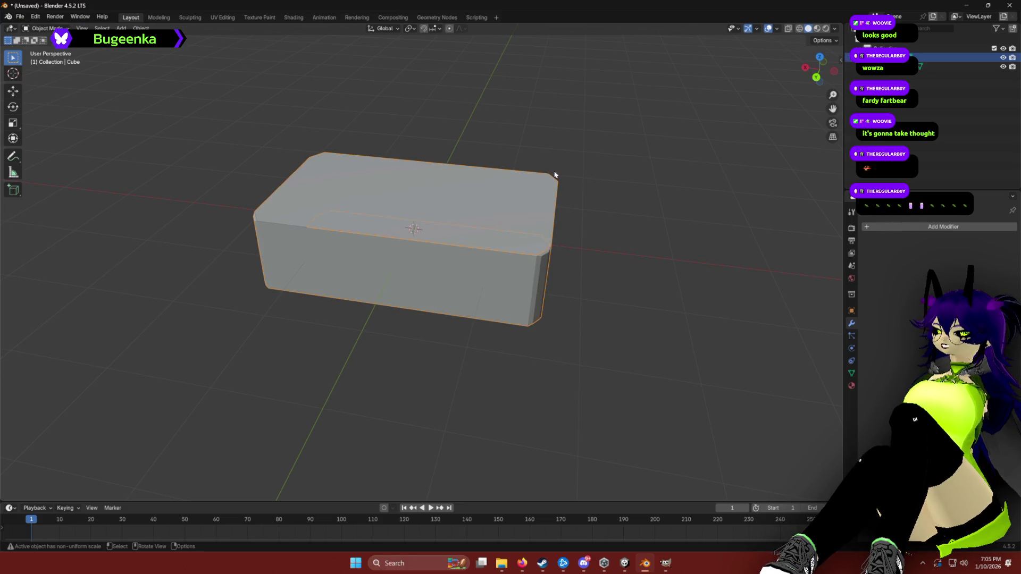
pyautogui.click(443, 208)
pyautogui.moveTo(615, 178); pyautogui.dragTo(549, 160)
pyautogui.press('g')
pyautogui.press('Escape')
pyautogui.moveTo(560, 110)
pyautogui.mouseDown()
pyautogui.moveTo(317, 121)
pyautogui.moveTo(468, 137)
pyautogui.moveTo(478, 160)
pyautogui.moveTo(423, 165)
pyautogui.mouseUp()
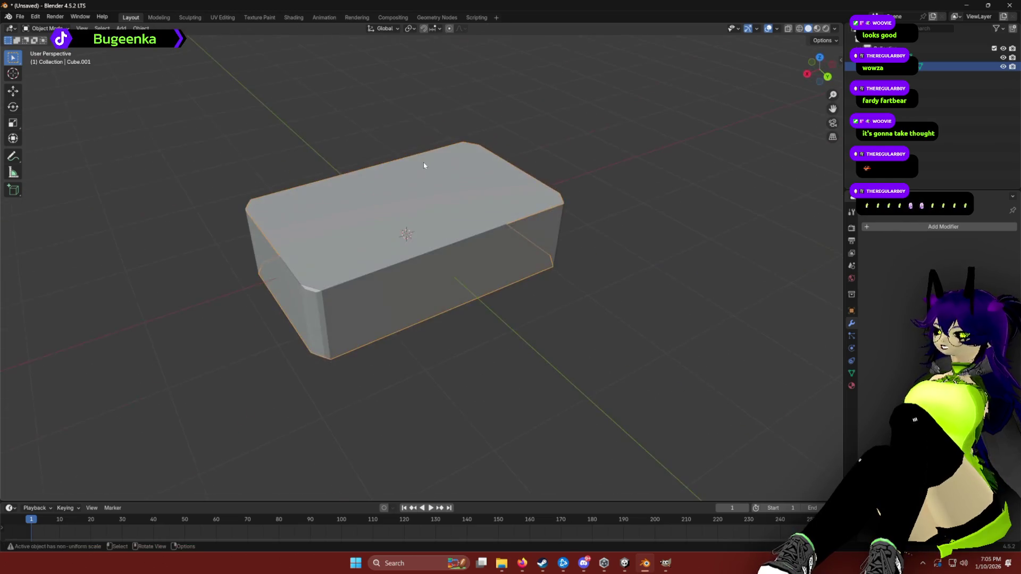
pyautogui.press('g')
pyautogui.press('Escape')
pyautogui.moveTo(267, 273); pyautogui.dragTo(449, 241)
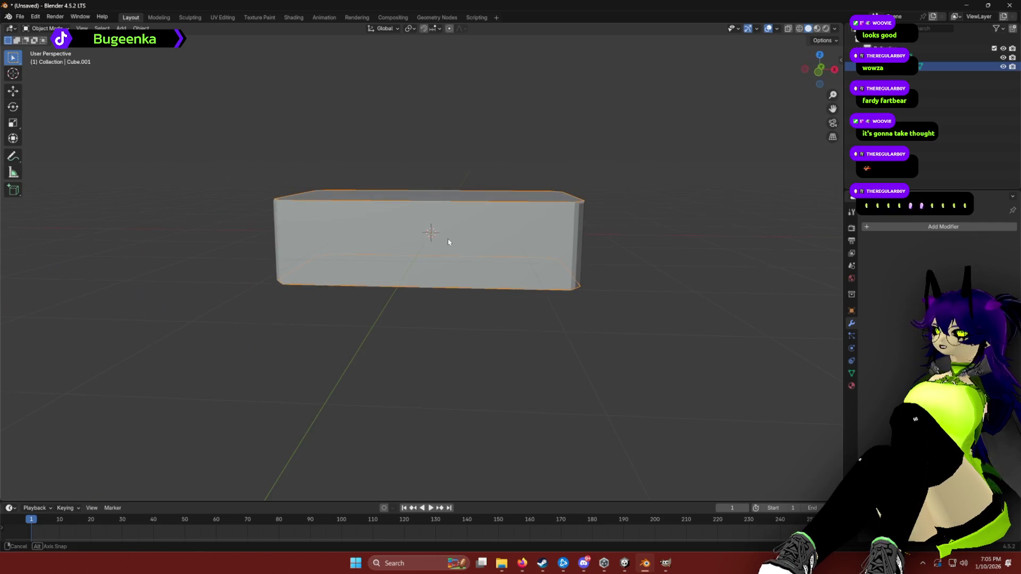
# Choose File > Export > FBX (.fbx) to open the export browser.
pyautogui.click(20, 17)
pyautogui.moveTo(66, 153)
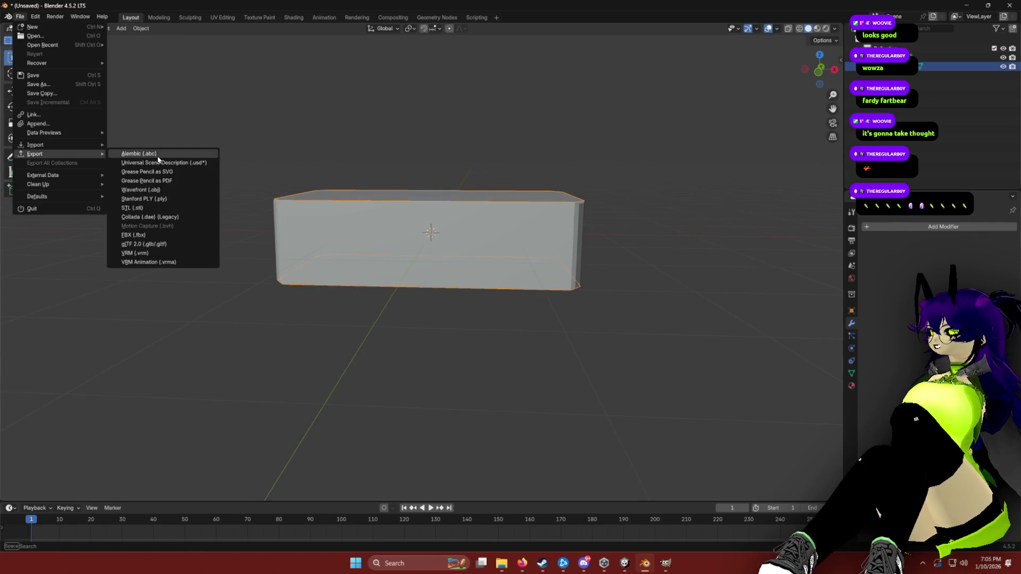
pyautogui.click(134, 234)
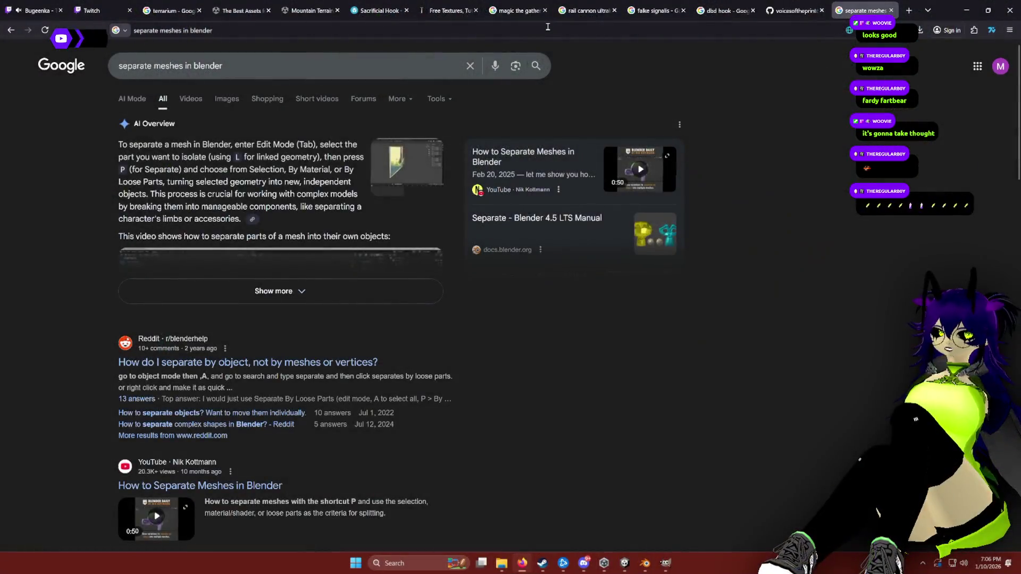
# Search 'deck of cards texture' and open the OpenGameArt playing cards result.
pyautogui.click(547, 26)
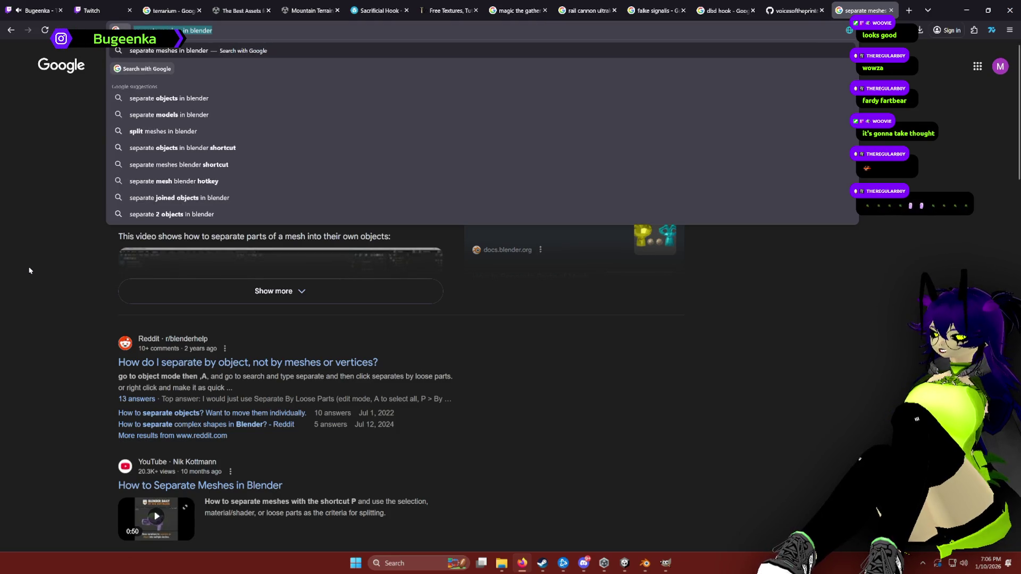
pyautogui.write('de')
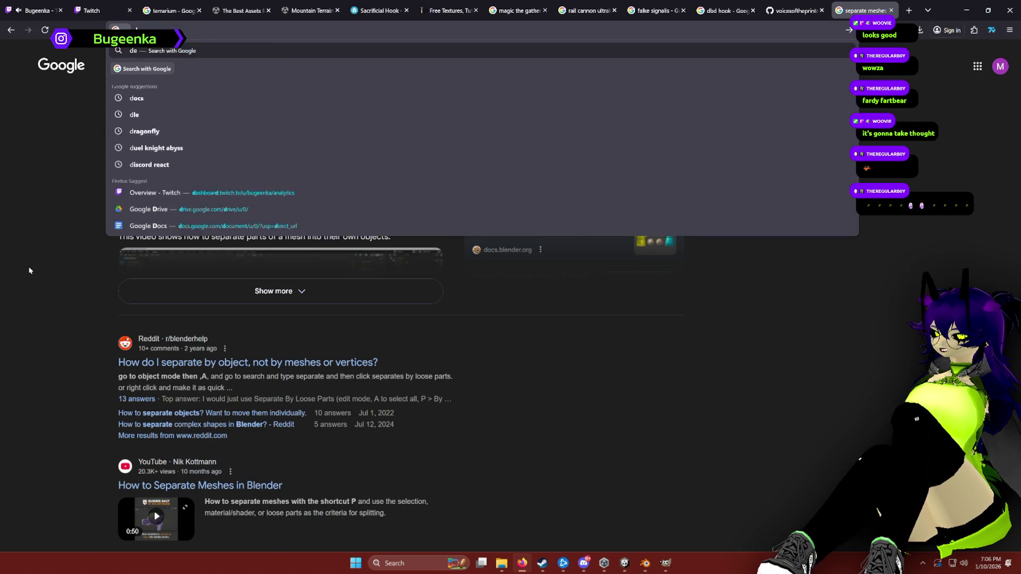
pyautogui.write('ck of cards texture')
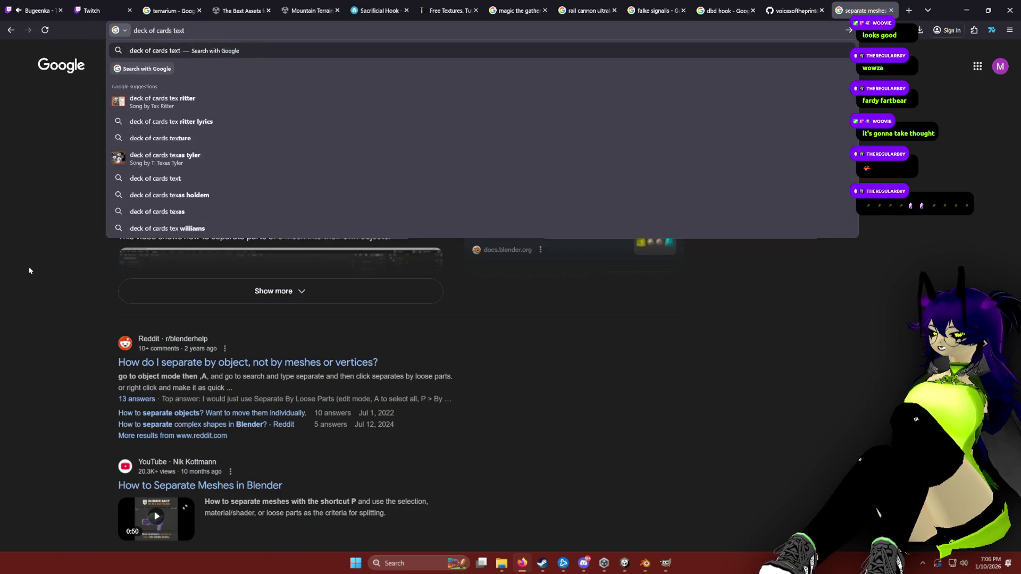
pyautogui.press('Return')
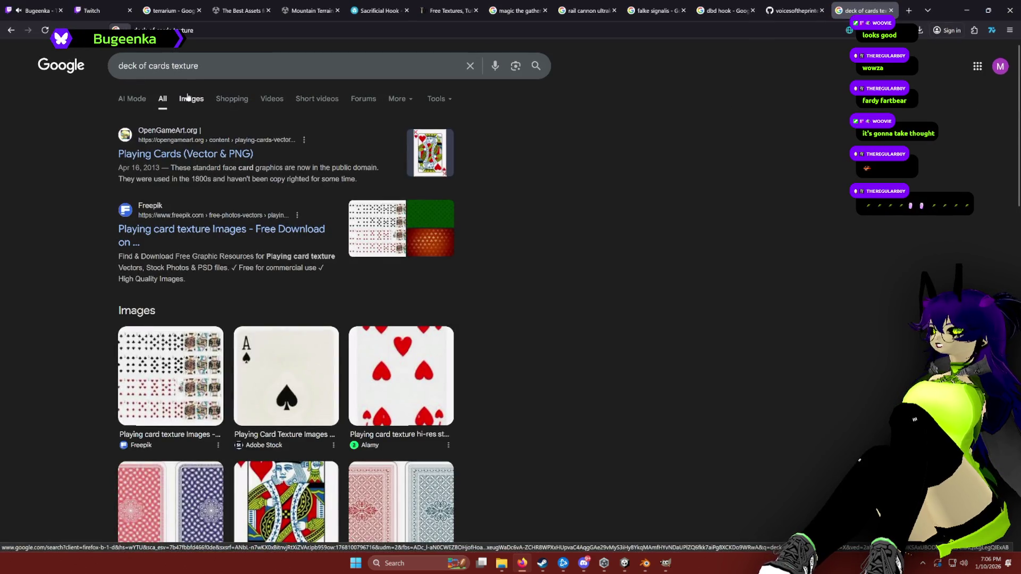
pyautogui.click(185, 154)
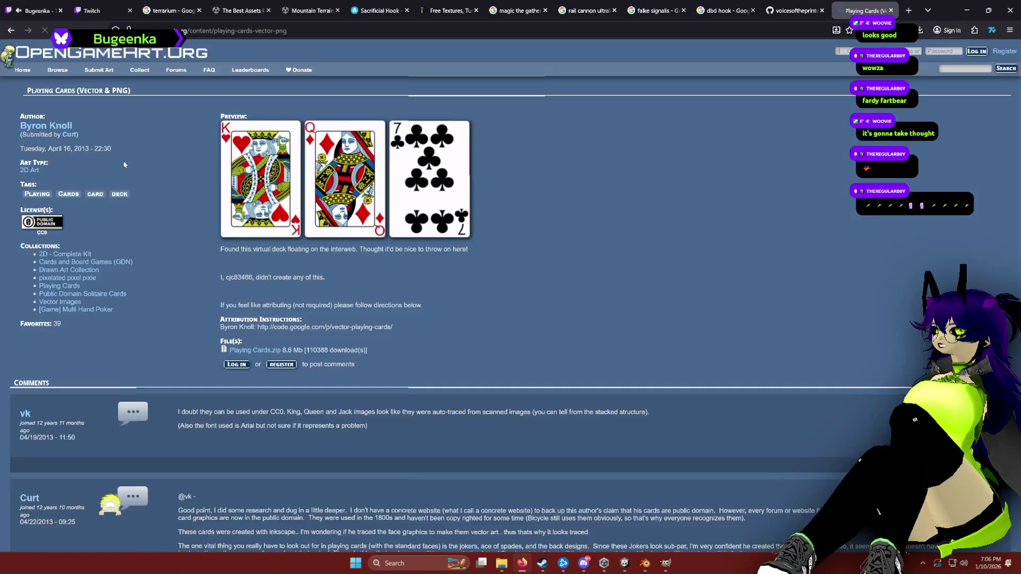
pyautogui.scroll(-8, 312, 277)
pyautogui.scroll(8, 314, 292)
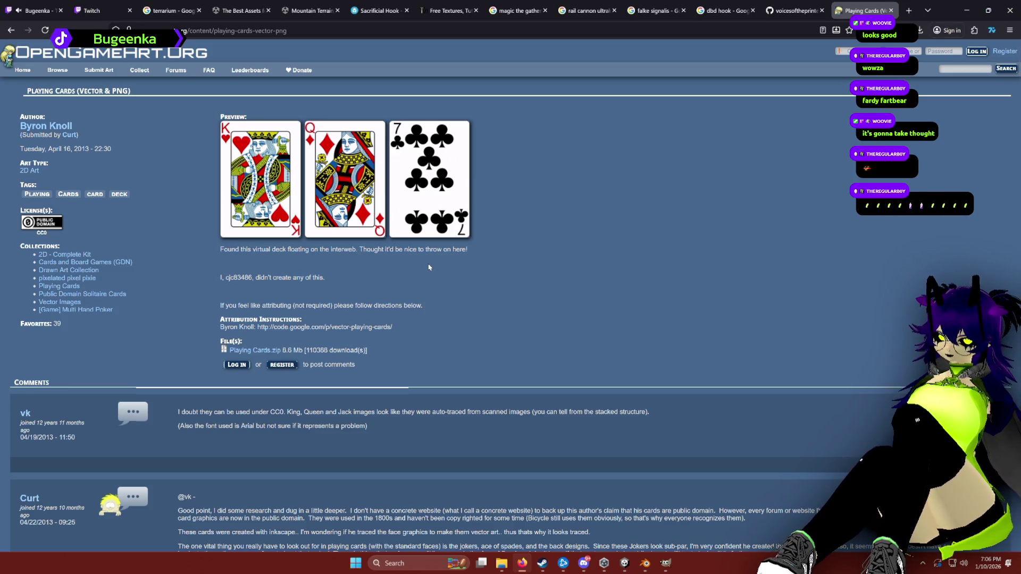
# Search Google for 'magic the gathering card texture'.
pyautogui.click(398, 36)
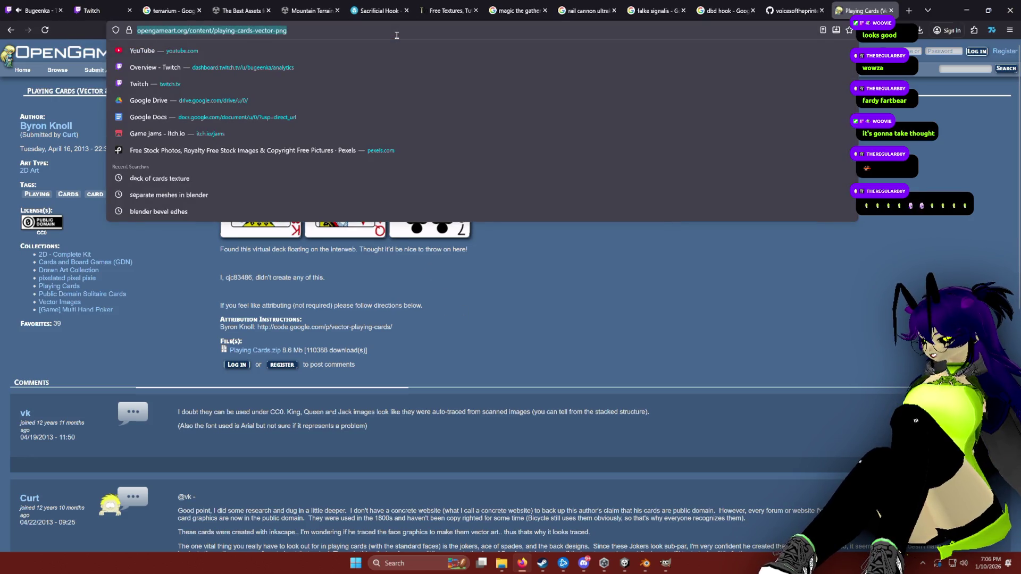
pyautogui.write('magic the gathering card')
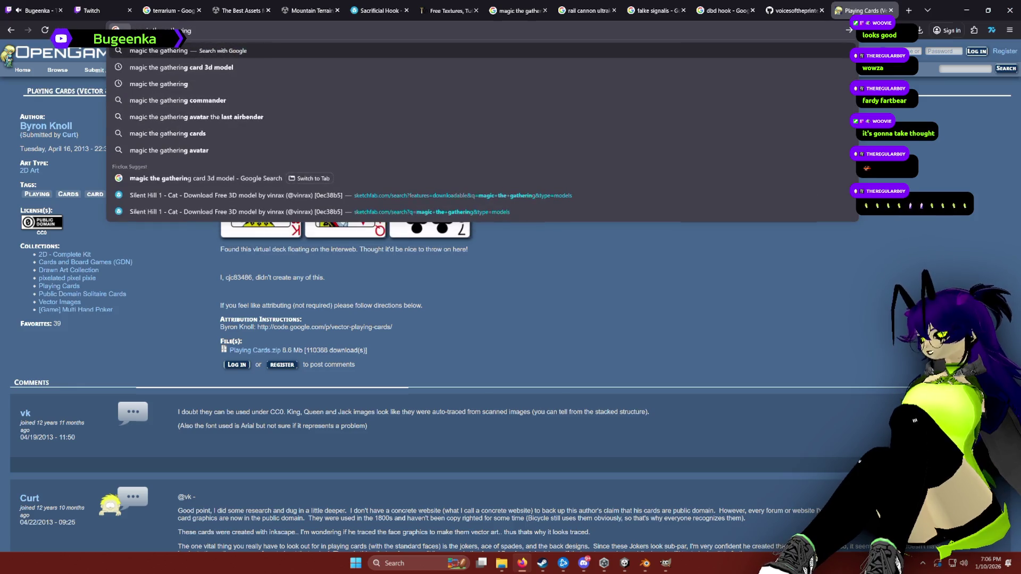
pyautogui.write(' texture')
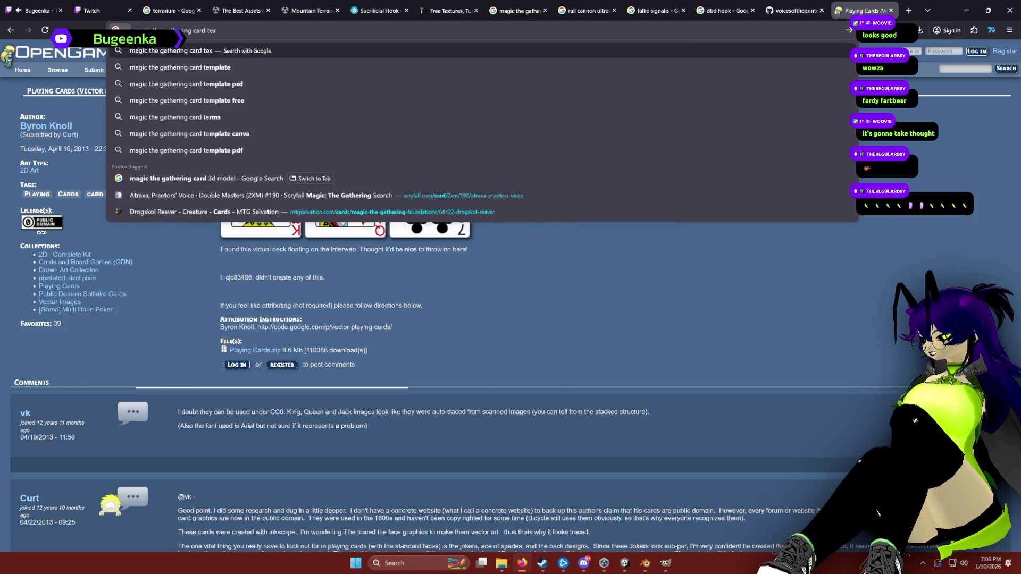
pyautogui.press('Return')
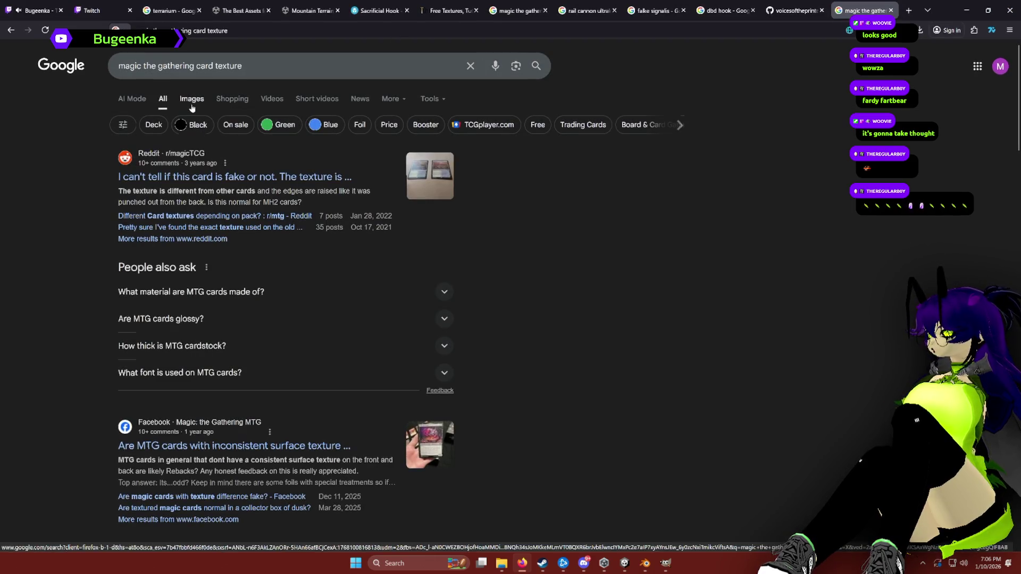
# In the image results, preview the Magic card-back picture and bring up its save options.
pyautogui.click(191, 98)
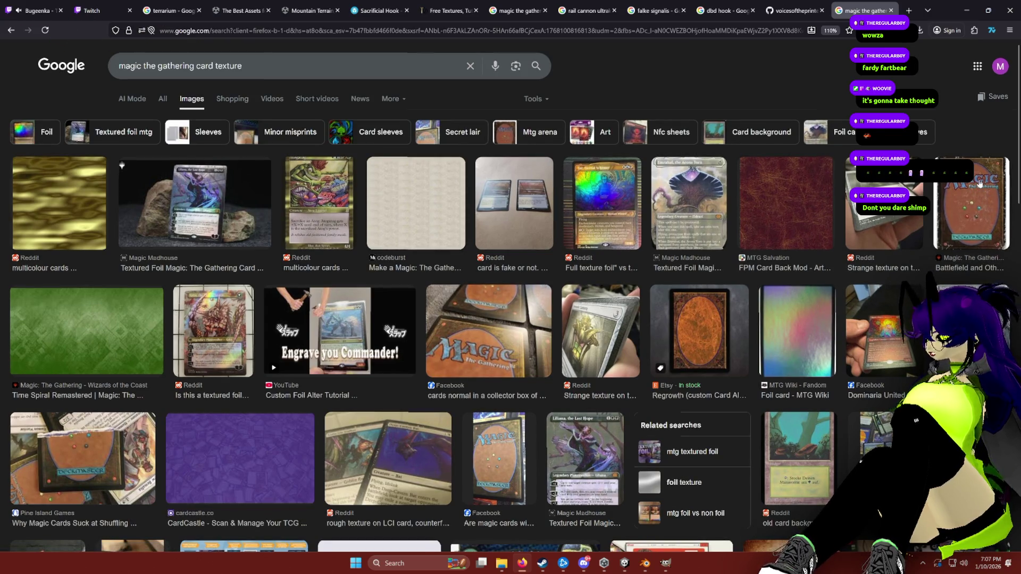
pyautogui.scroll(-3, 980, 183)
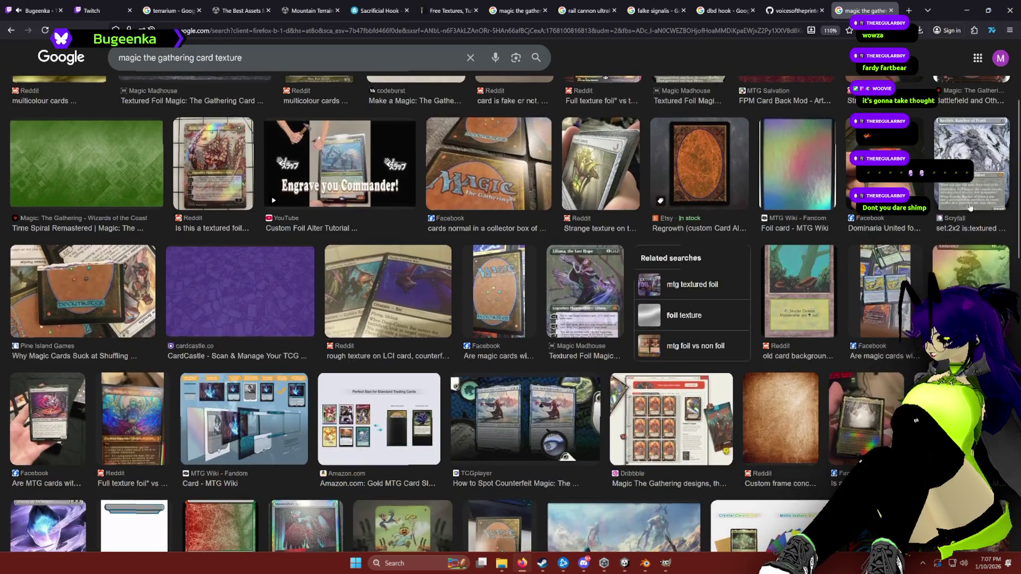
pyautogui.scroll(3, 983, 181)
pyautogui.click(984, 182)
pyautogui.rightClick(809, 248)
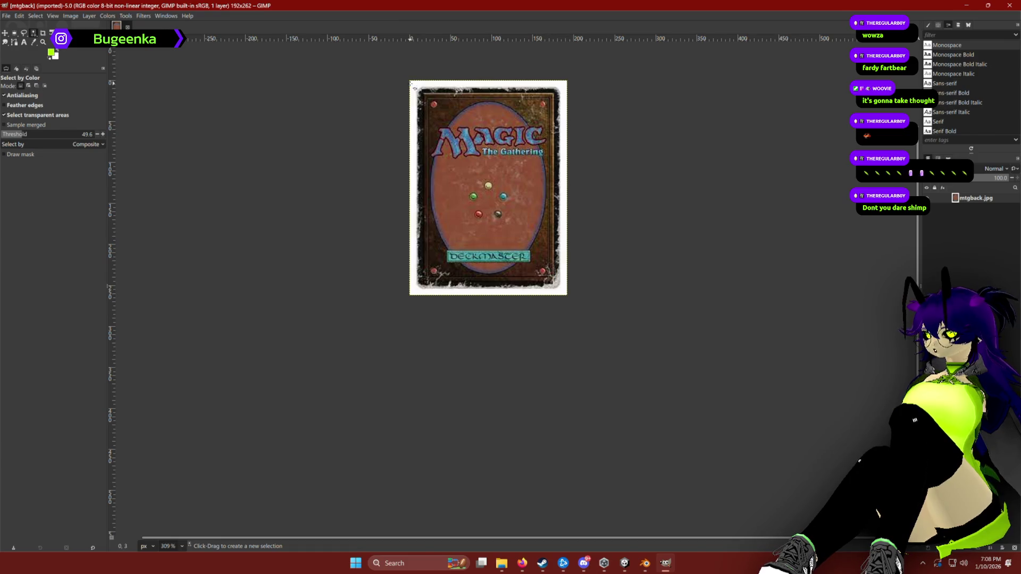
# Select the card's white border, add an alpha channel, and delete the border to transparency.
pyautogui.click(414, 84)
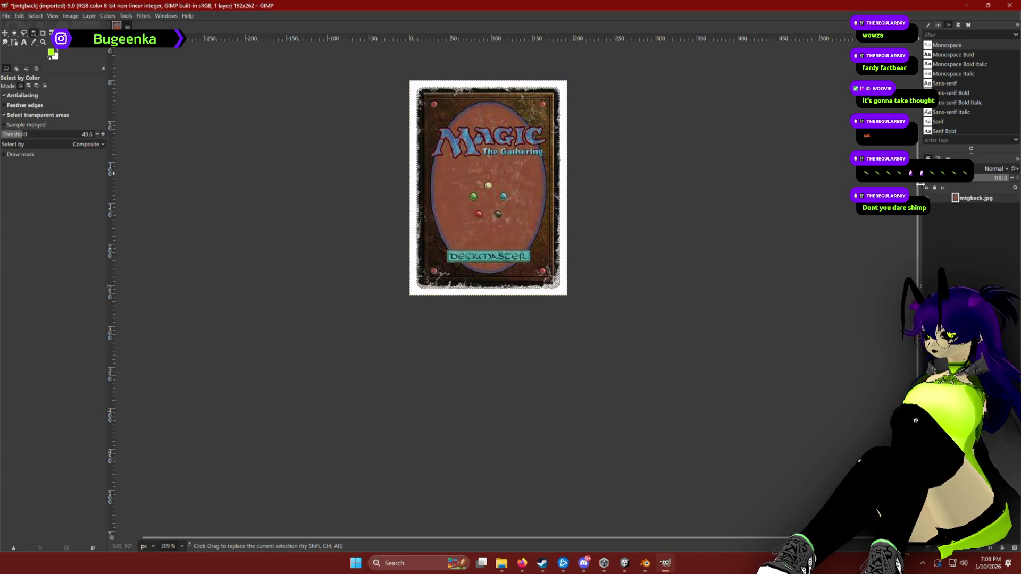
pyautogui.rightClick(977, 199)
pyautogui.click(914, 412)
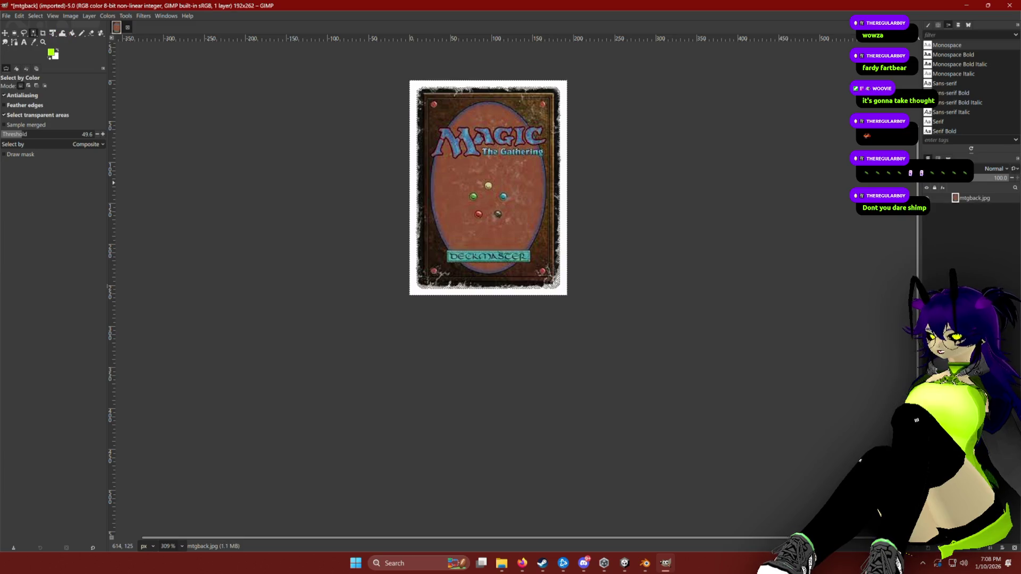
pyautogui.press('Delete')
# Crop the image to its 176x246 card content and export it as mtgback.jpg.
pyautogui.click(70, 15)
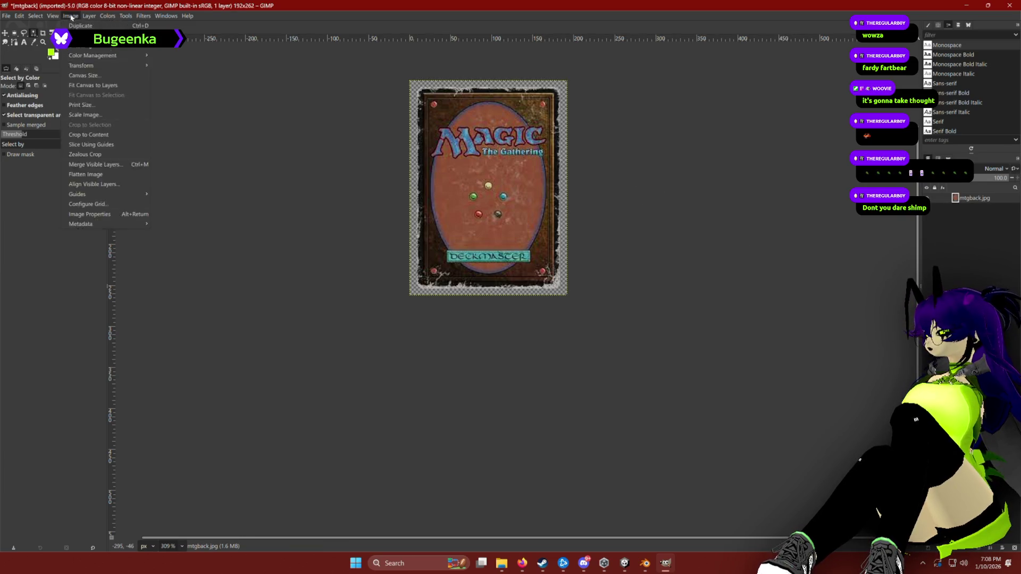
pyautogui.click(88, 134)
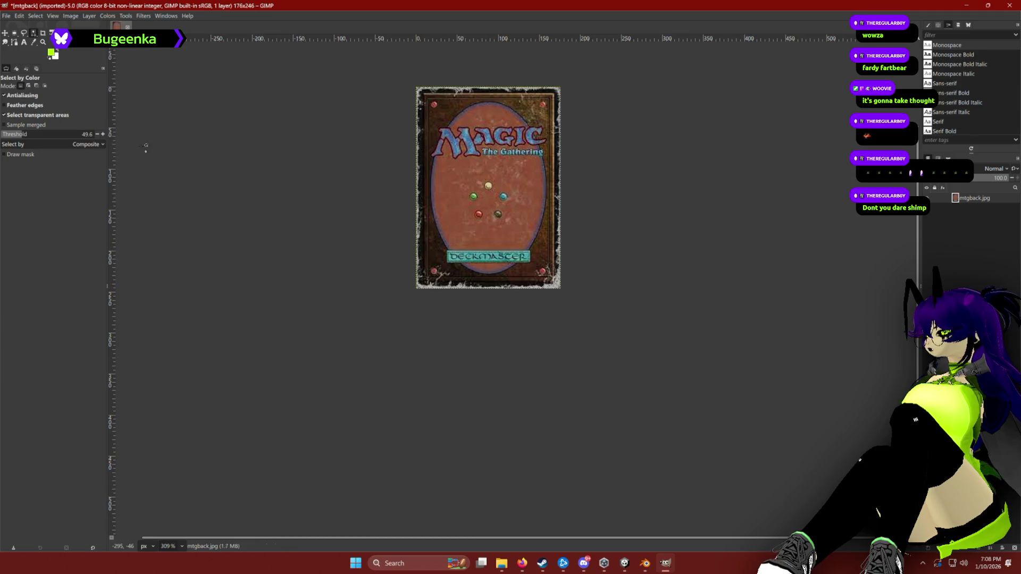
pyautogui.click(7, 15)
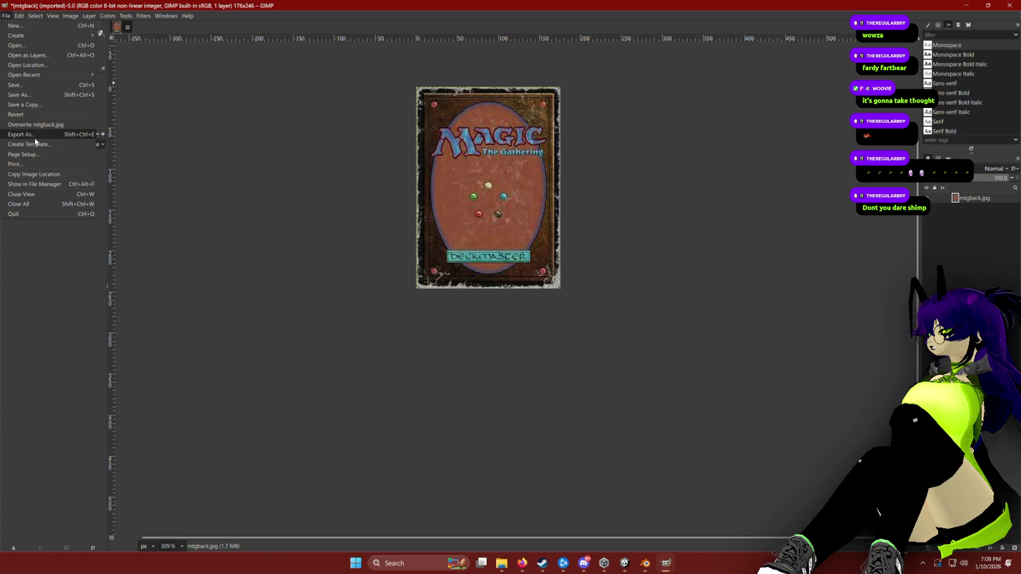
pyautogui.click(37, 134)
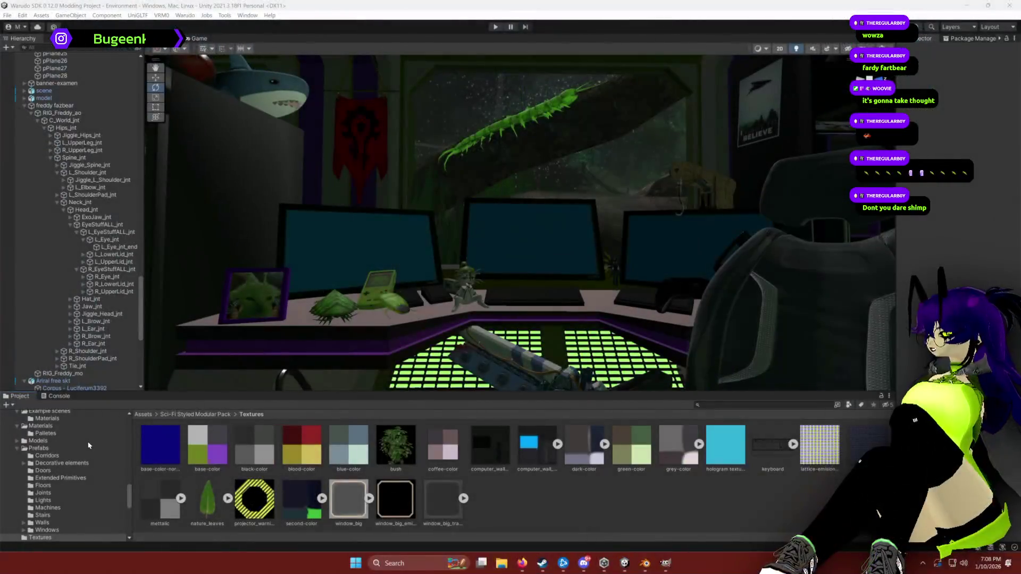
# Drag the stackofcards model from the project's top-level assets into the scene.
pyautogui.scroll(10, 89, 445)
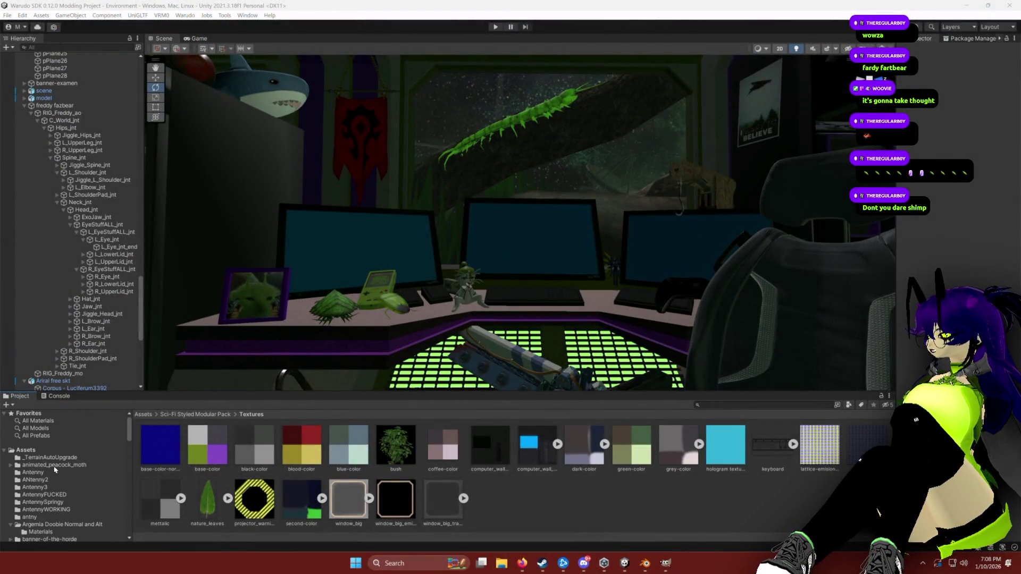
pyautogui.click(25, 450)
pyautogui.scroll(-10, 539, 455)
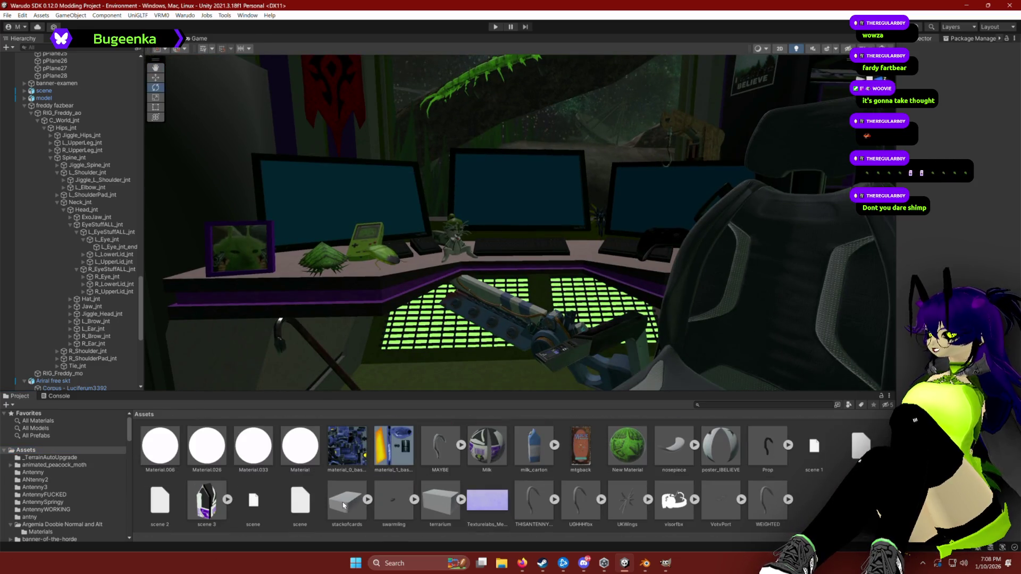
pyautogui.moveTo(343, 505)
pyautogui.mouseDown()
pyautogui.moveTo(577, 267)
pyautogui.moveTo(547, 242)
pyautogui.mouseUp()
# Scale the stackofcards box down and move it over onto the desk.
pyautogui.scroll(-2, 551, 286)
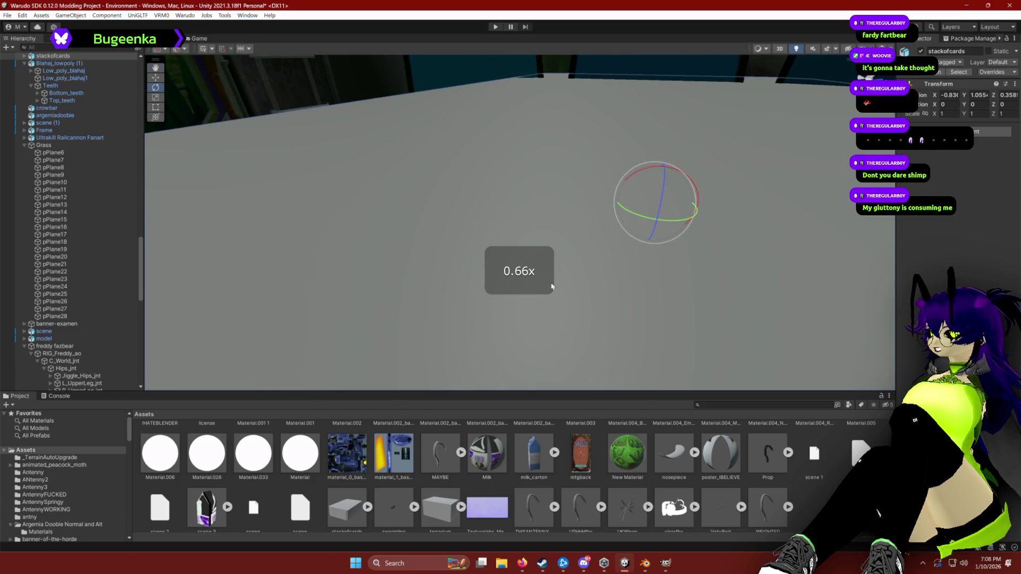
pyautogui.press('r')
pyautogui.moveTo(658, 202); pyautogui.dragTo(638, 250)
pyautogui.press('w')
pyautogui.moveTo(659, 180)
pyautogui.mouseDown()
pyautogui.moveTo(664, 154)
pyautogui.moveTo(619, 126)
pyautogui.moveTo(765, 239)
pyautogui.mouseUp()
pyautogui.moveTo(541, 294)
pyautogui.mouseDown()
pyautogui.moveTo(537, 88)
pyautogui.moveTo(546, 115)
pyautogui.mouseUp()
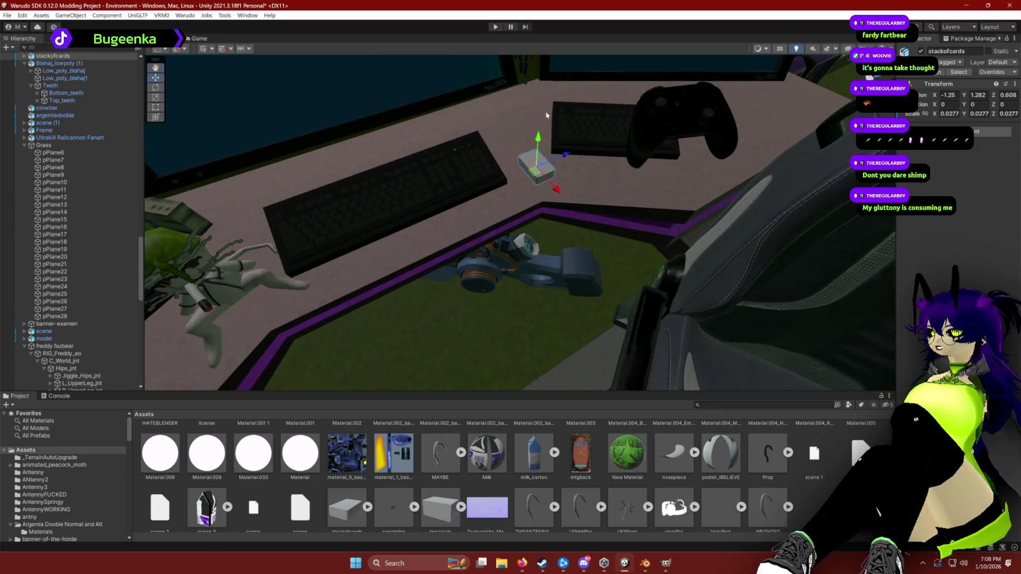
pyautogui.press('r')
pyautogui.moveTo(537, 166)
pyautogui.mouseDown()
pyautogui.moveTo(553, 157)
pyautogui.moveTo(544, 165)
pyautogui.moveTo(535, 148)
pyautogui.moveTo(598, 129)
pyautogui.mouseUp()
pyautogui.press('w')
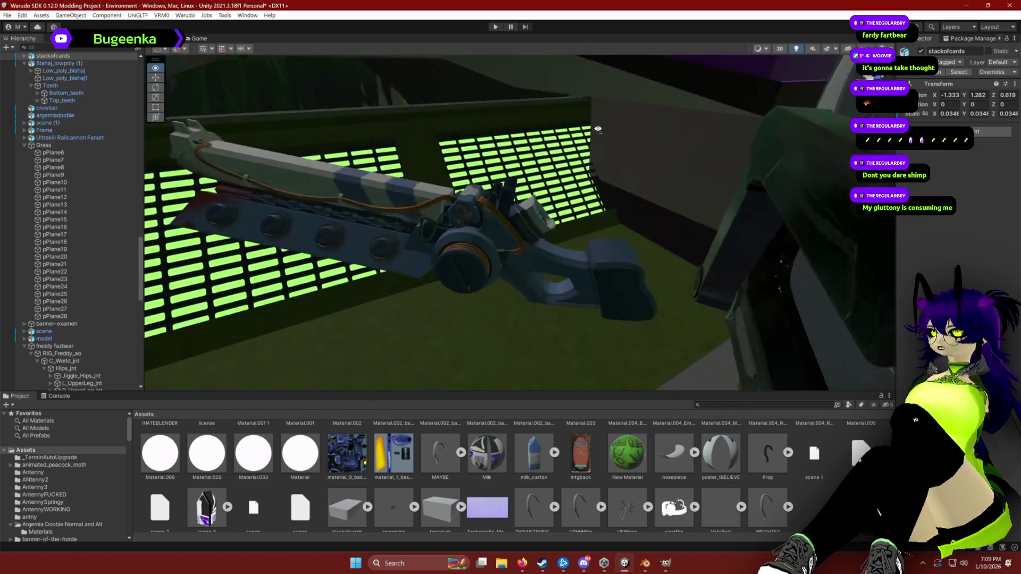
# Set the box down between the two keyboards on the desk, then deselect it.
pyautogui.press('s')
pyautogui.scroll(-2, 599, 129)
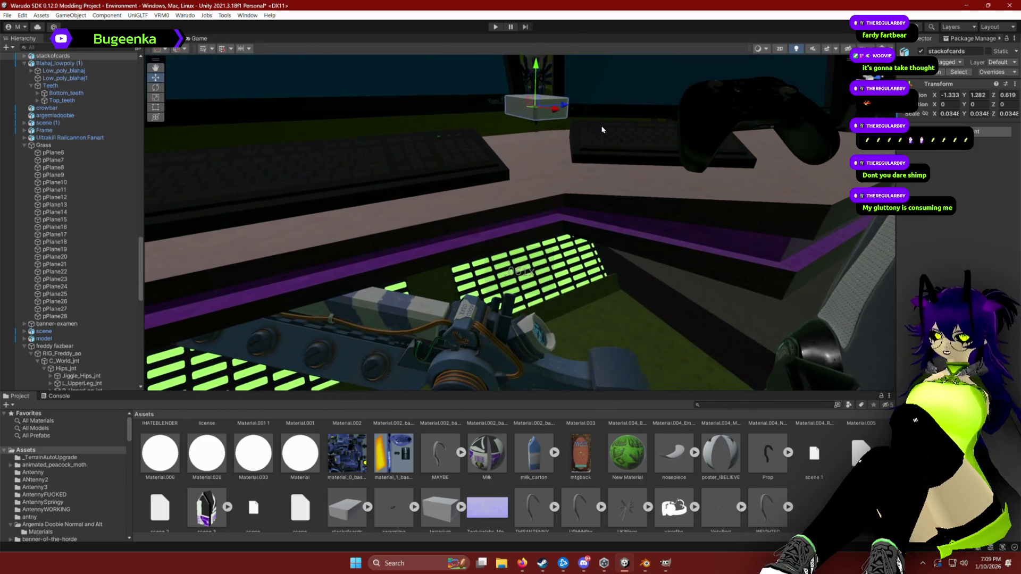
pyautogui.press('s')
pyautogui.moveTo(584, 150)
pyautogui.mouseDown()
pyautogui.moveTo(554, 177)
pyautogui.moveTo(553, 279)
pyautogui.moveTo(538, 279)
pyautogui.moveTo(535, 238)
pyautogui.mouseUp()
pyautogui.press('r')
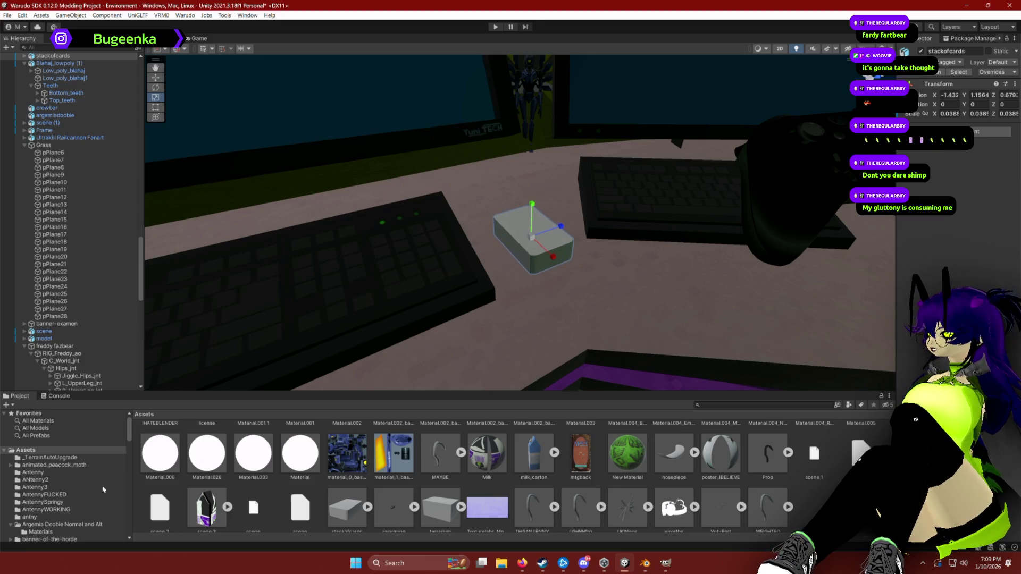
pyautogui.click(707, 492)
# Save the scene with the card box placed on the desk.
pyautogui.scroll(-1, 707, 491)
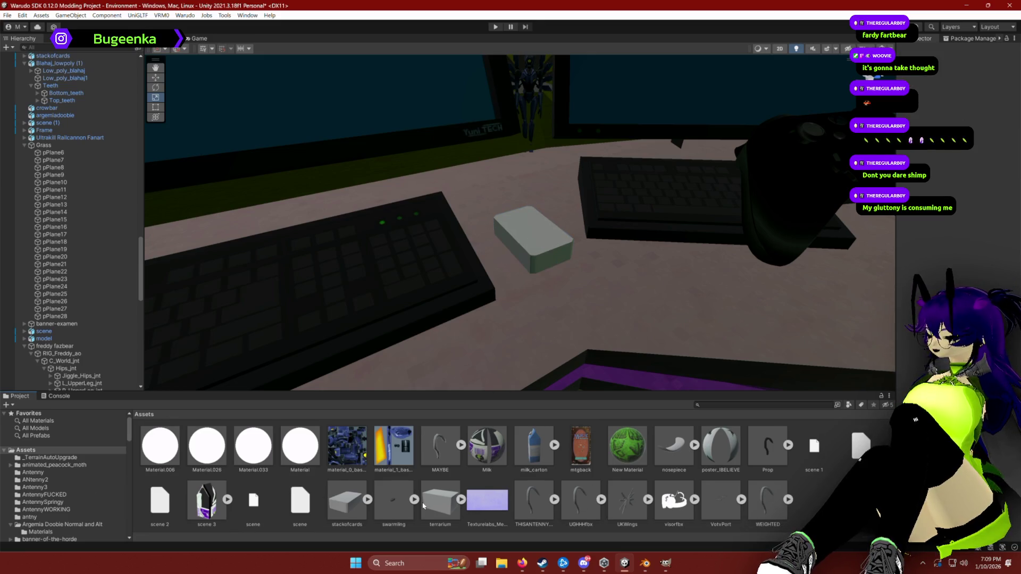
pyautogui.scroll(2, 423, 505)
pyautogui.scroll(2, 420, 502)
pyautogui.scroll(-4, 404, 497)
pyautogui.scroll(1, 382, 490)
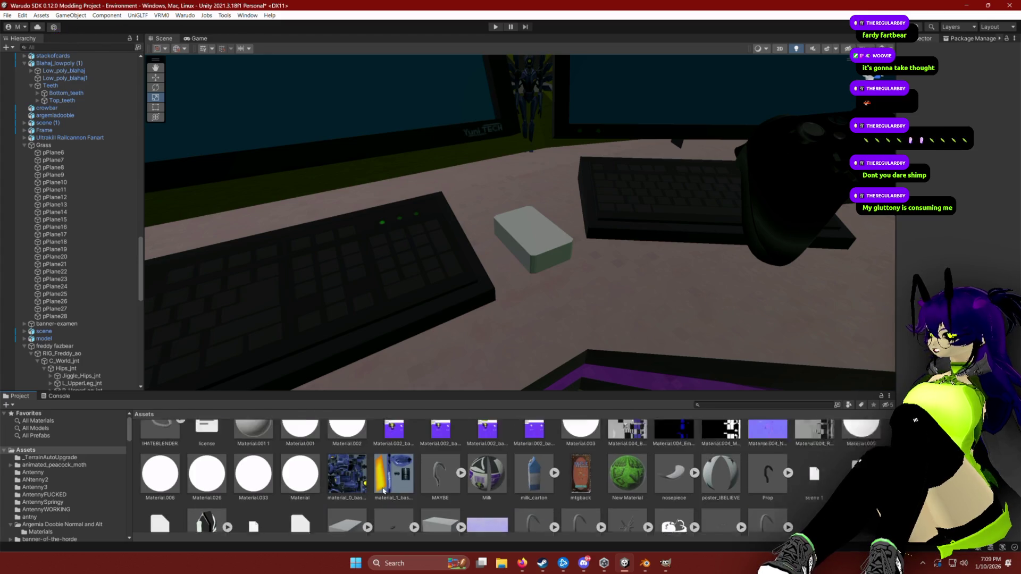
pyautogui.scroll(10, 399, 492)
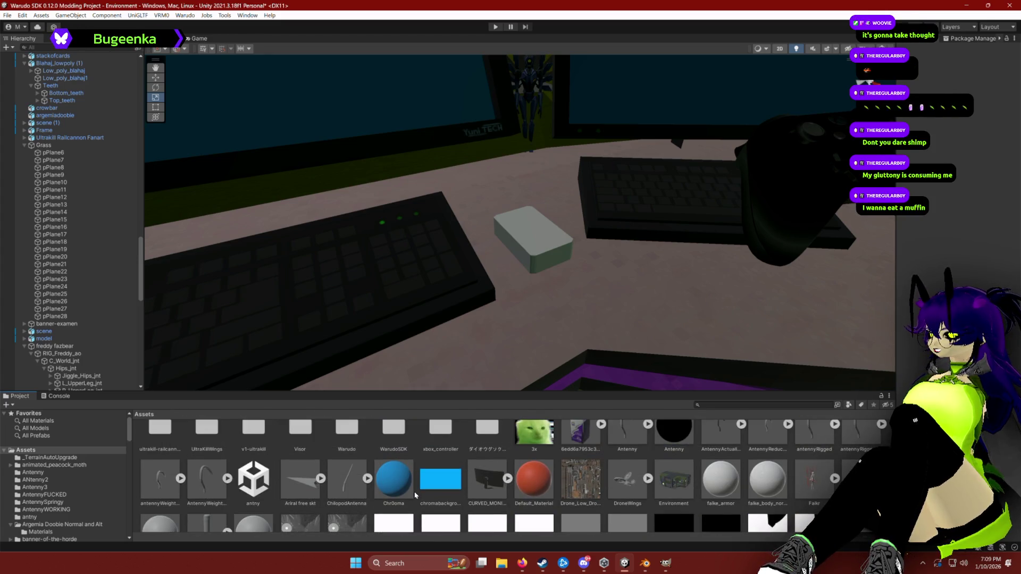
pyautogui.hotkey('ctrl', 's')
# Select the stackofcards box on the desk again.
pyautogui.scroll(2, 441, 474)
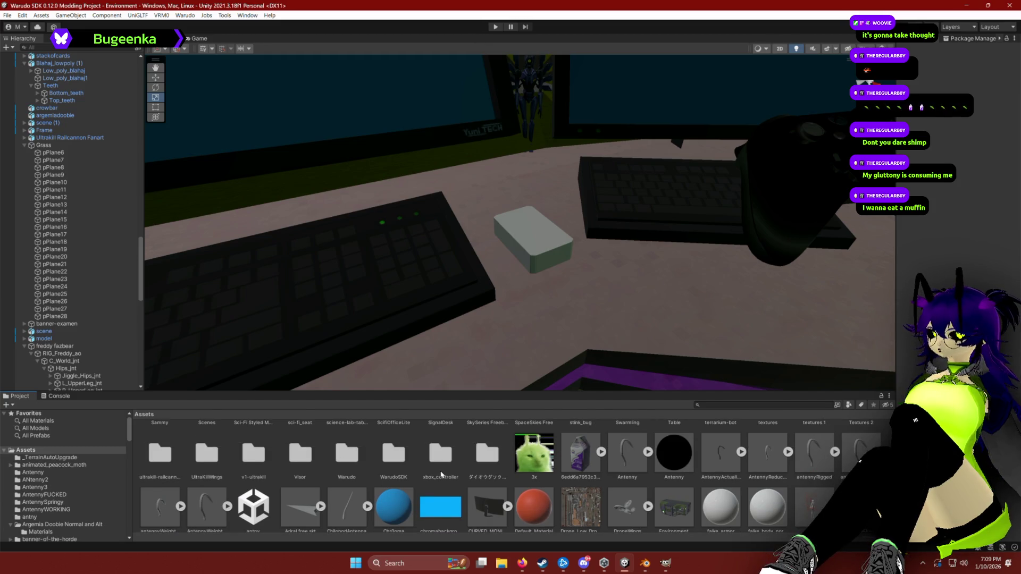
pyautogui.scroll(1, 439, 478)
pyautogui.scroll(-1, 436, 481)
pyautogui.scroll(-2, 434, 486)
pyautogui.scroll(-1, 434, 486)
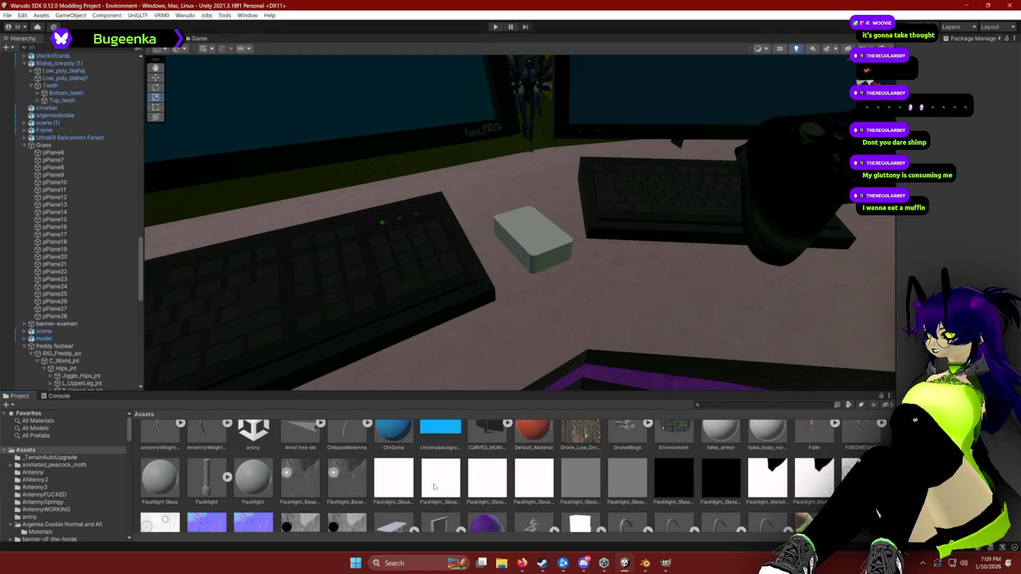
pyautogui.scroll(3, 479, 486)
pyautogui.scroll(-1, 585, 487)
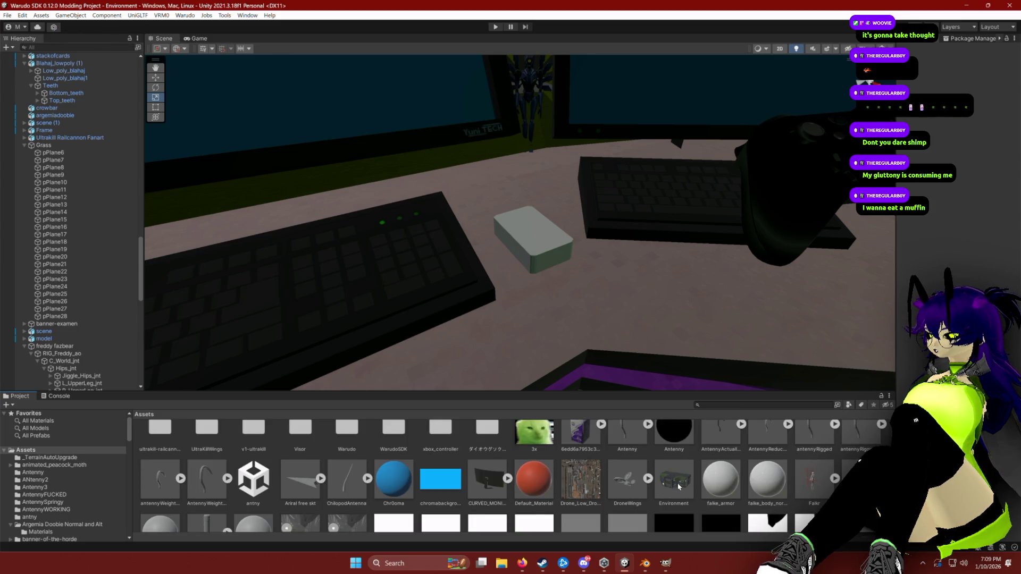
pyautogui.scroll(3, 638, 489)
pyautogui.scroll(2, 582, 495)
pyautogui.scroll(-5, 582, 494)
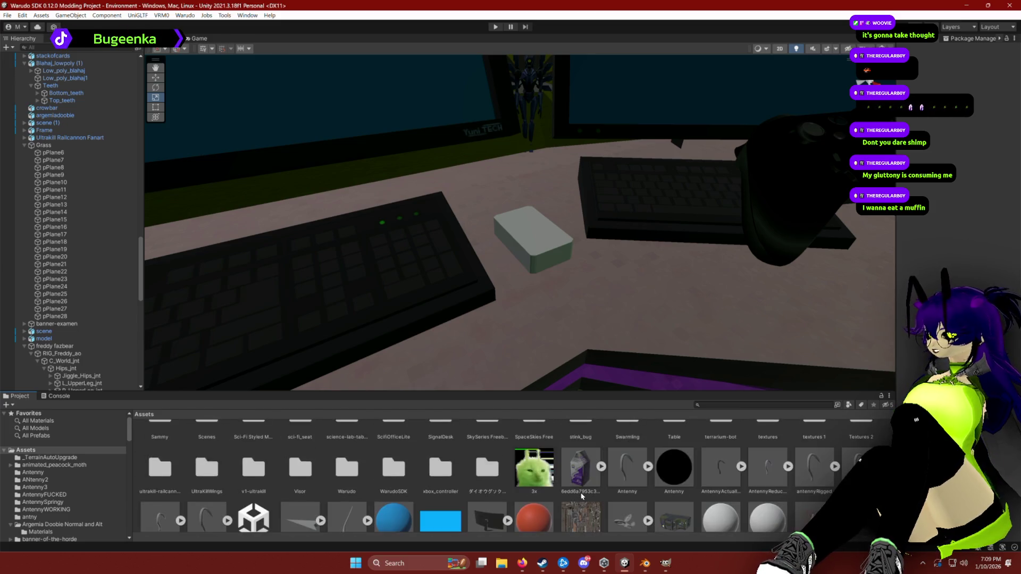
pyautogui.scroll(-2, 581, 495)
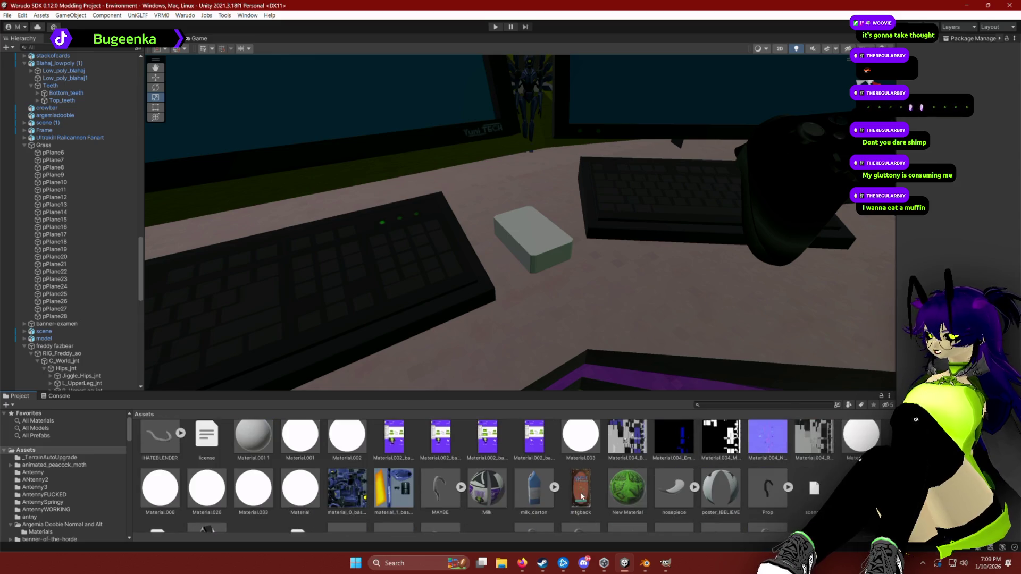
pyautogui.moveTo(581, 462)
pyautogui.mouseDown()
pyautogui.moveTo(519, 242)
pyautogui.moveTo(536, 230)
pyautogui.mouseUp()
pyautogui.click(536, 232)
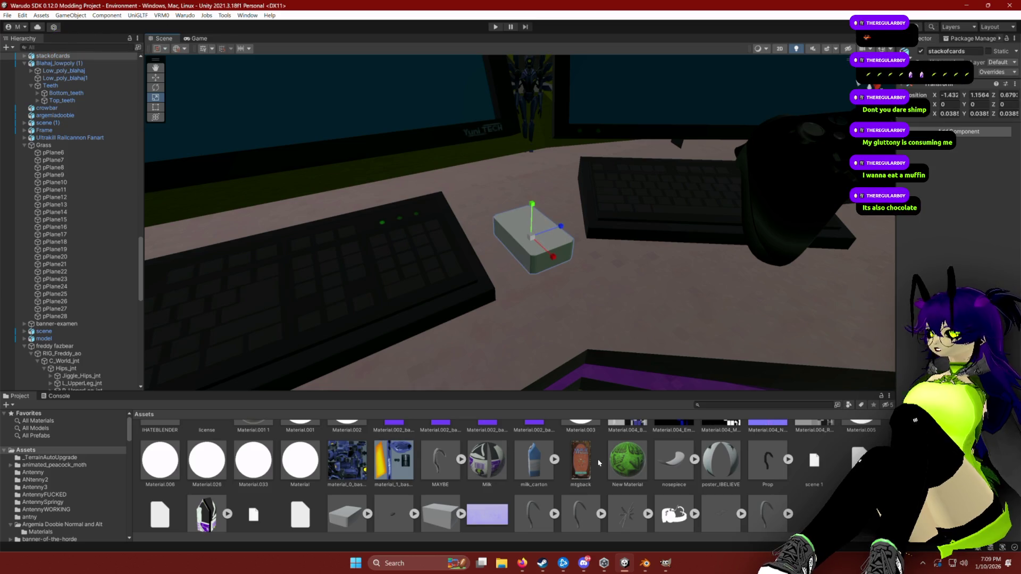
# Create a new material named MTGBack and apply it to the stackofcards box.
pyautogui.rightClick(834, 468)
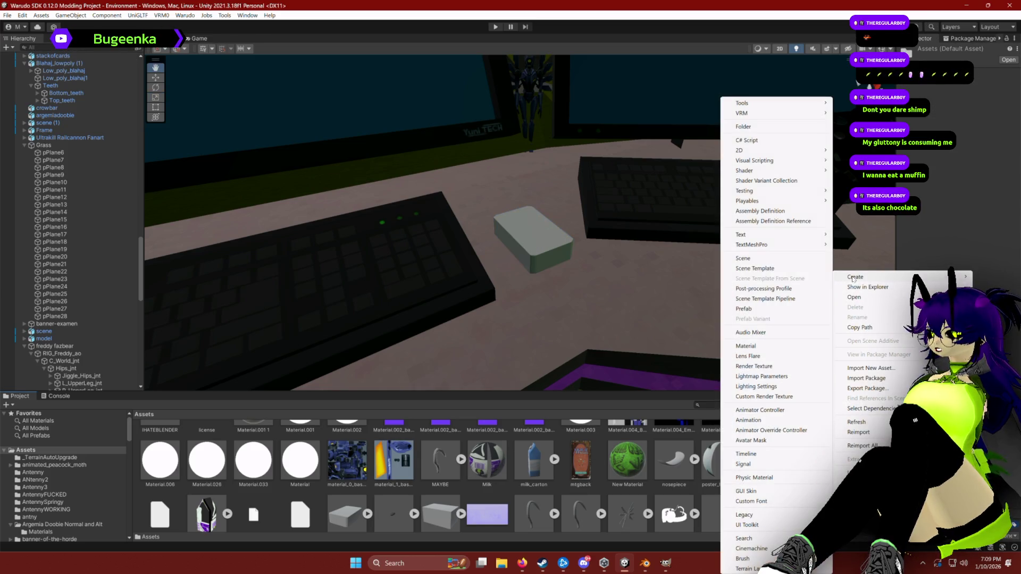
pyautogui.click(745, 345)
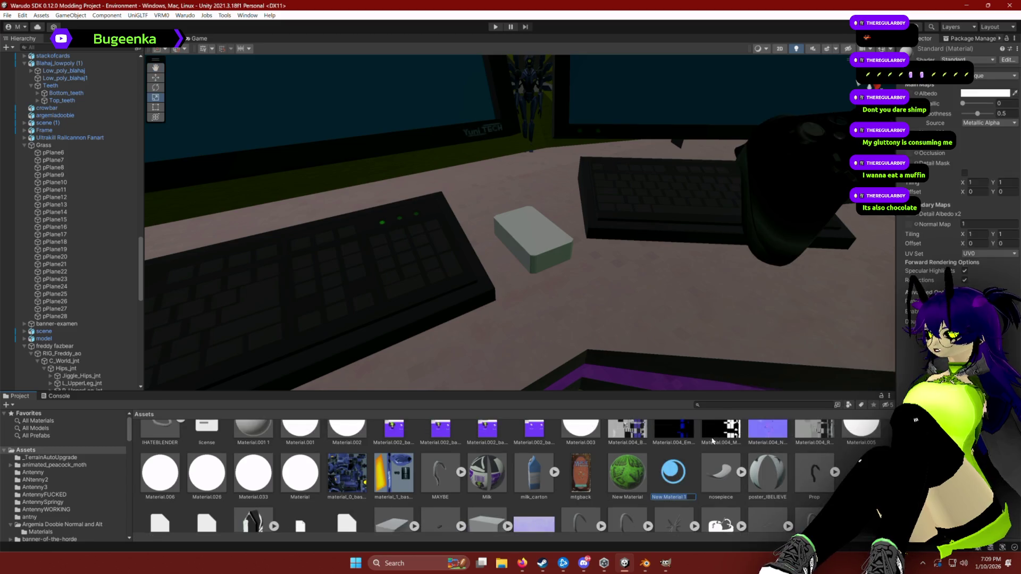
pyautogui.write('c')
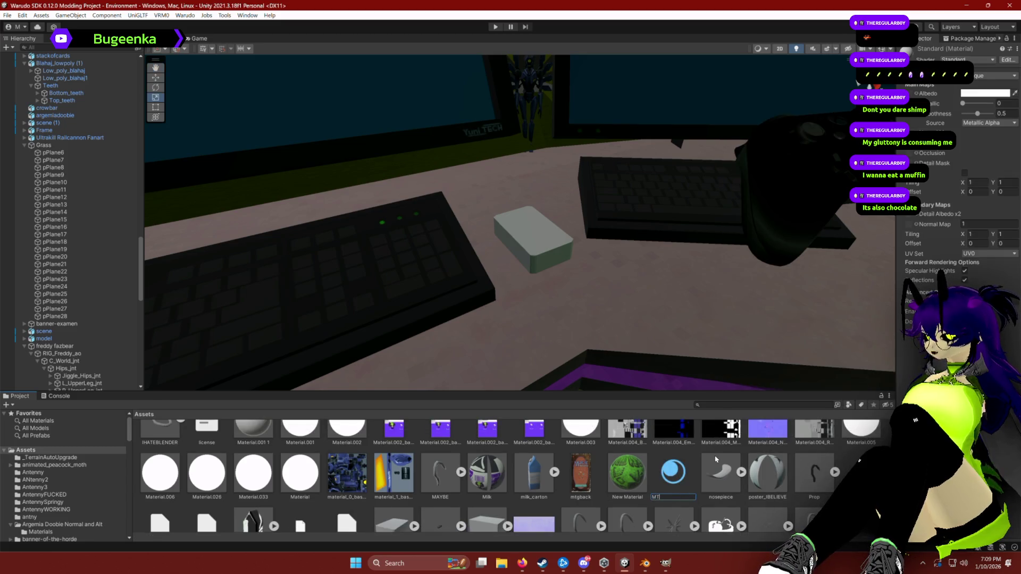
pyautogui.write('Back')
pyautogui.press('Return')
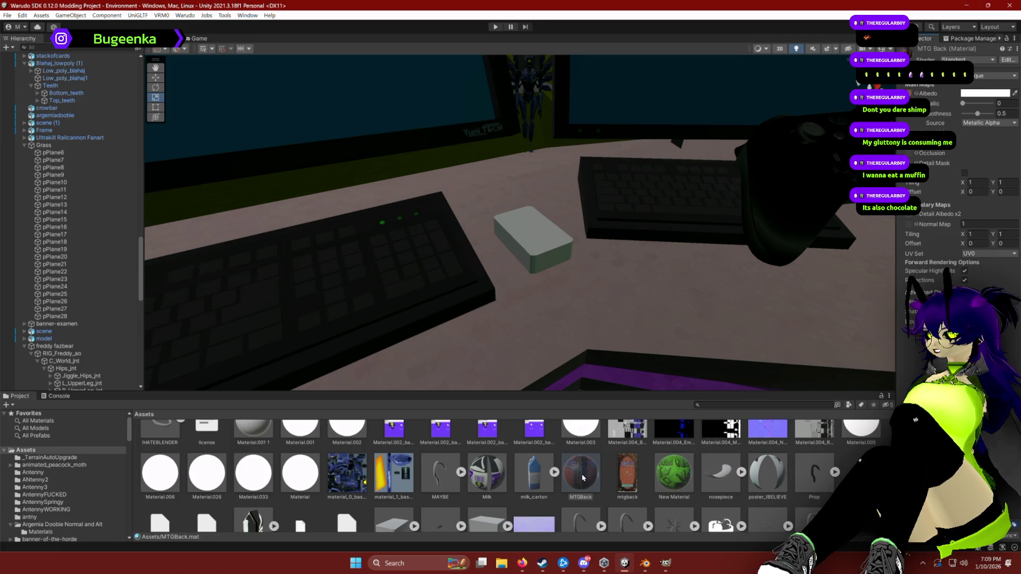
pyautogui.moveTo(582, 477); pyautogui.dragTo(521, 233)
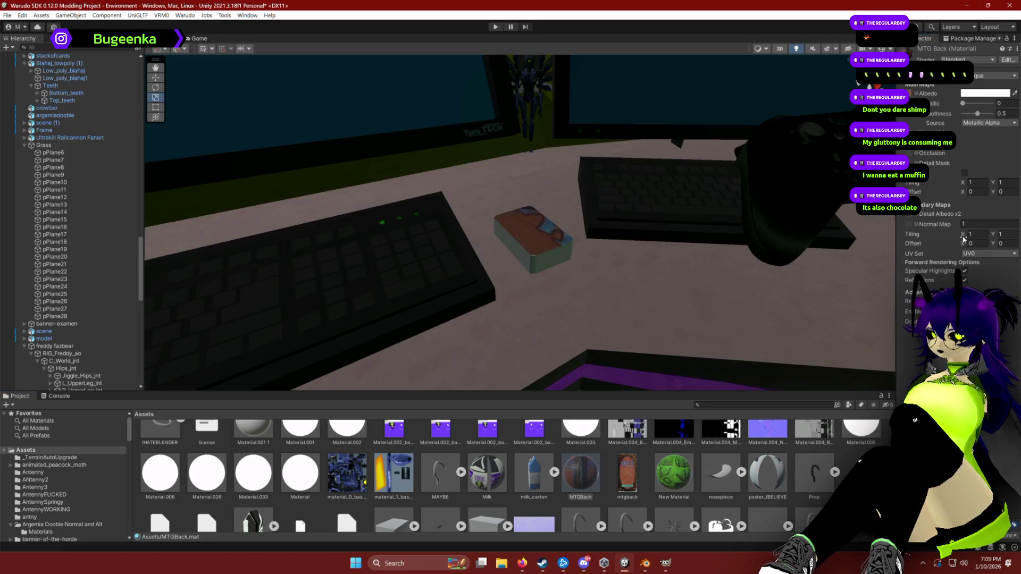
# Set detail tiling X to 1, enter 0.04, and make mtgback the fixed detail normal map.
pyautogui.write('1')
pyautogui.click(966, 243)
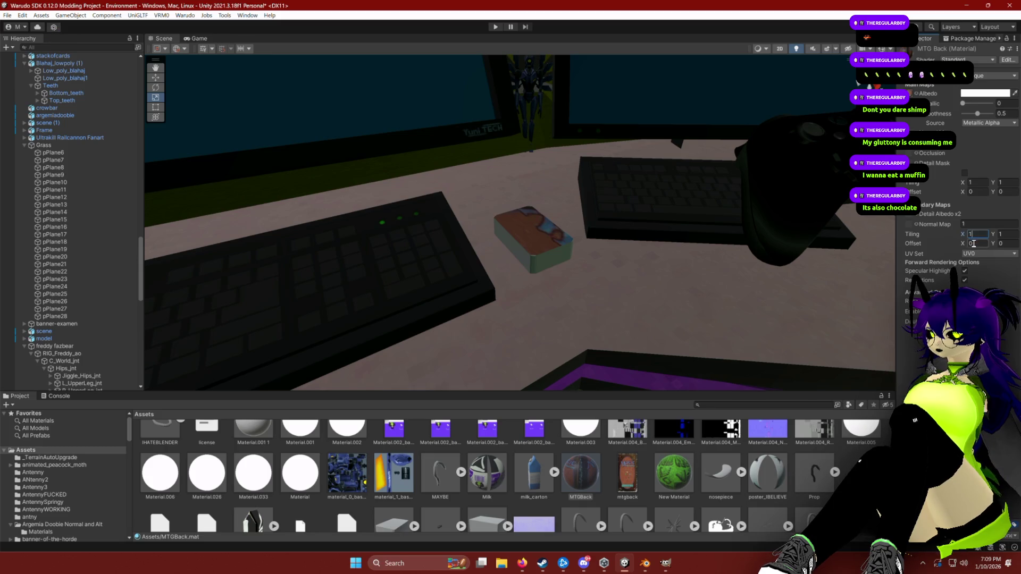
pyautogui.write('0.04')
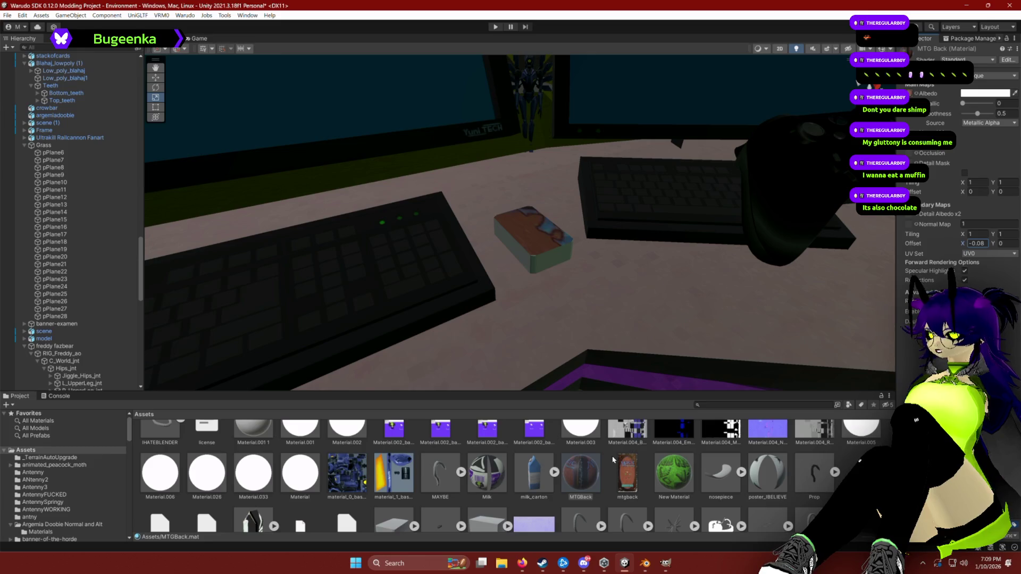
pyautogui.moveTo(632, 479); pyautogui.dragTo(910, 223)
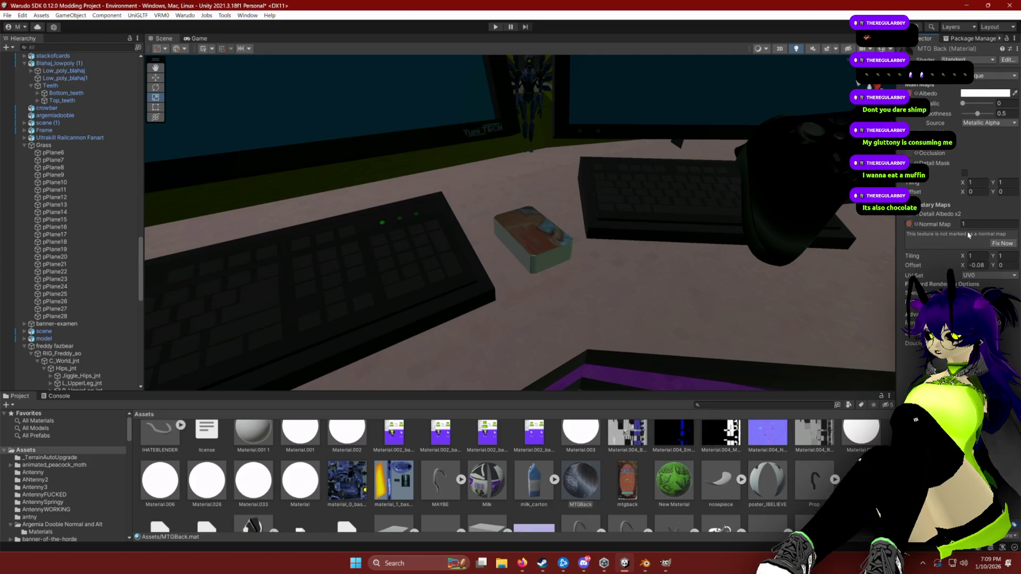
pyautogui.click(1002, 243)
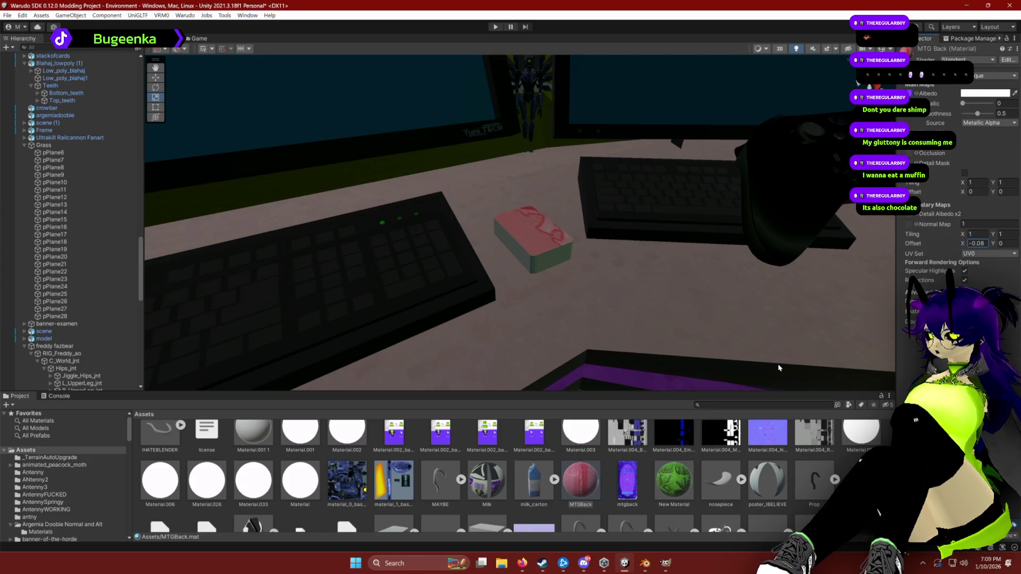
# Change the mtgback texture type to Default and apply the import settings.
pyautogui.click(590, 486)
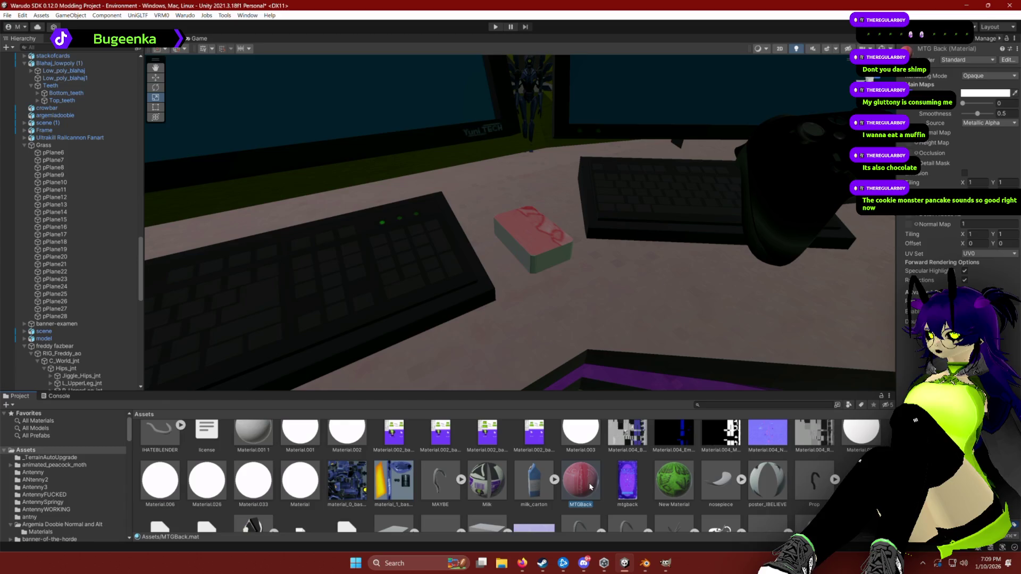
pyautogui.click(632, 479)
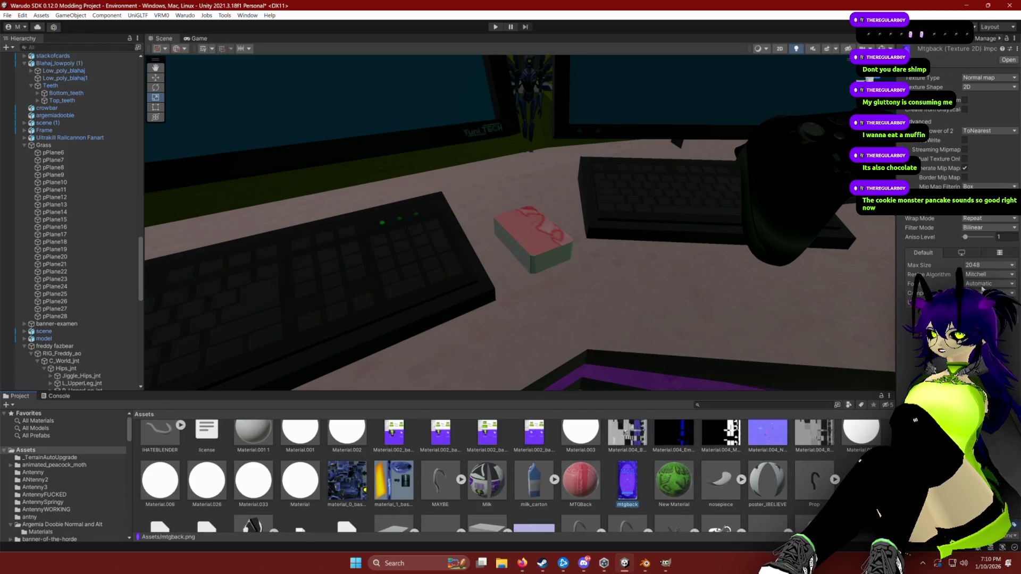
pyautogui.click(989, 78)
pyautogui.click(984, 85)
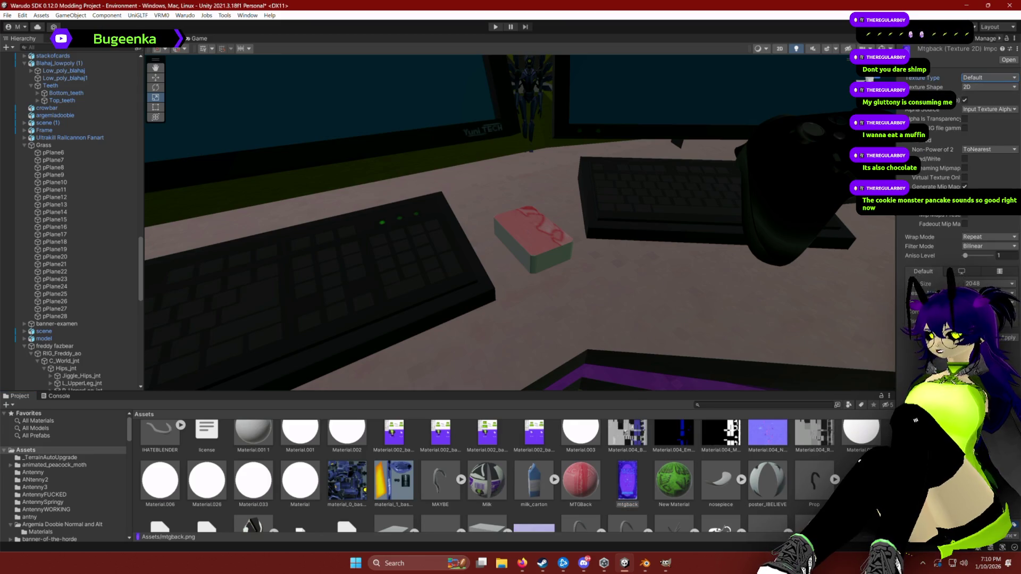
pyautogui.click(1004, 340)
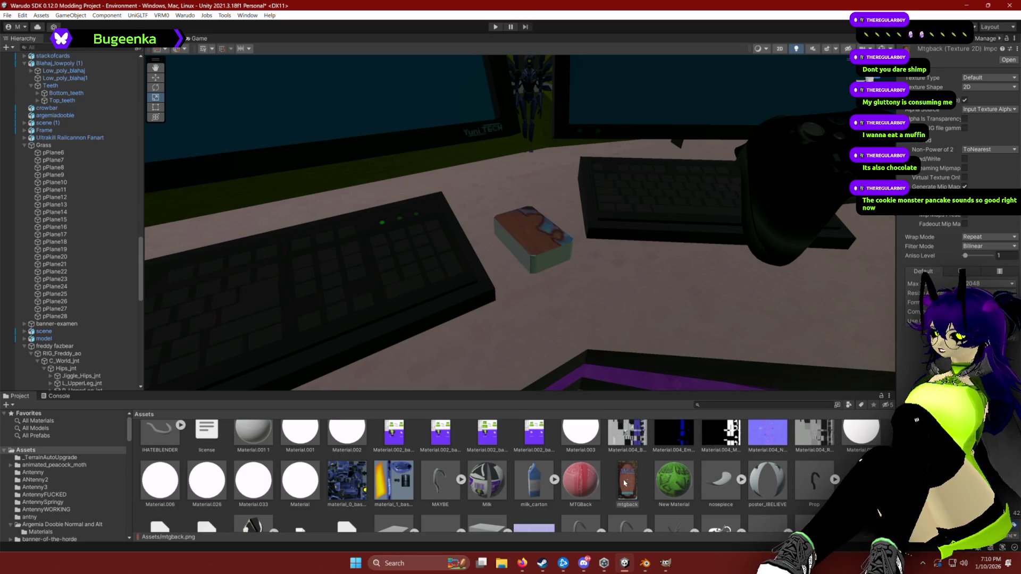
# Give the MTG Back material detail tiling X 1 and detail offset X 0.28.
pyautogui.scroll(1, 624, 483)
pyautogui.press('Left')
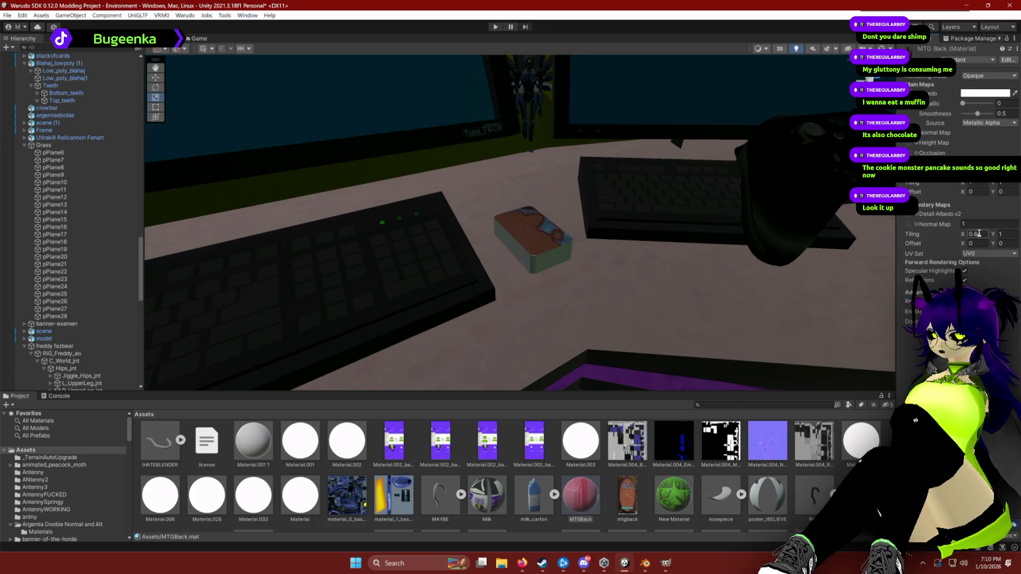
pyautogui.write('1')
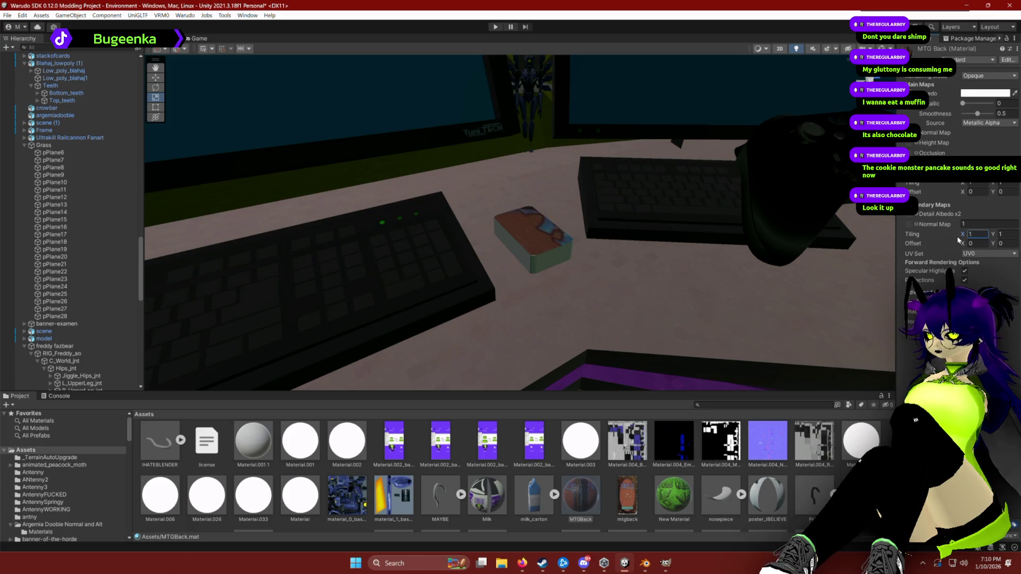
pyautogui.click(973, 243)
pyautogui.write('0.28')
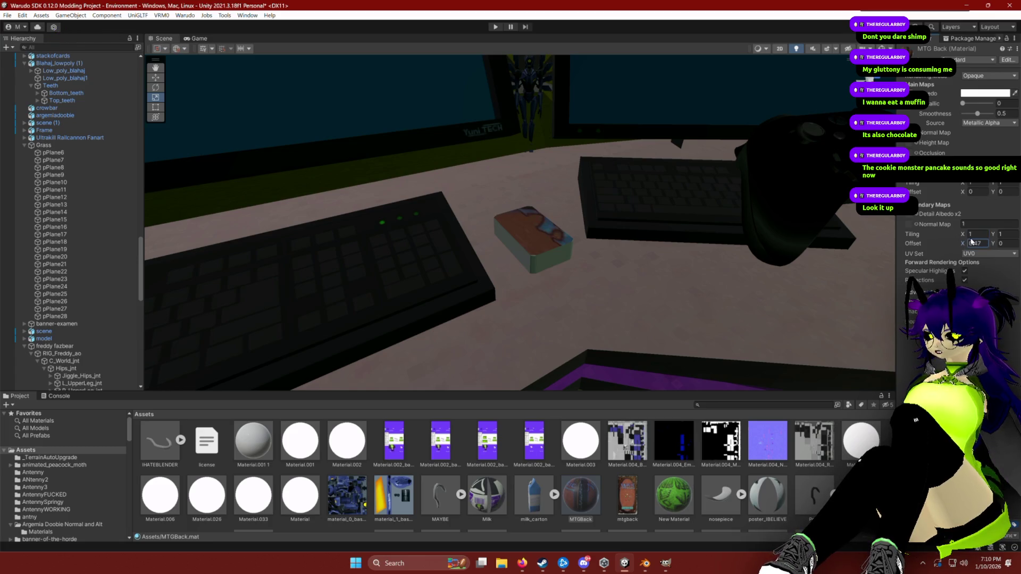
pyautogui.click(626, 499)
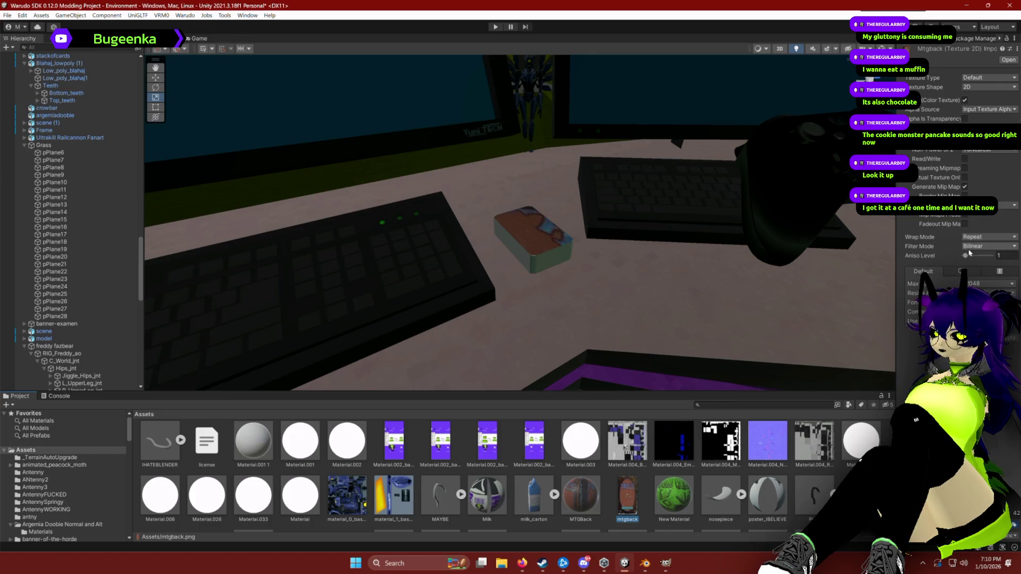
# Reimport mtgback at a 64 maximum size, then back at 1024.
pyautogui.click(989, 283)
pyautogui.click(984, 297)
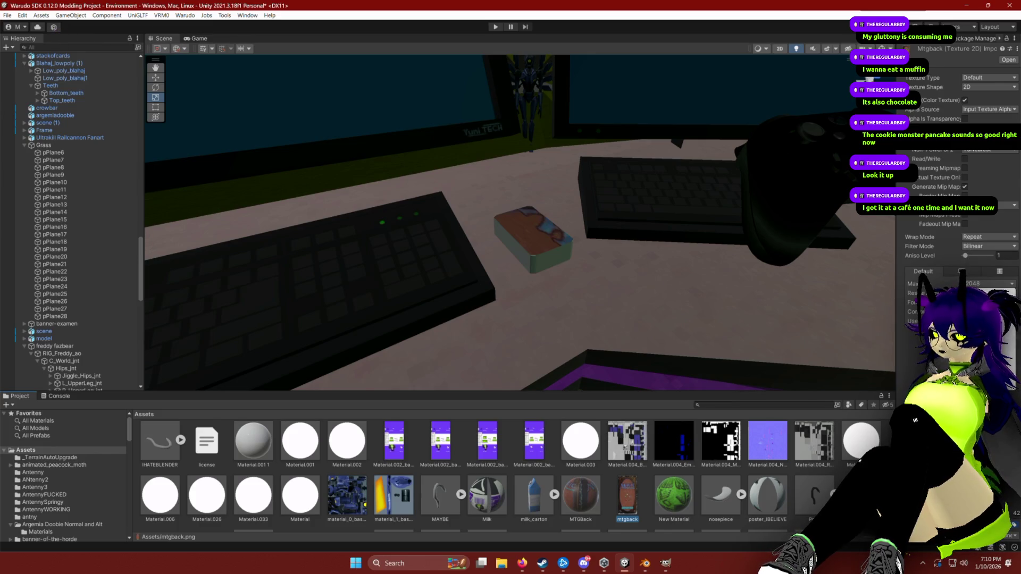
pyautogui.click(1007, 338)
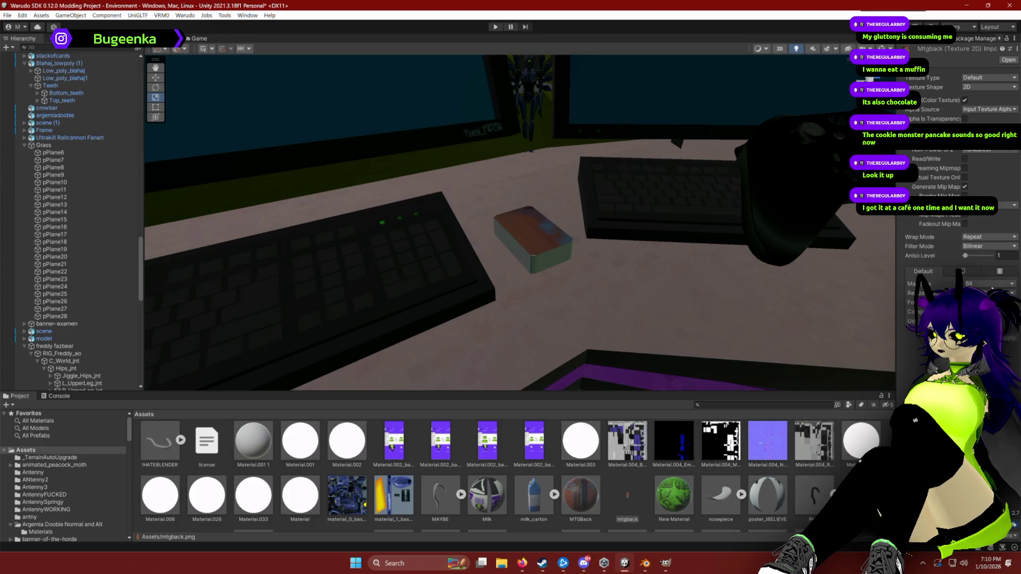
pyautogui.hotkey('ctrl', 'z')
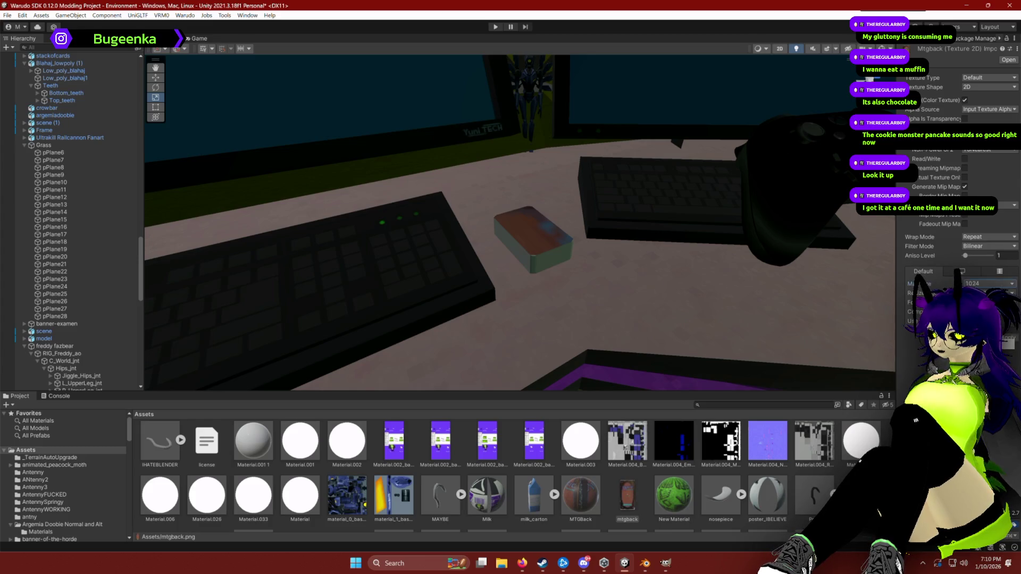
pyautogui.click(1008, 338)
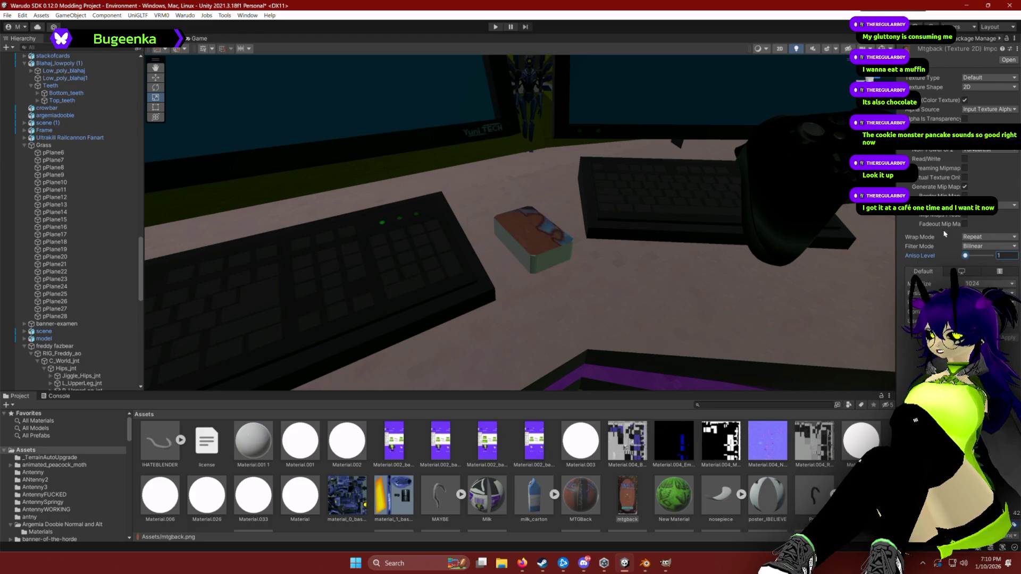
# Try Clamp and Mirror wrap modes on mtgback, then return it to Repeat.
pyautogui.click(972, 239)
pyautogui.click(920, 248)
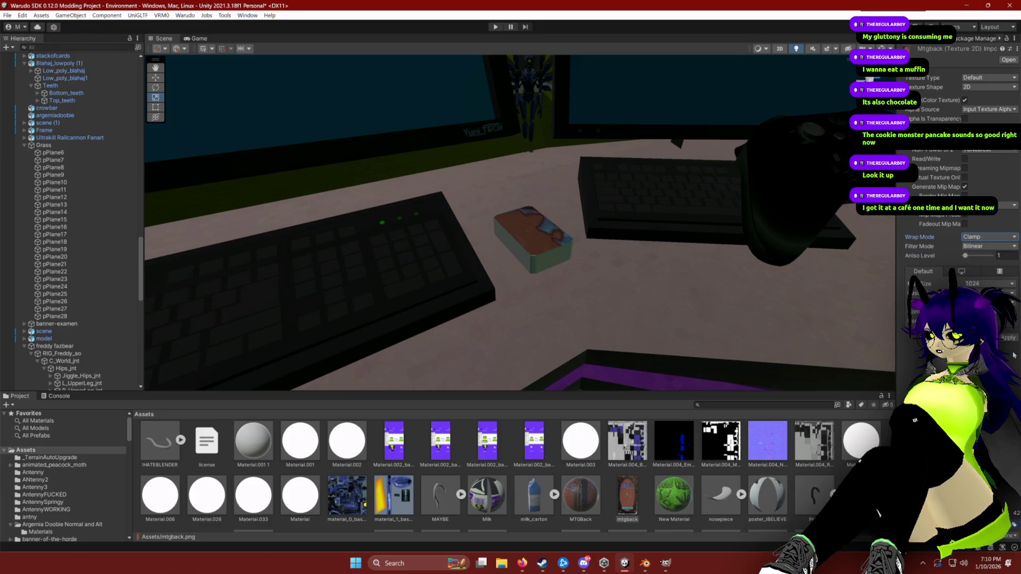
pyautogui.click(984, 237)
pyautogui.click(986, 268)
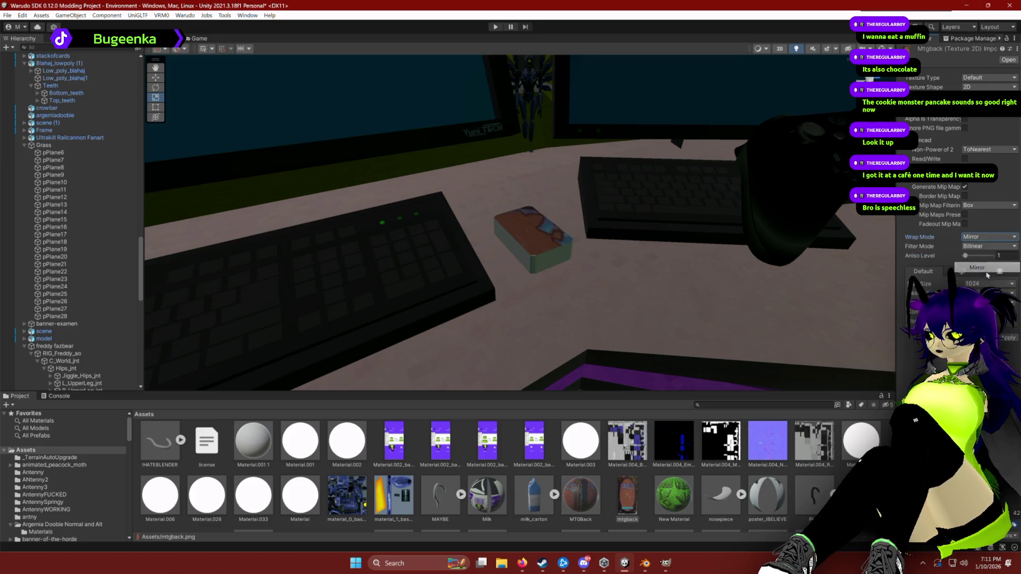
pyautogui.click(1008, 338)
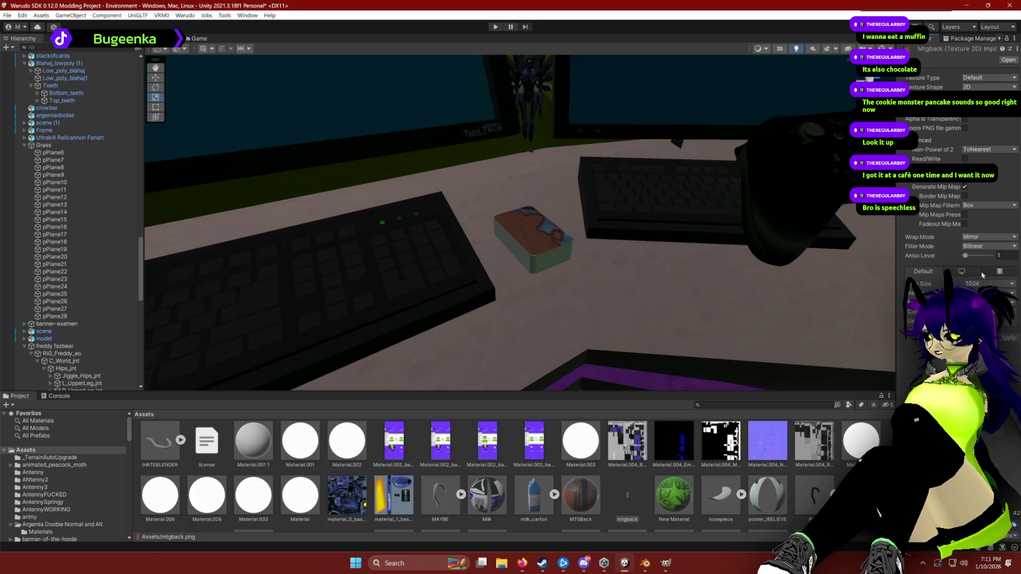
pyautogui.click(982, 237)
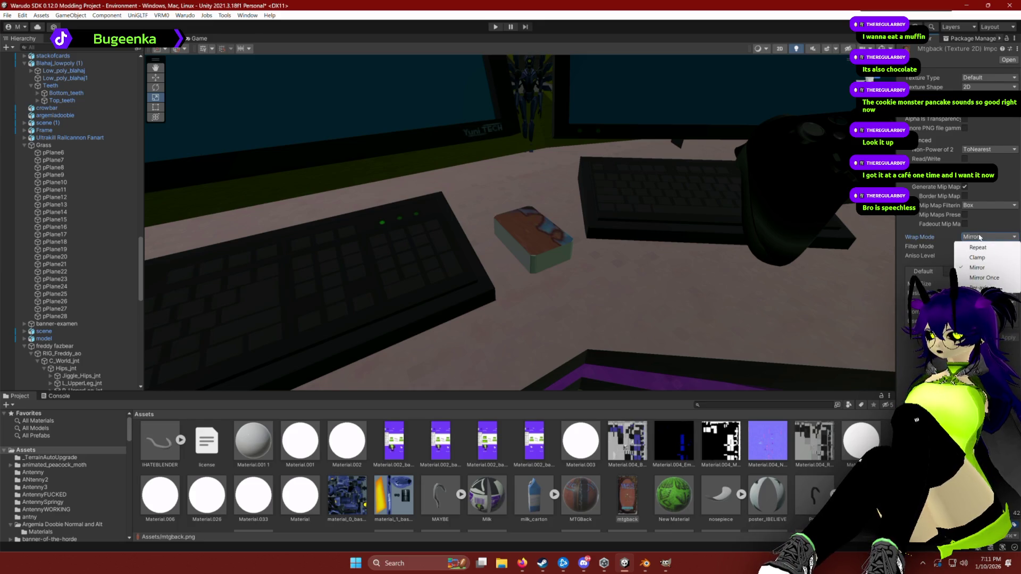
pyautogui.click(978, 246)
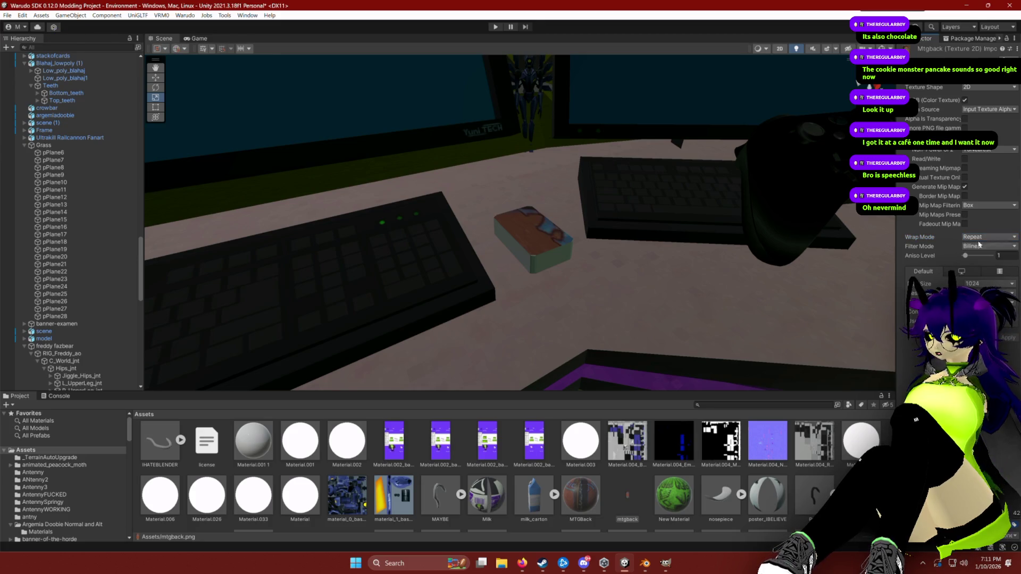
# Inspect the mip map filtering and texture shape options, then reselect the MTG Back material.
pyautogui.click(975, 206)
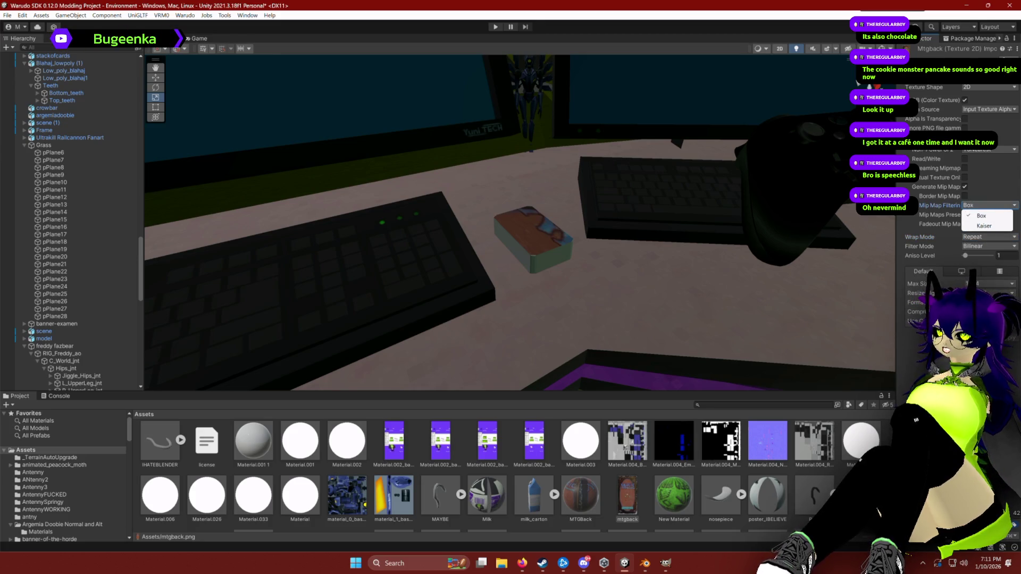
pyautogui.press('Escape')
pyautogui.click(972, 87)
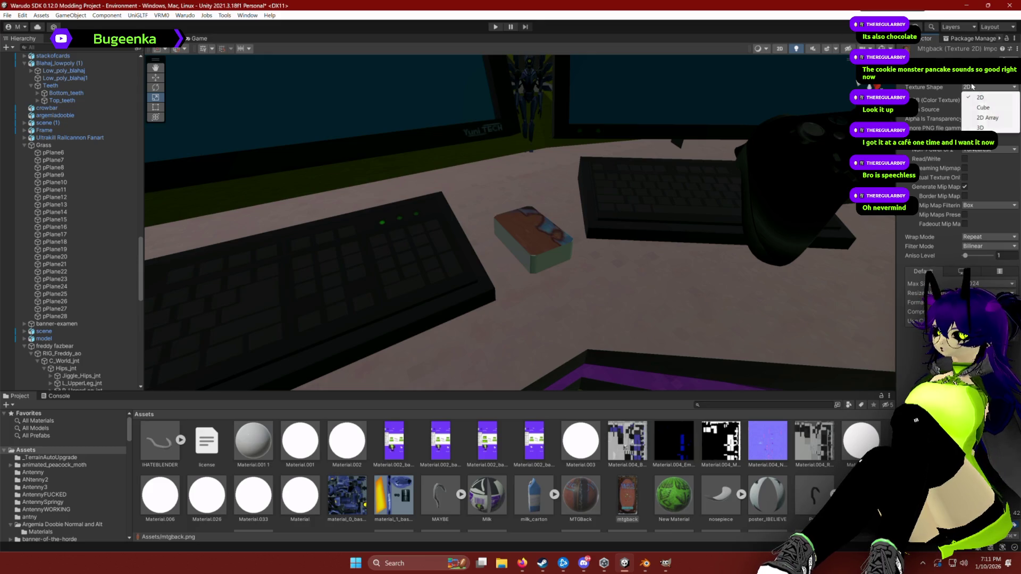
pyautogui.press('Escape')
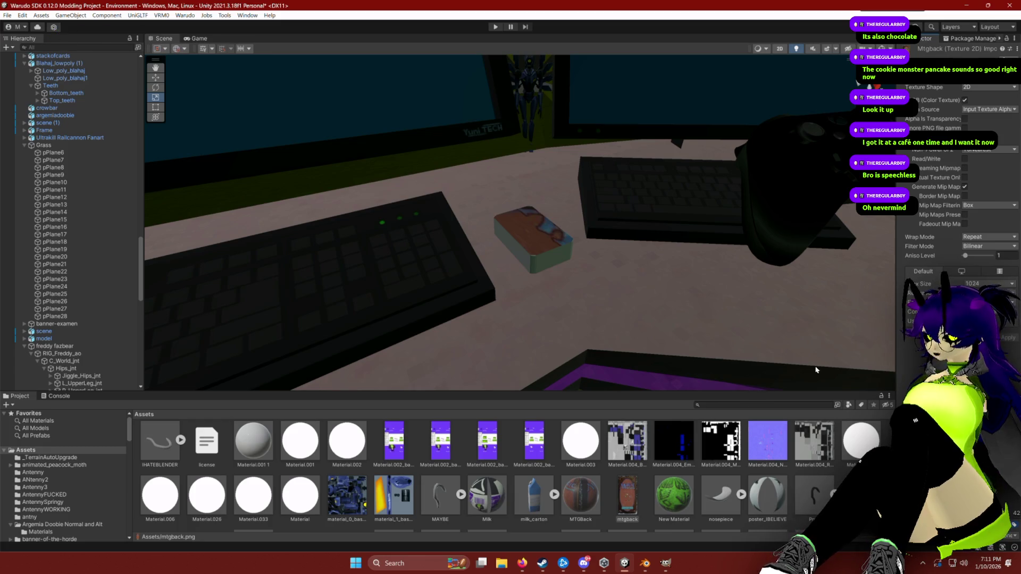
pyautogui.click(582, 495)
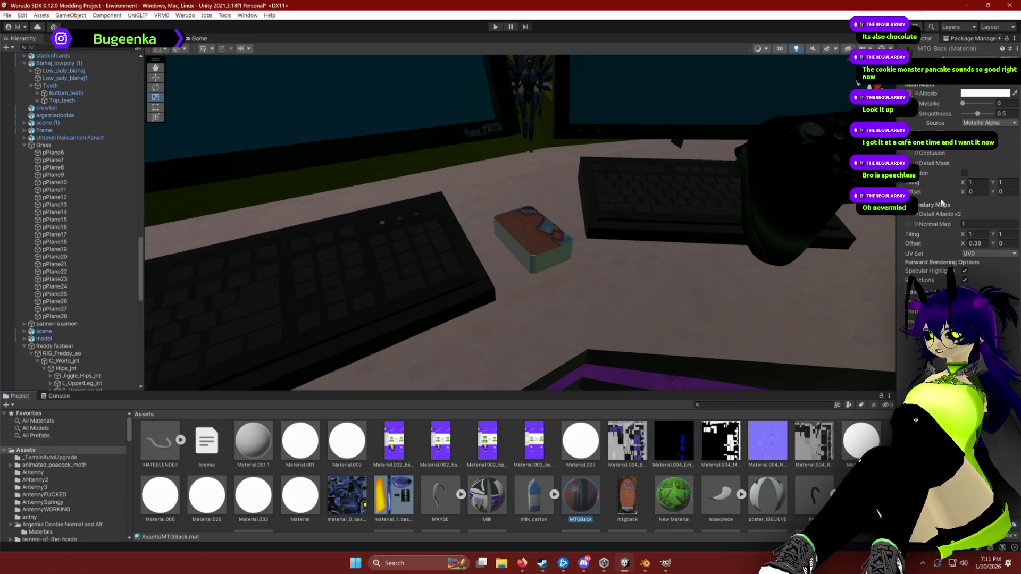
# Slide MTG Back's texture offset to align the MAGIC logo on the box, then open mtgback in GIMP.
pyautogui.moveTo(962, 190); pyautogui.dragTo(998, 195)
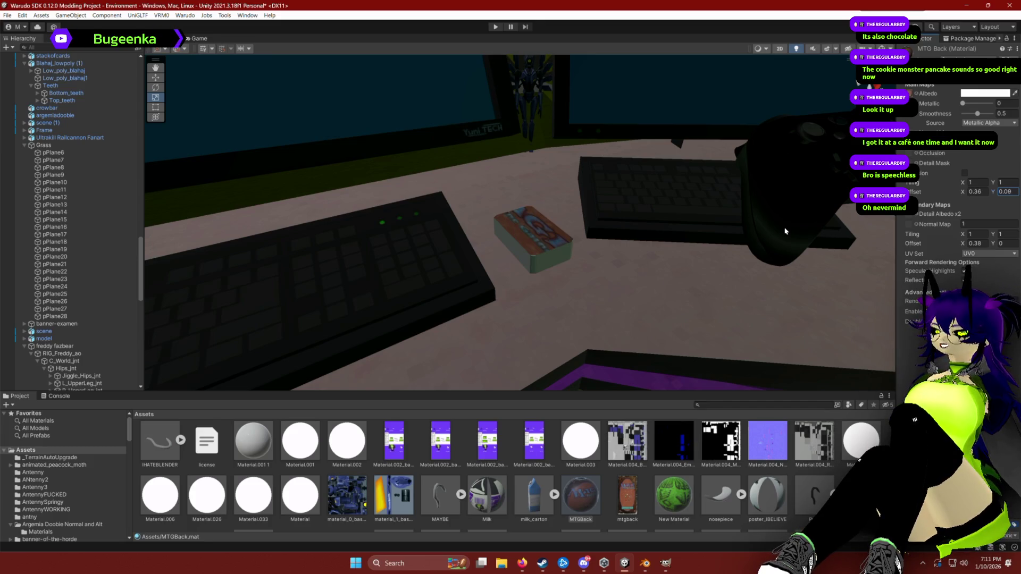
pyautogui.press('w')
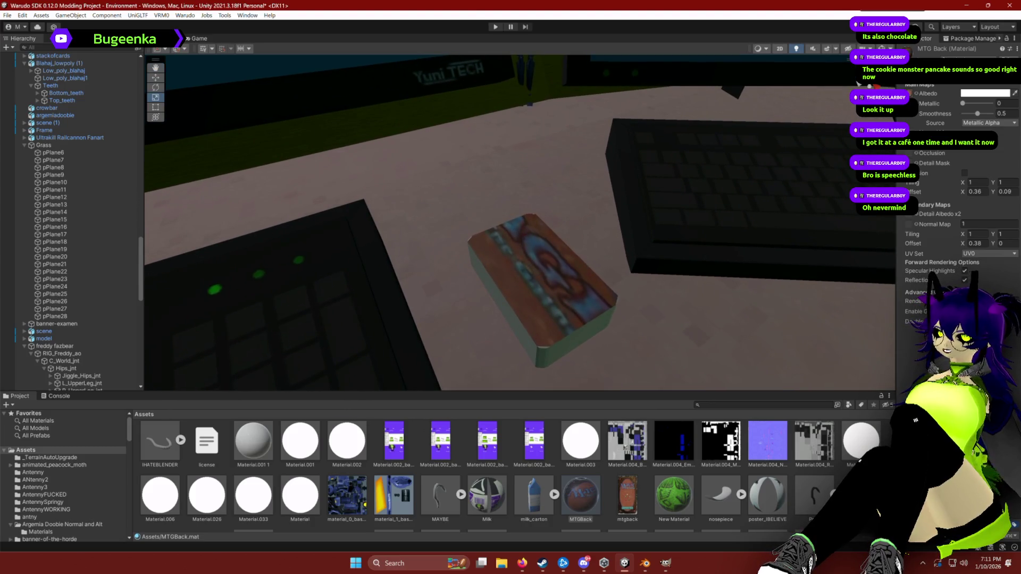
pyautogui.moveTo(962, 194)
pyautogui.mouseDown()
pyautogui.moveTo(987, 188)
pyautogui.moveTo(920, 201)
pyautogui.mouseUp()
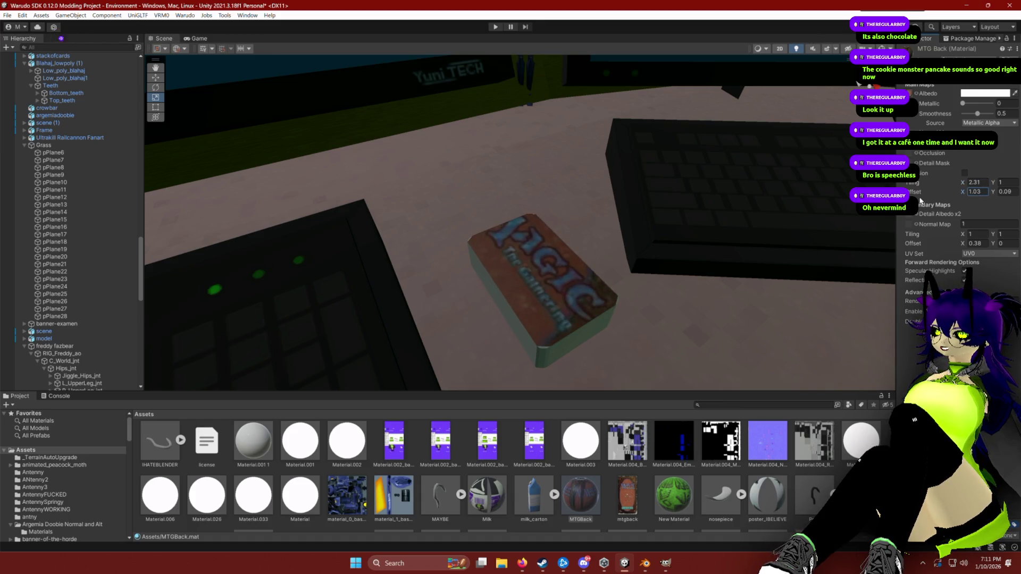
pyautogui.rightClick(623, 493)
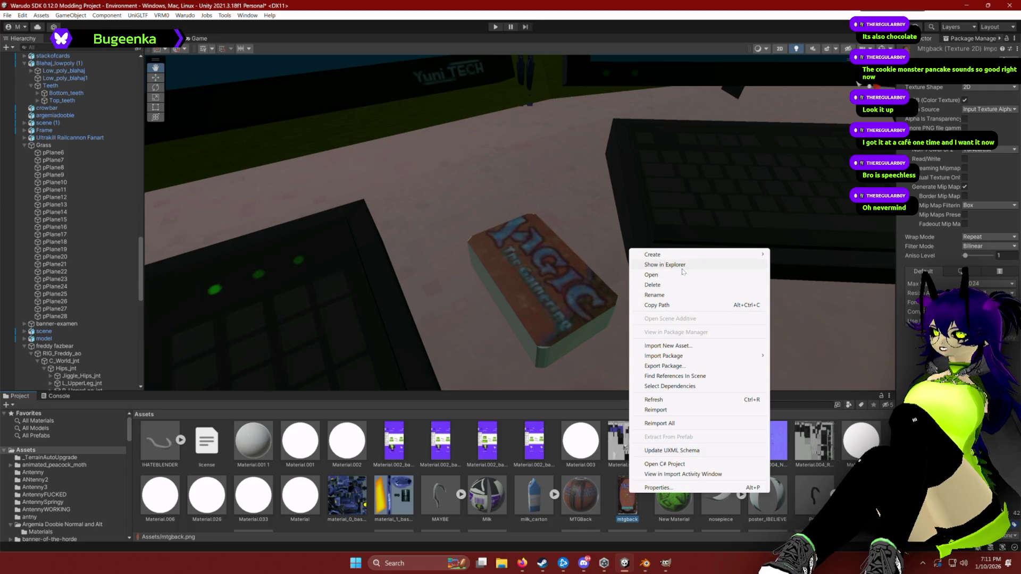
pyautogui.click(662, 568)
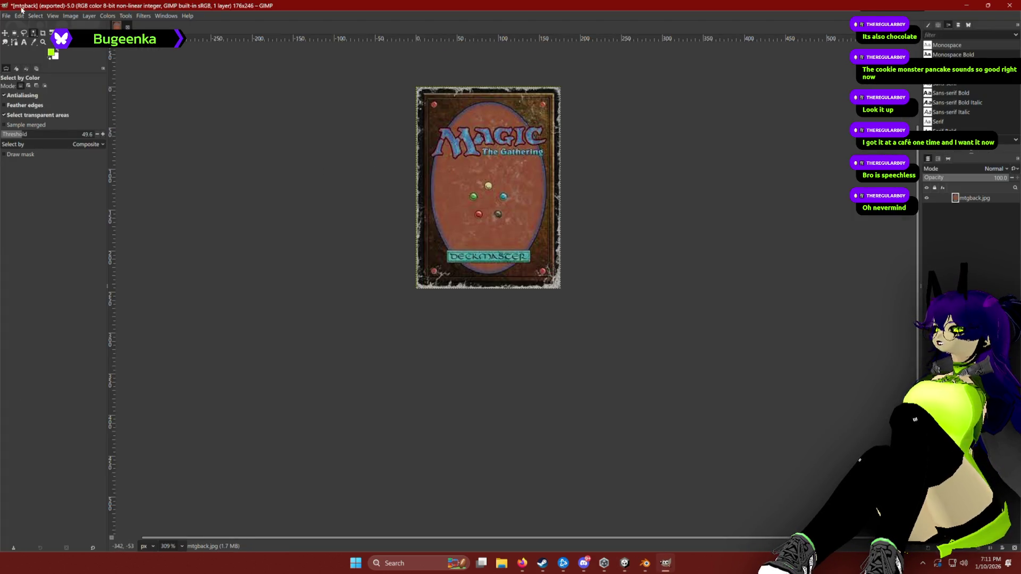
# Rotate the card-back image 90° clockwise.
pyautogui.click(35, 16)
pyautogui.click(70, 16)
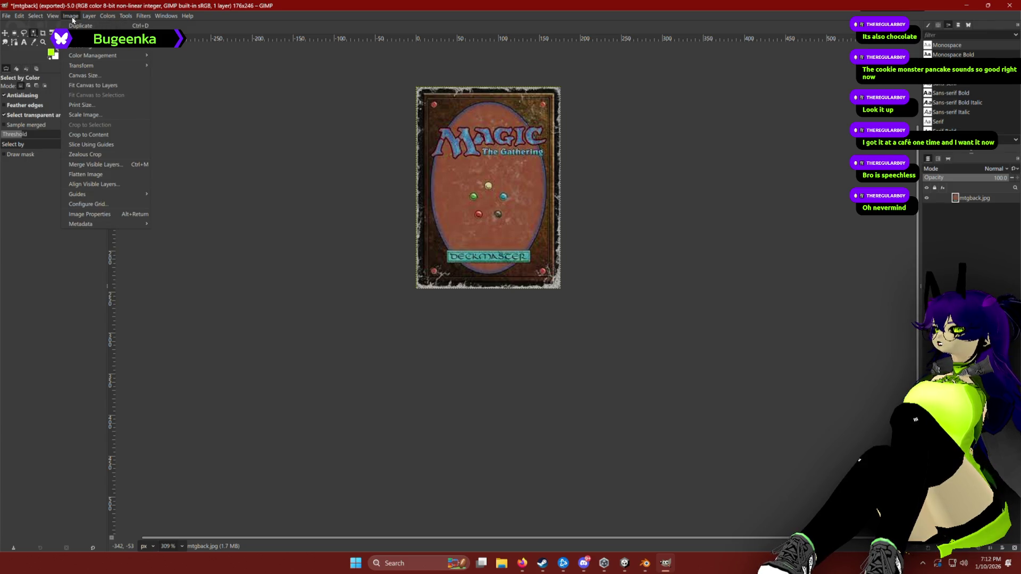
pyautogui.moveTo(82, 66)
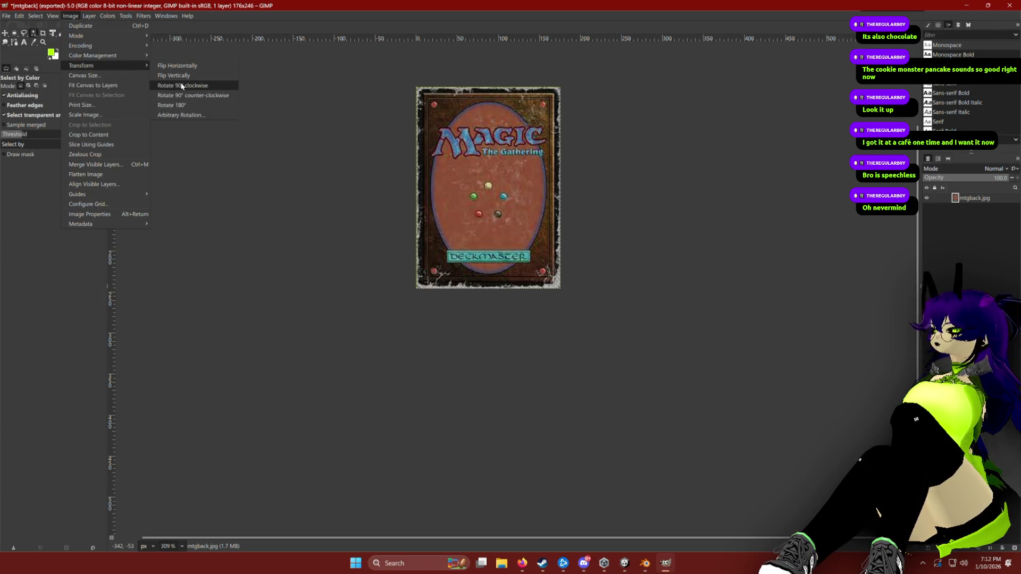
pyautogui.click(182, 86)
# Export the rotated image as mtgback.png and switch back to Unity.
pyautogui.click(6, 16)
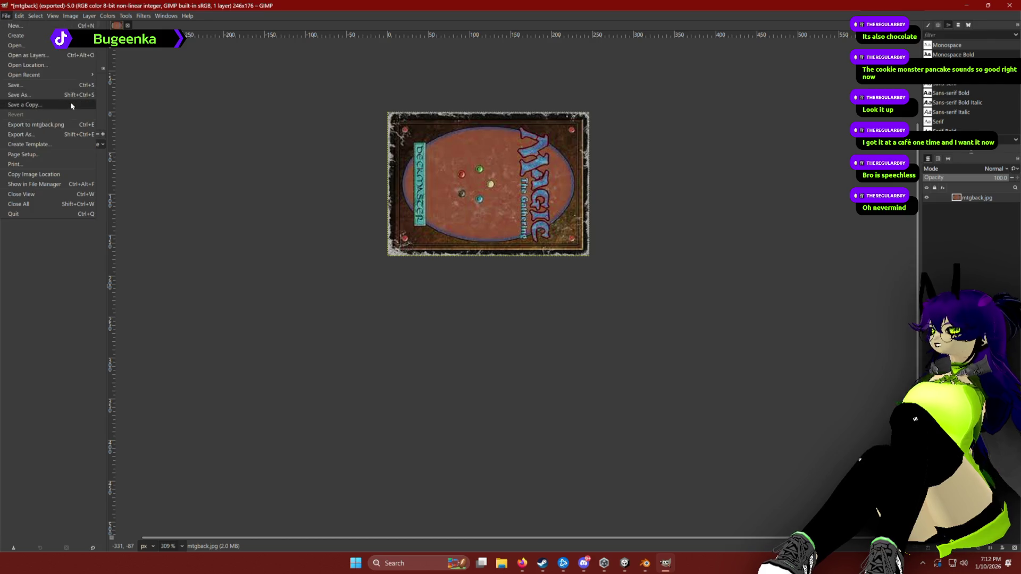
pyautogui.click(42, 124)
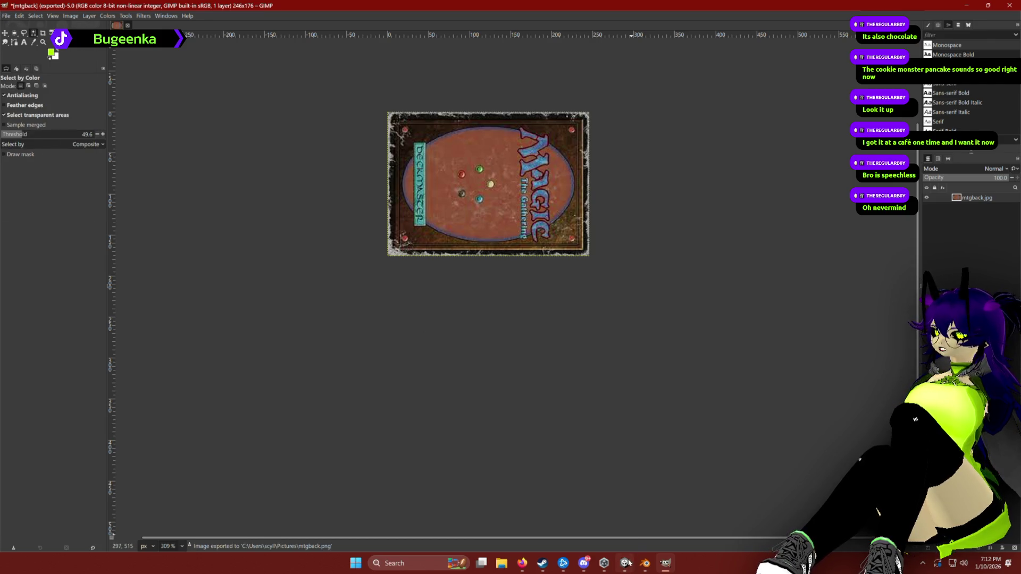
pyautogui.click(629, 562)
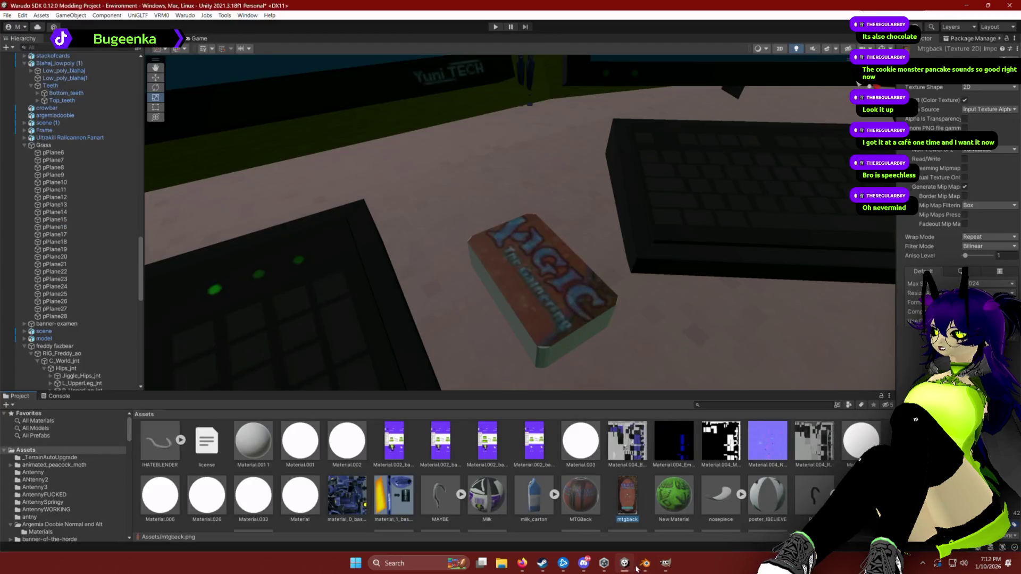
# Refresh the project assets and select the MTGBack material.
pyautogui.rightClick(634, 496)
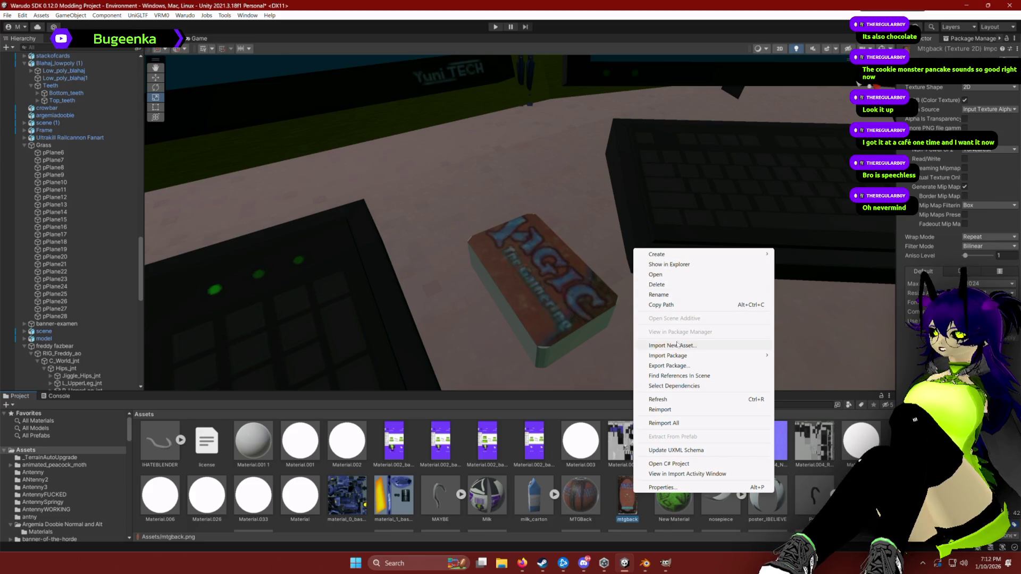
pyautogui.moveTo(679, 355)
pyautogui.click(677, 403)
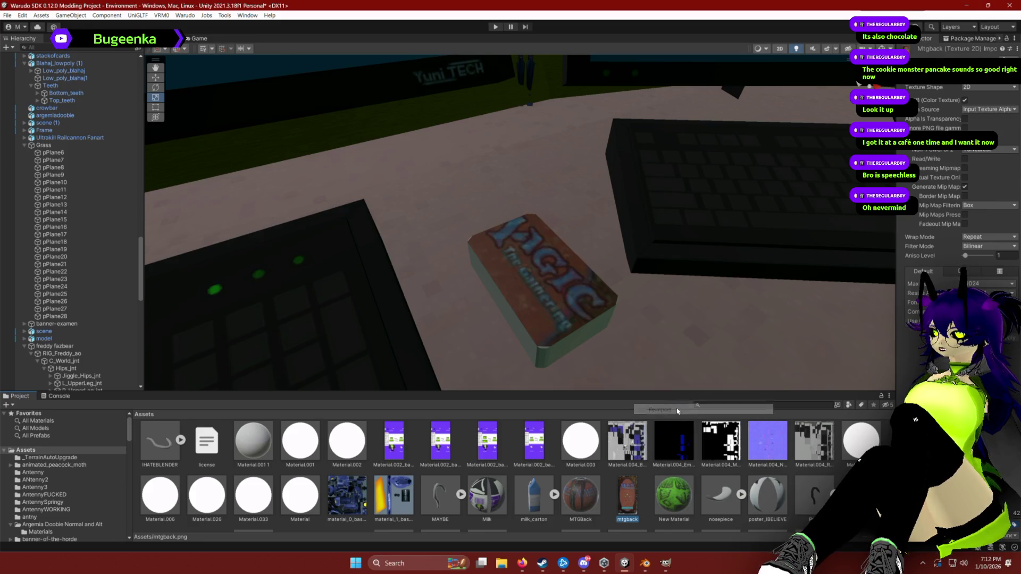
pyautogui.click(648, 495)
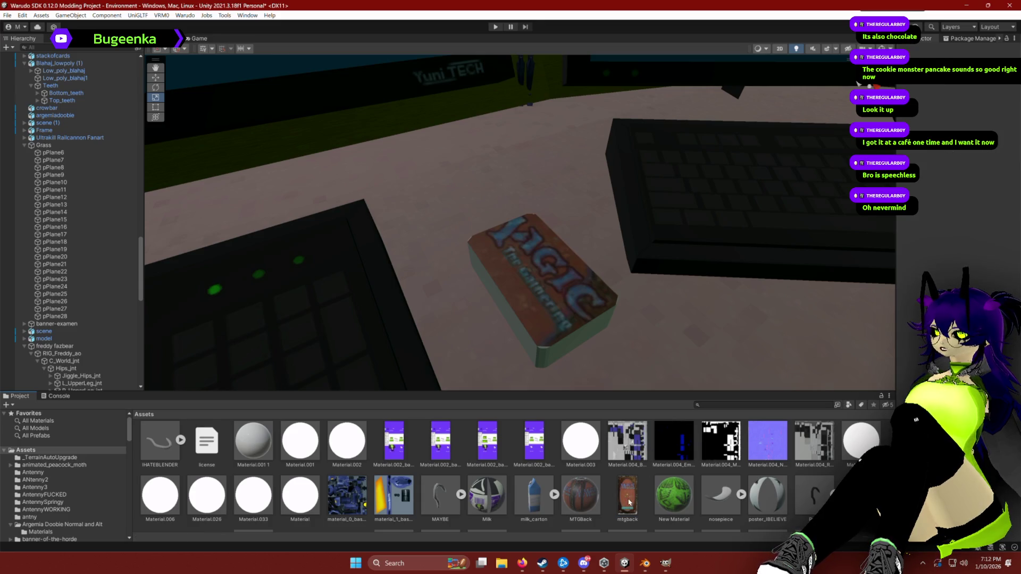
pyautogui.press('Left')
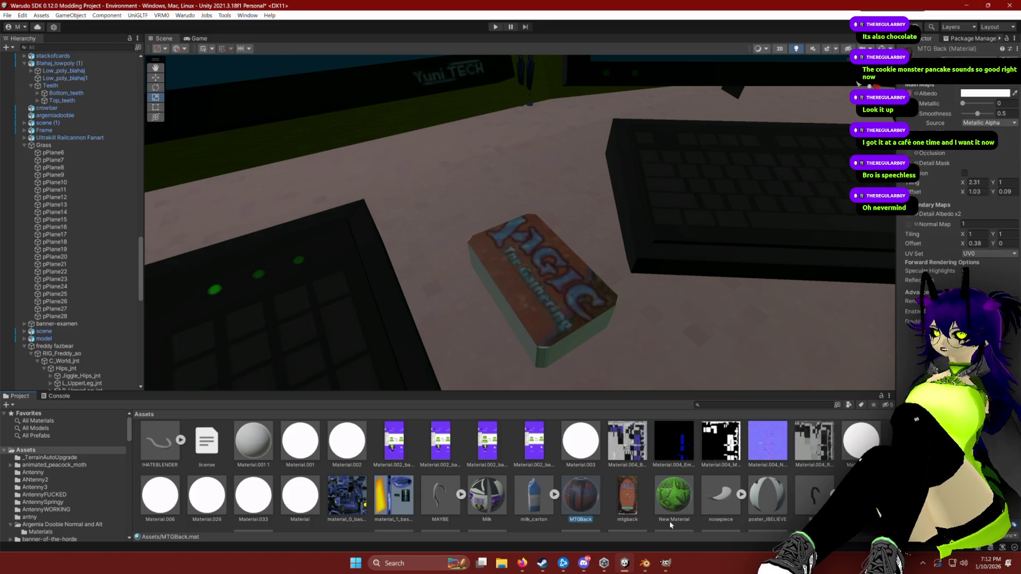
# Check the card image in GIMP, reinspect the MTGBack material in Unity, then return to GIMP.
pyautogui.click(665, 563)
pyautogui.scroll(5, 326, 180)
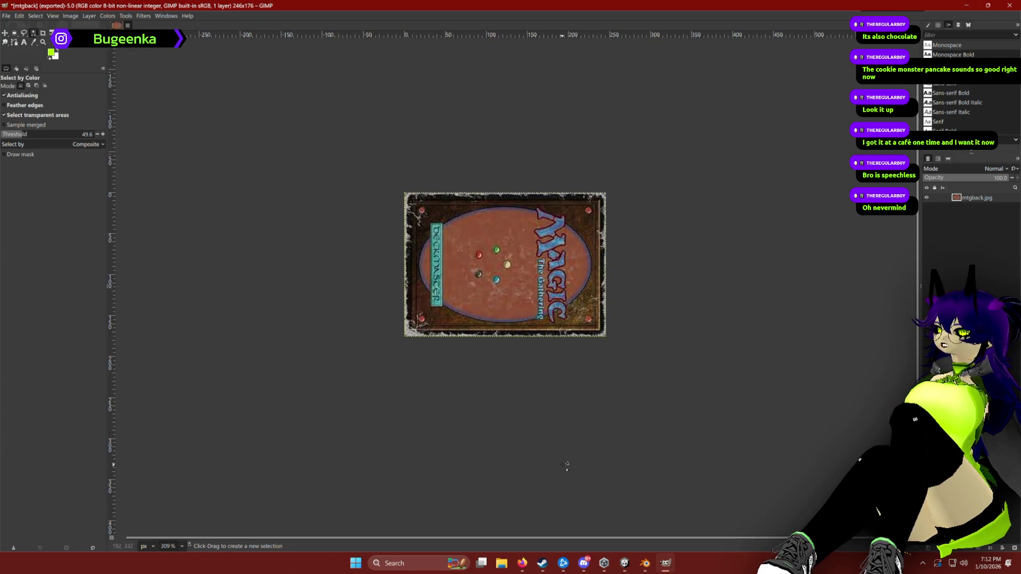
pyautogui.click(625, 563)
pyautogui.rightClick(628, 496)
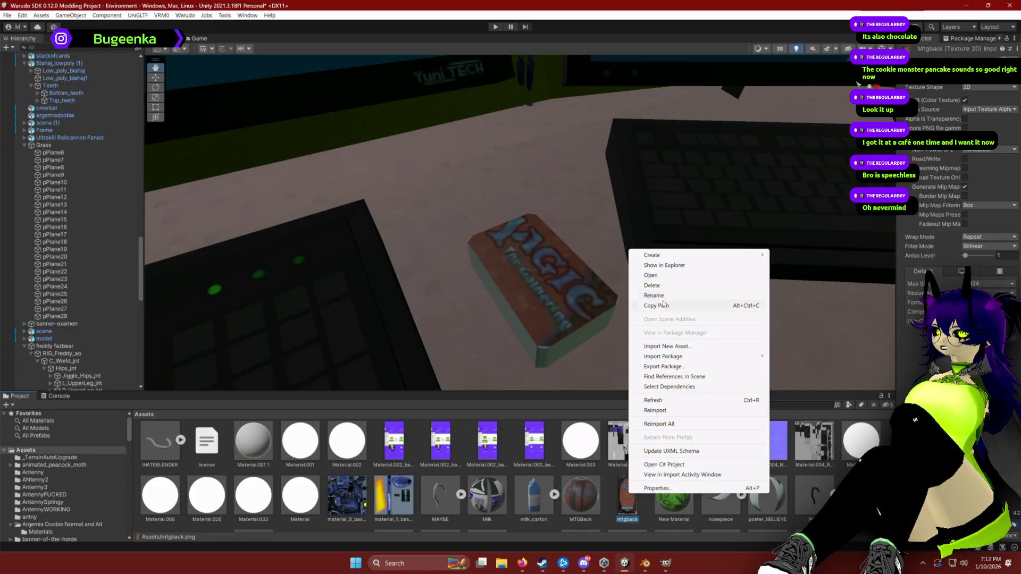
pyautogui.press('Escape')
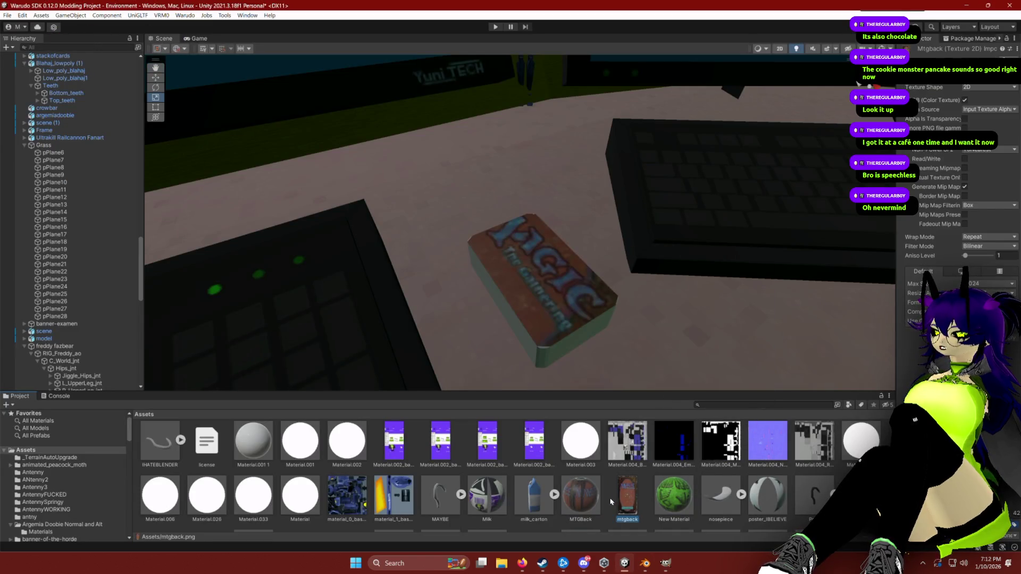
pyautogui.click(581, 494)
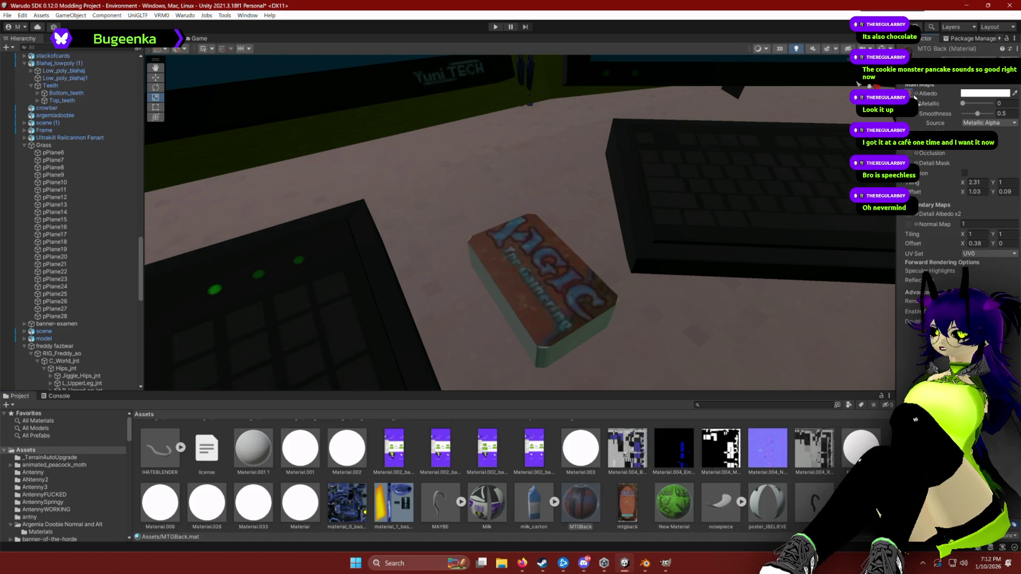
pyautogui.click(645, 563)
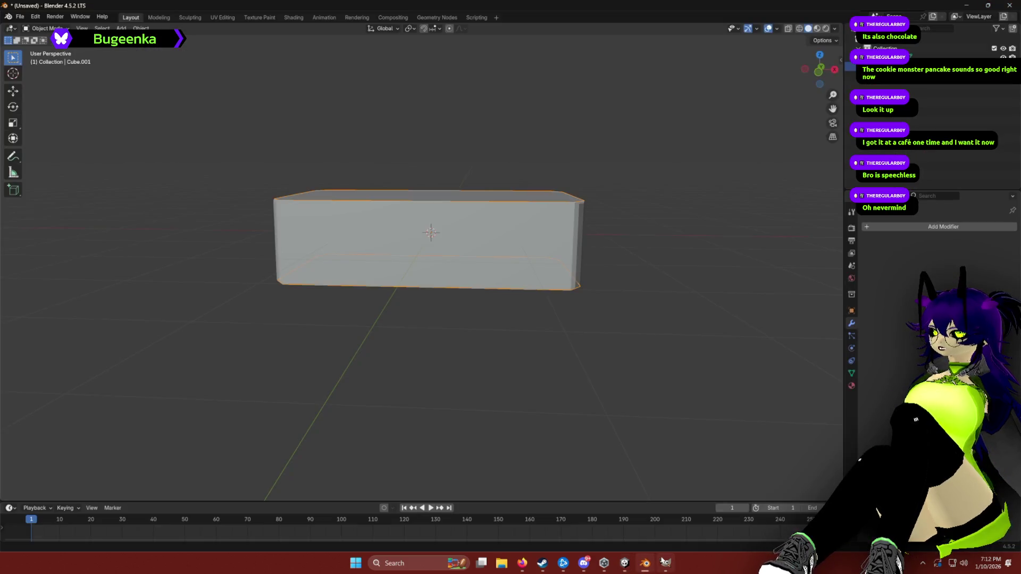
pyautogui.click(666, 563)
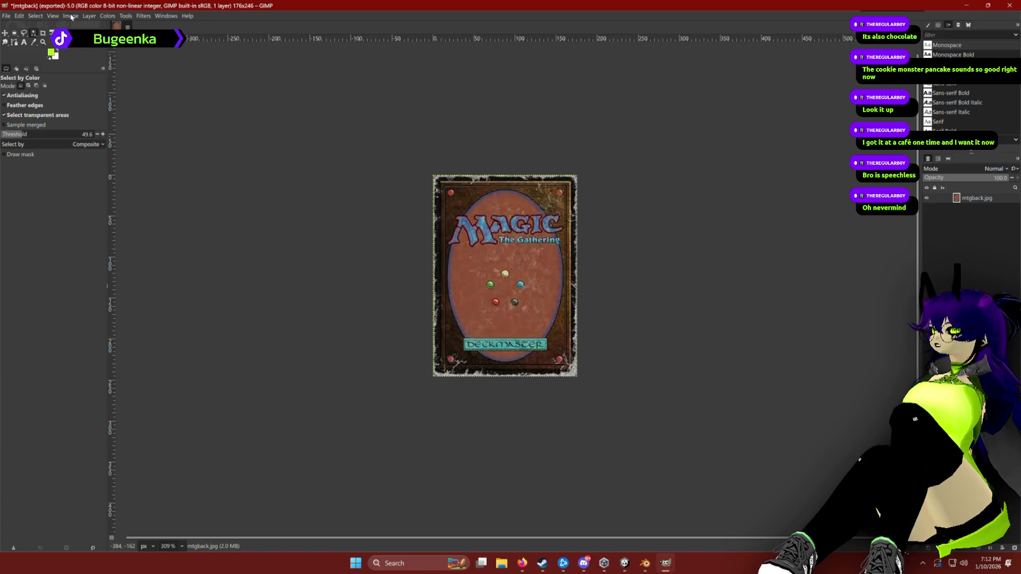
# Try flipping the card image horizontally, then undo the flip.
pyautogui.click(71, 16)
pyautogui.moveTo(98, 66)
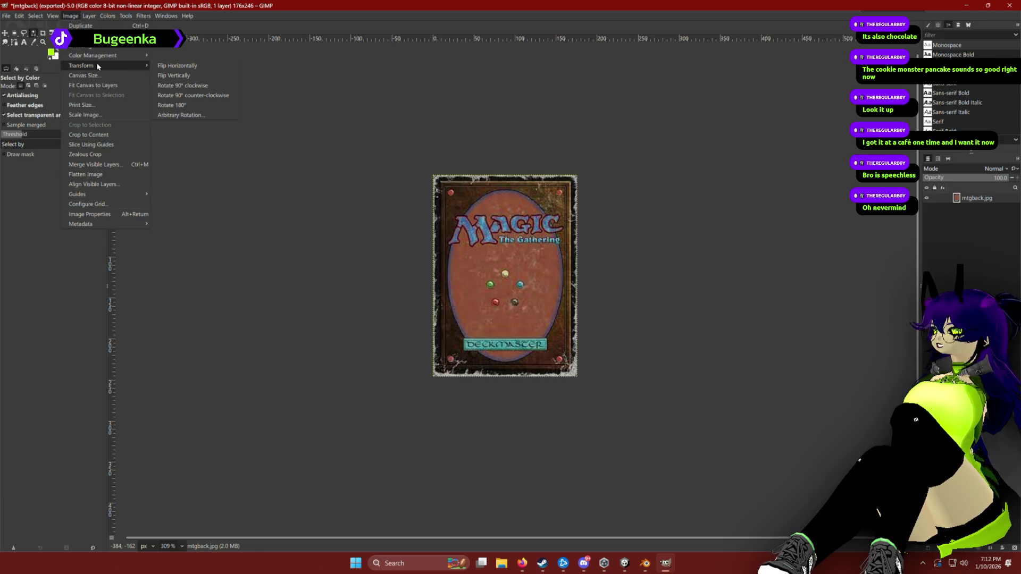
pyautogui.click(176, 66)
pyautogui.hotkey('ctrl', 'z')
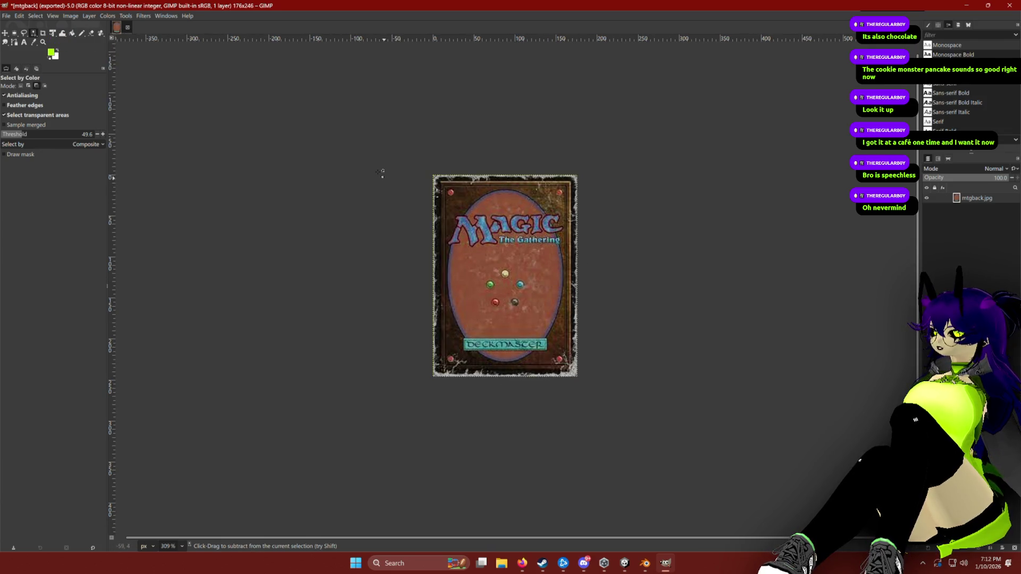
pyautogui.hotkey('ctrl', 'y')
pyautogui.hotkey('ctrl', 'z')
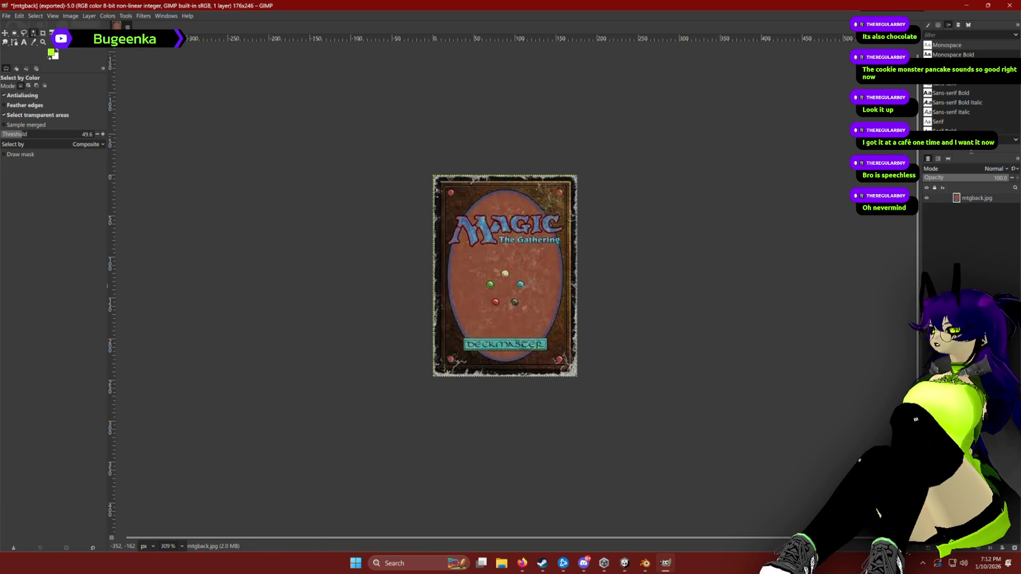
# Rotate the card image 90° clockwise and save it.
pyautogui.click(70, 15)
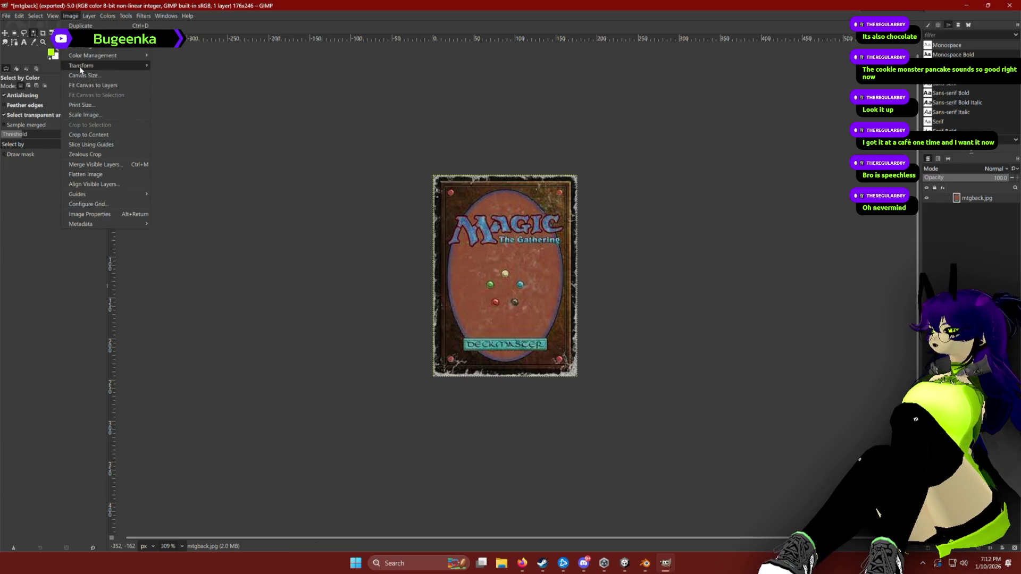
pyautogui.moveTo(88, 69)
pyautogui.click(205, 86)
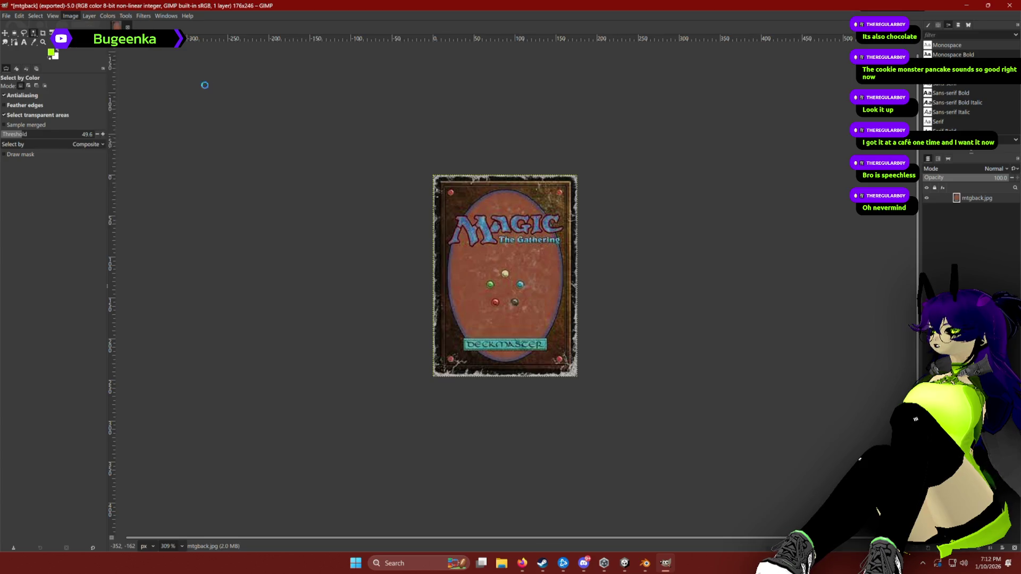
pyautogui.hotkey('ctrl', 's')
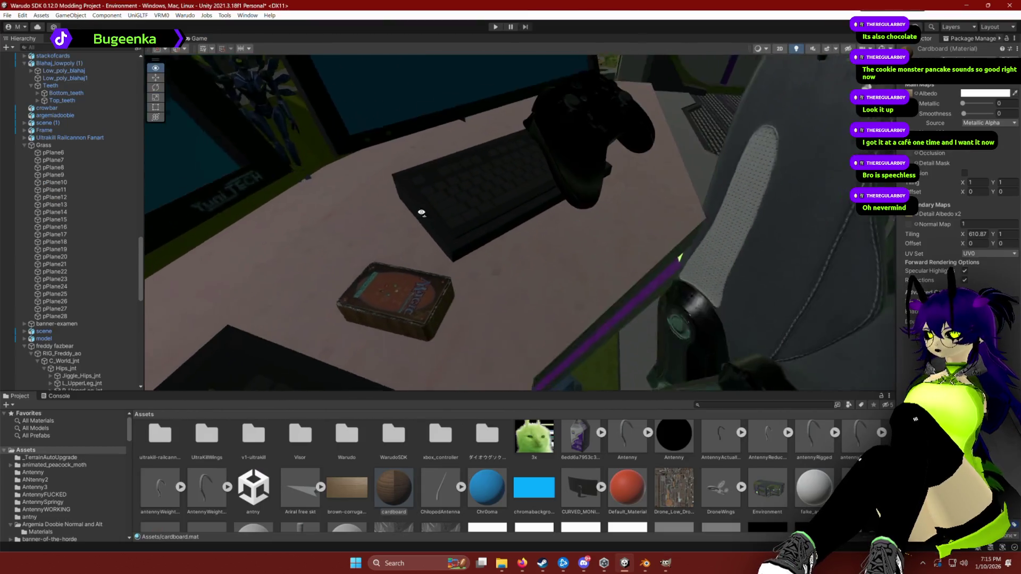
# Fly the Scene view down to the card box on the desk and select stackofcards.
pyautogui.moveTo(421, 213); pyautogui.dragTo(433, 234)
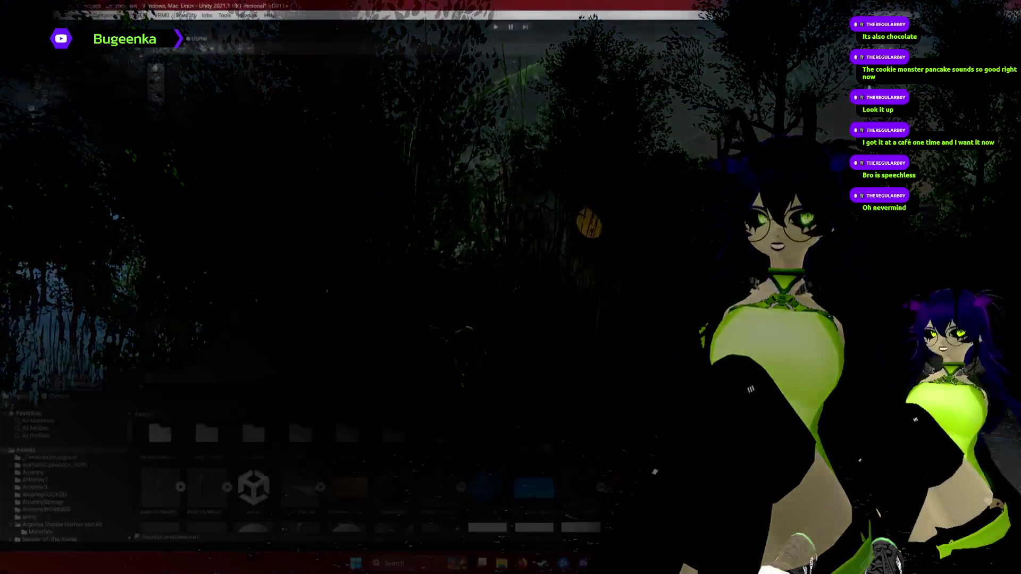
pyautogui.scroll(-5, 602, 241)
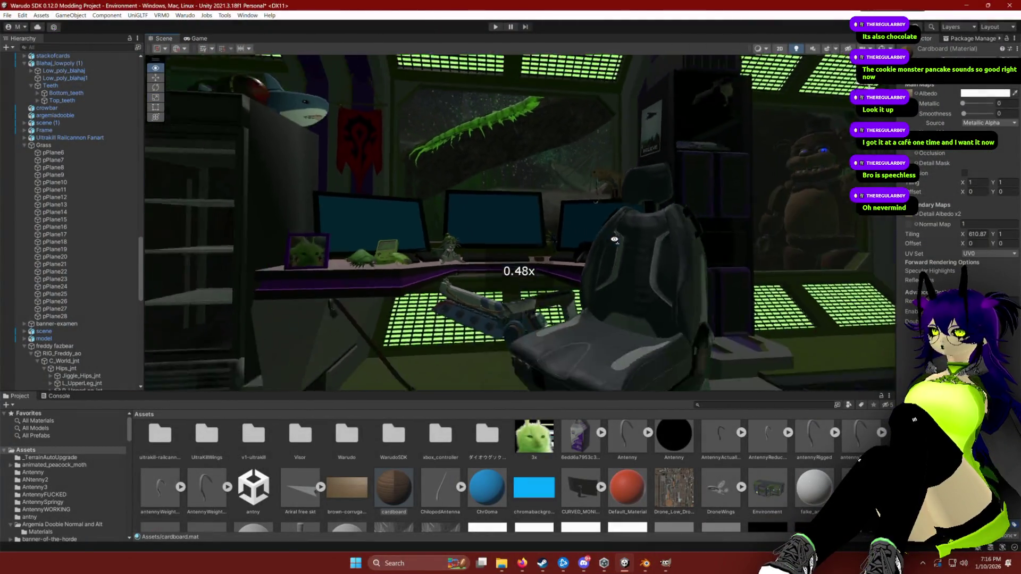
pyautogui.press('w')
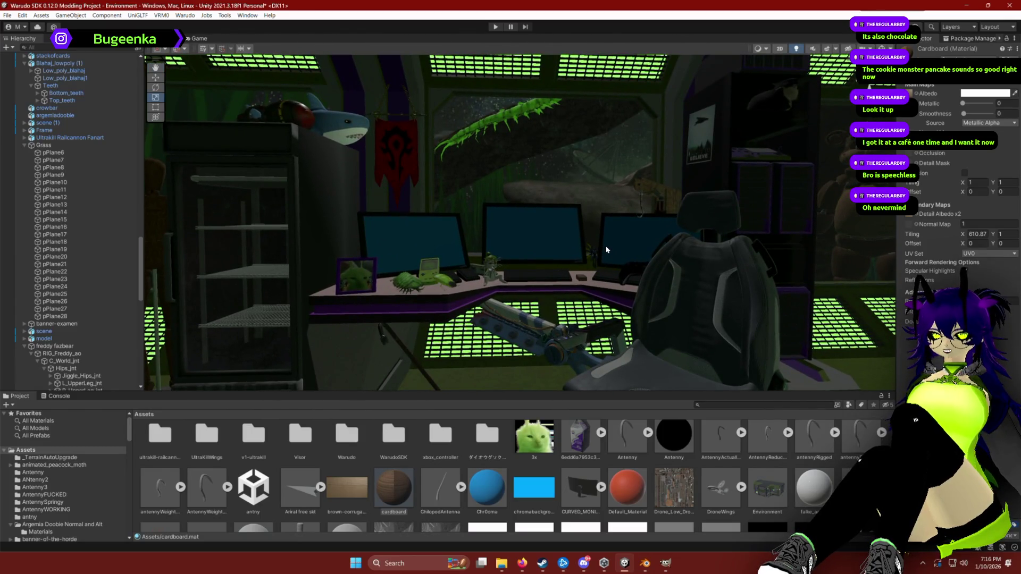
pyautogui.press('w')
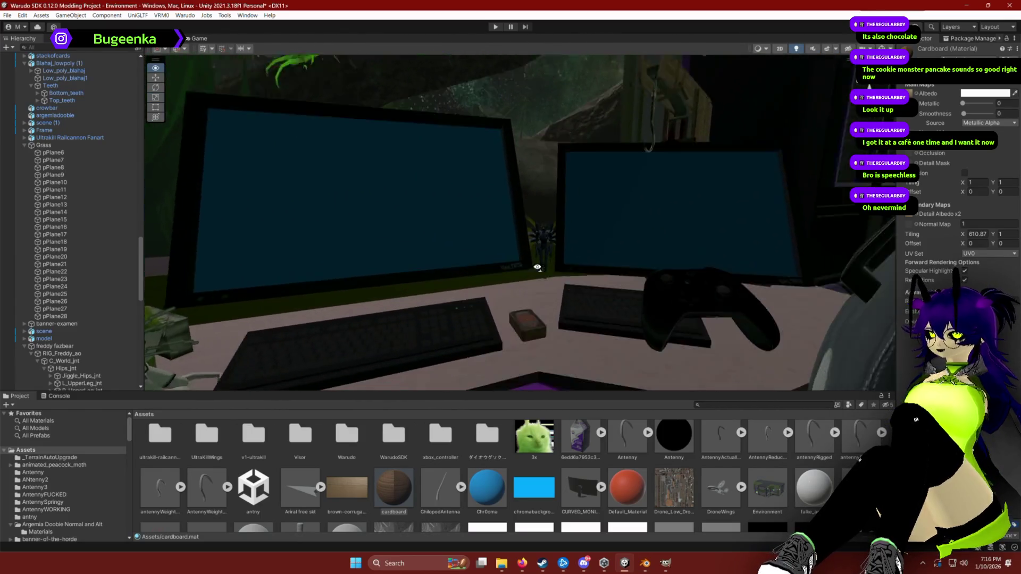
pyautogui.click(534, 312)
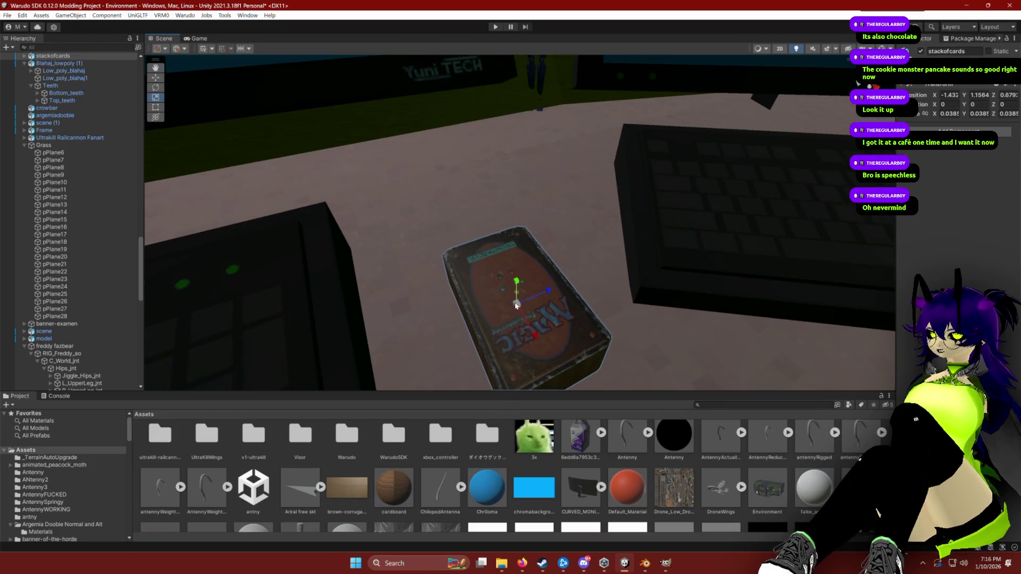
# Scale up the card stack and rotate it on the desk.
pyautogui.moveTo(516, 305); pyautogui.dragTo(521, 294)
pyautogui.press('e')
pyautogui.moveTo(493, 331)
pyautogui.mouseDown()
pyautogui.moveTo(385, 289)
pyautogui.moveTo(398, 292)
pyautogui.mouseUp()
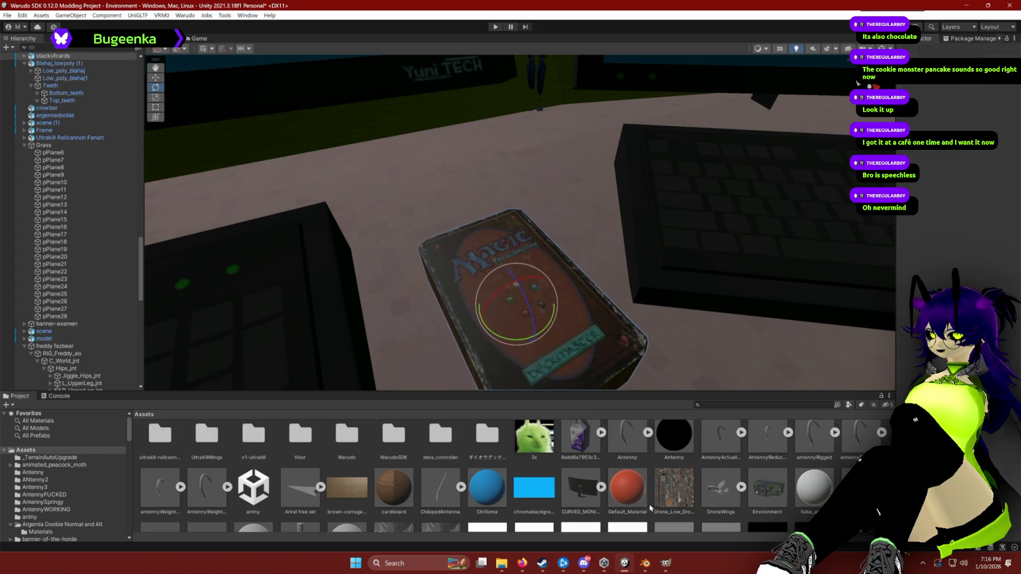
pyautogui.moveTo(604, 303)
pyautogui.mouseDown()
pyautogui.moveTo(525, 319)
pyautogui.moveTo(544, 321)
pyautogui.moveTo(452, 190)
pyautogui.mouseUp()
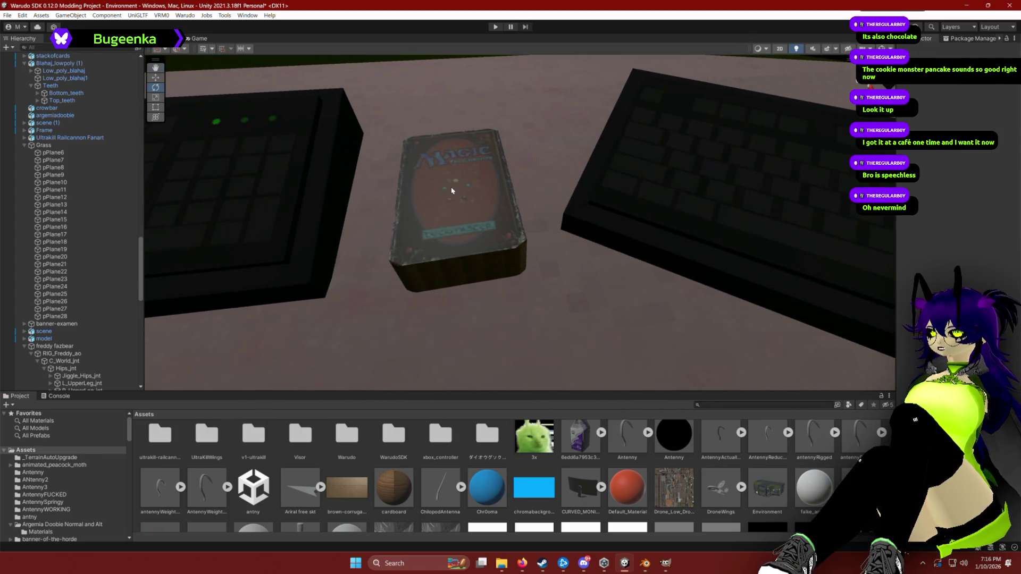
pyautogui.click(452, 190)
pyautogui.scroll(-5, 493, 508)
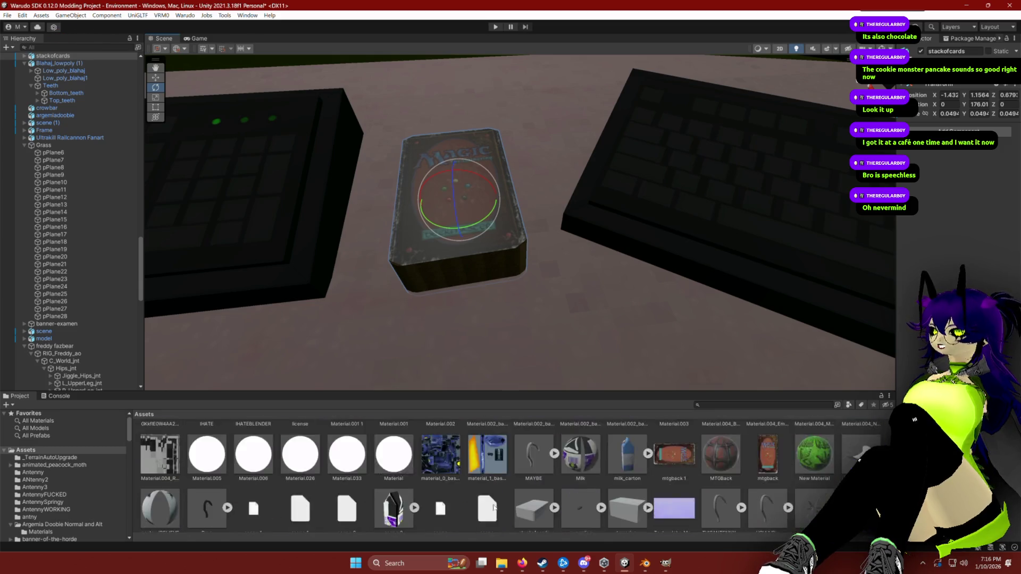
pyautogui.scroll(6, 506, 498)
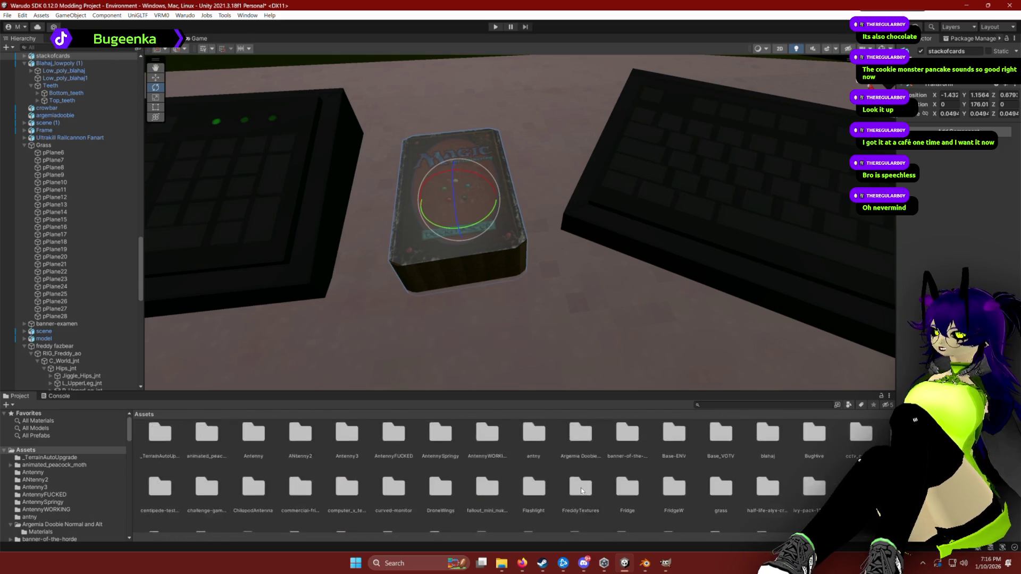
pyautogui.scroll(-5, 582, 491)
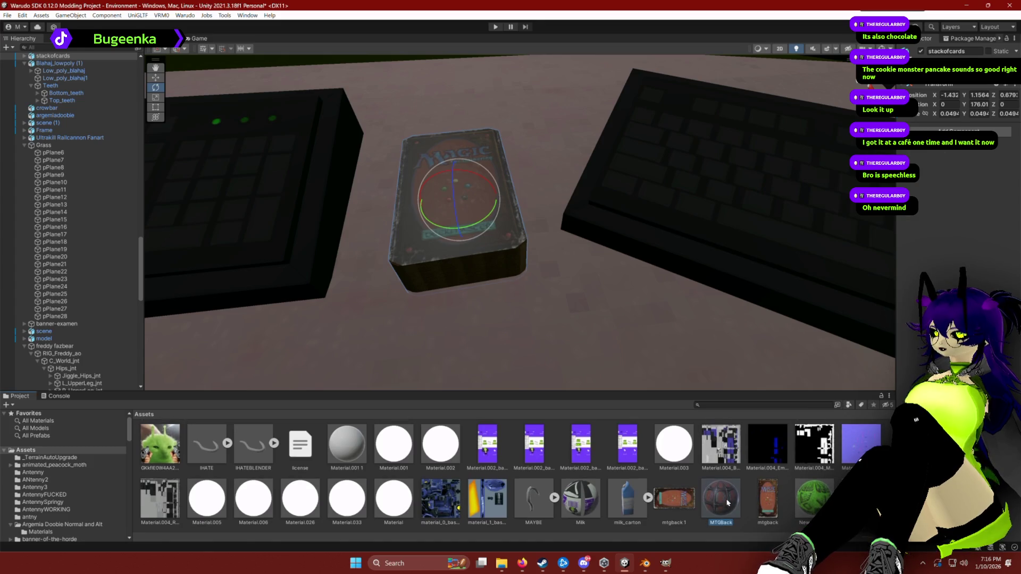
# Lower the MTG Back material's smoothness to 0.14.
pyautogui.click(727, 503)
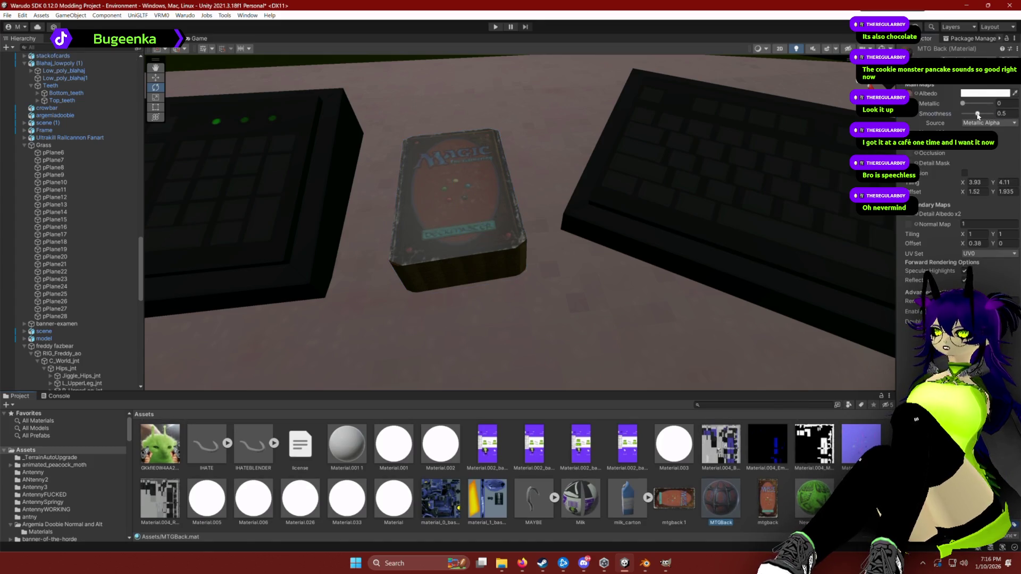
pyautogui.moveTo(977, 116); pyautogui.dragTo(962, 115)
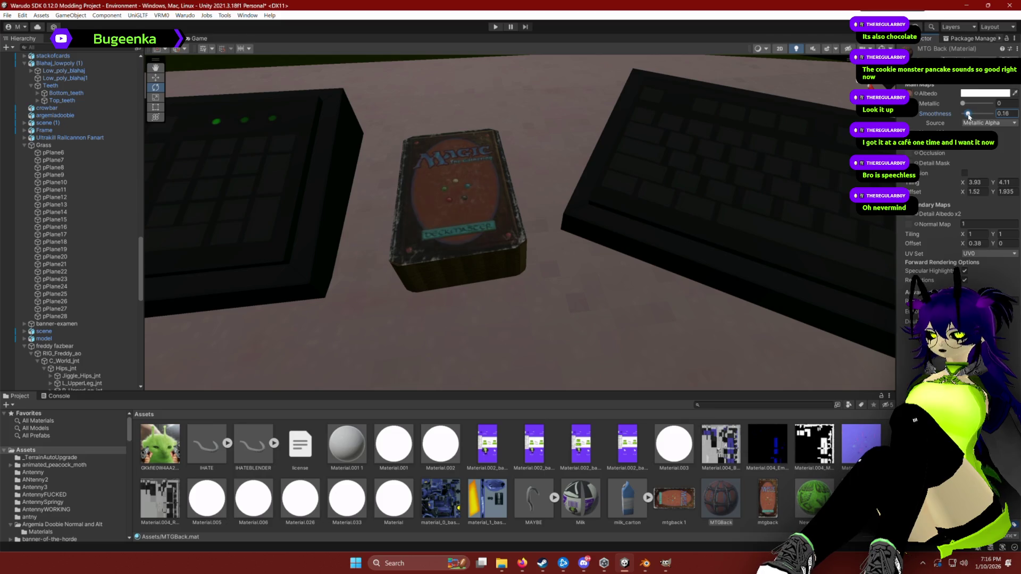
pyautogui.moveTo(969, 116)
pyautogui.mouseDown()
pyautogui.moveTo(1000, 115)
pyautogui.moveTo(968, 113)
pyautogui.mouseUp()
# Reselect the card deck and reposition it beside the right keyboard, rotated to 169.4°.
pyautogui.moveTo(646, 226)
pyautogui.mouseDown()
pyautogui.moveTo(660, 225)
pyautogui.moveTo(630, 210)
pyautogui.moveTo(620, 187)
pyautogui.moveTo(624, 199)
pyautogui.moveTo(612, 198)
pyautogui.moveTo(609, 185)
pyautogui.moveTo(681, 242)
pyautogui.moveTo(722, 249)
pyautogui.moveTo(715, 254)
pyautogui.mouseUp()
pyautogui.click(627, 207)
pyautogui.press('e')
pyautogui.press('w')
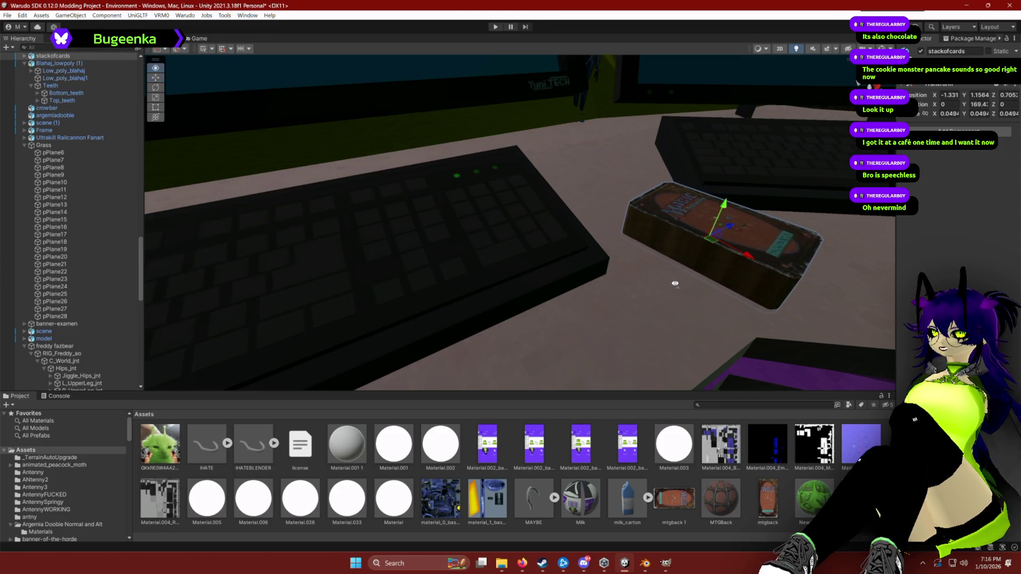
# Stack the card deck copy on top of the original deck.
pyautogui.scroll(-5, 676, 284)
pyautogui.moveTo(638, 274)
pyautogui.mouseDown()
pyautogui.moveTo(608, 266)
pyautogui.moveTo(605, 299)
pyautogui.moveTo(559, 371)
pyautogui.moveTo(588, 225)
pyautogui.moveTo(654, 320)
pyautogui.mouseUp()
pyautogui.click(543, 284)
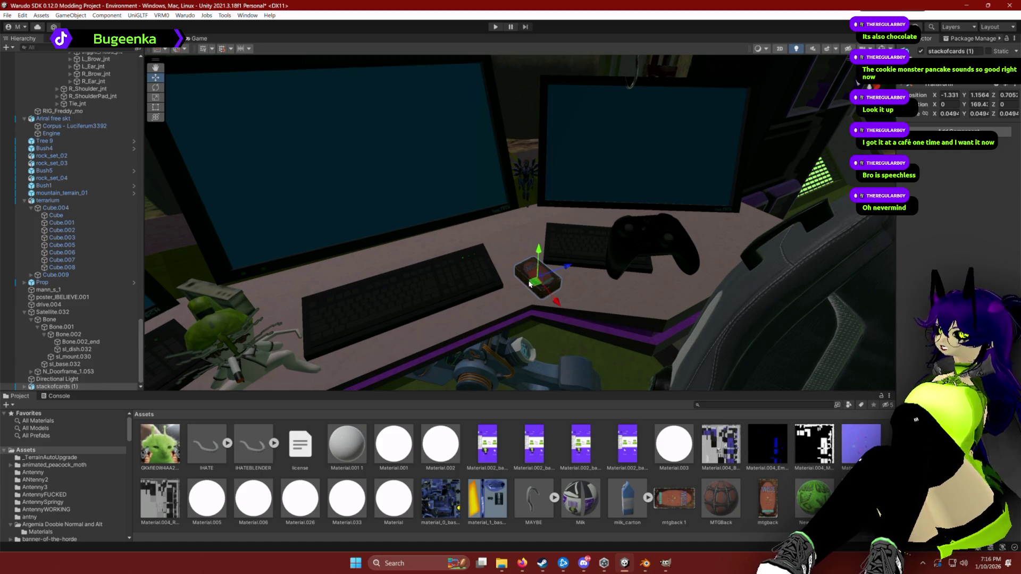
pyautogui.moveTo(539, 248); pyautogui.dragTo(542, 240)
pyautogui.press('f')
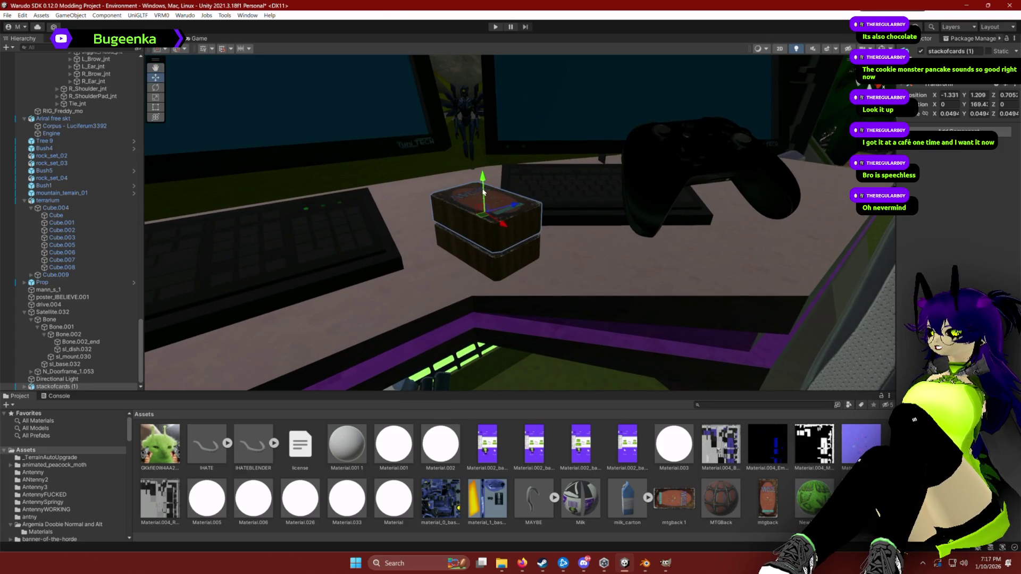
pyautogui.moveTo(483, 193); pyautogui.dragTo(484, 182)
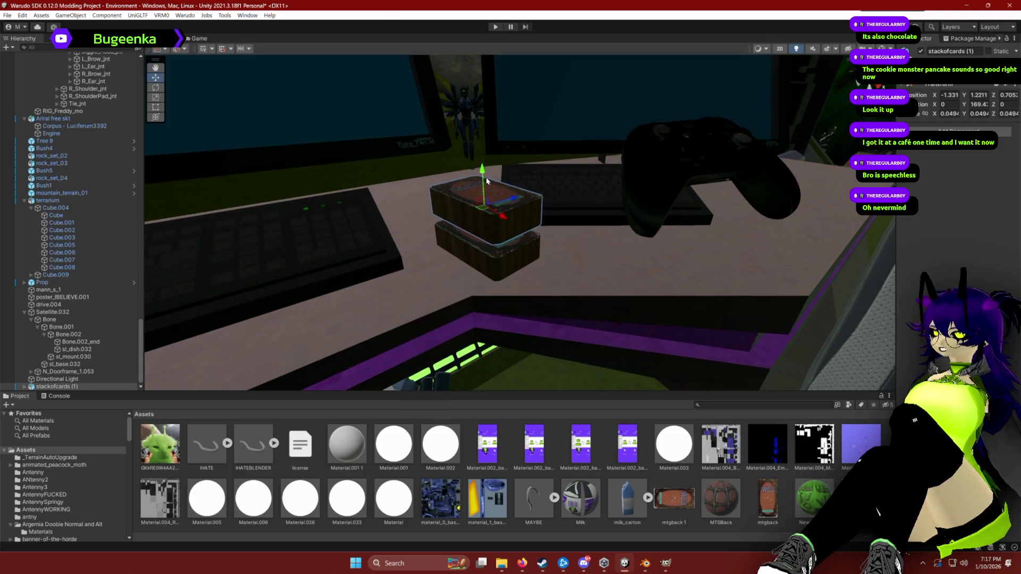
pyautogui.press('f')
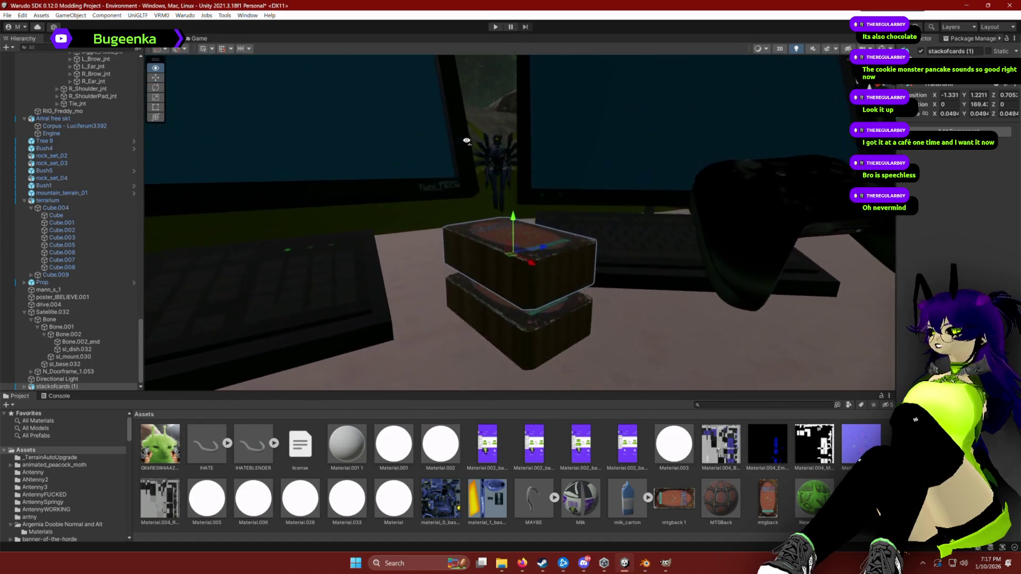
pyautogui.moveTo(523, 262); pyautogui.dragTo(516, 250)
pyautogui.press('w')
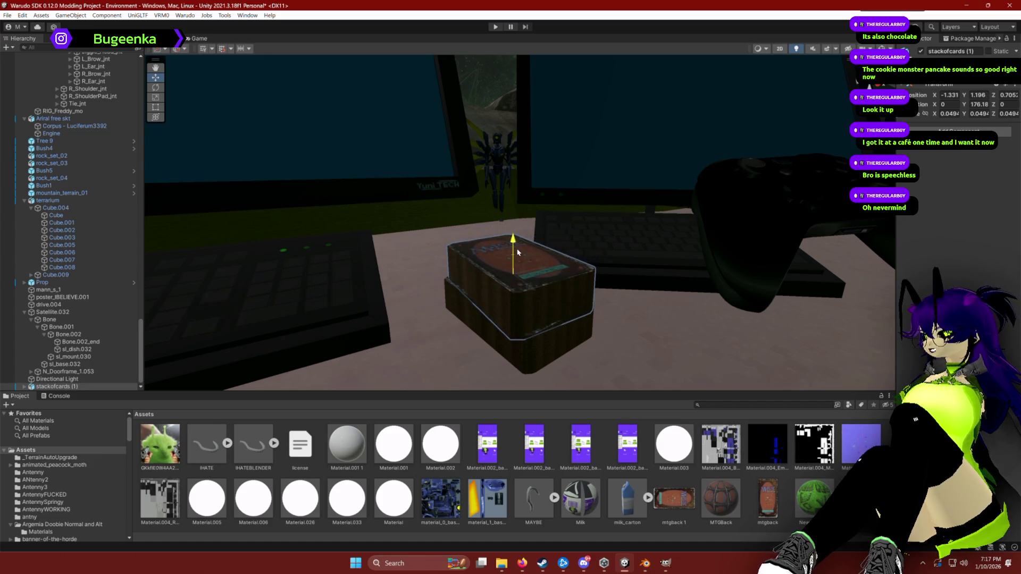
pyautogui.scroll(-5, 532, 319)
pyautogui.click(561, 529)
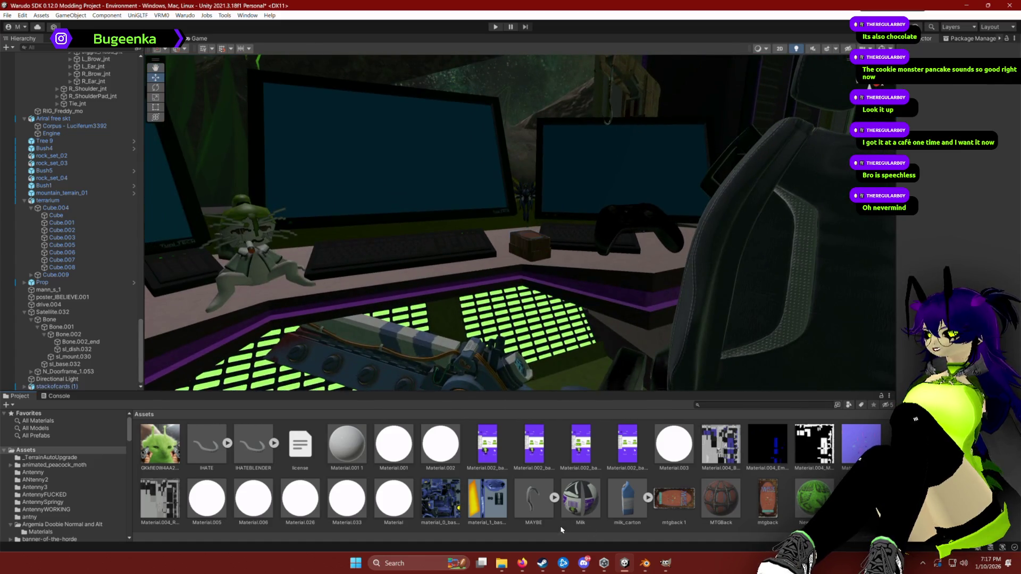
pyautogui.moveTo(572, 304)
pyautogui.mouseDown()
pyautogui.moveTo(556, 296)
pyautogui.moveTo(609, 289)
pyautogui.moveTo(639, 316)
pyautogui.moveTo(611, 317)
pyautogui.moveTo(499, 364)
pyautogui.moveTo(572, 298)
pyautogui.mouseUp()
# Lift the thin single-card copy above the stack and turn it slightly.
pyautogui.click(620, 261)
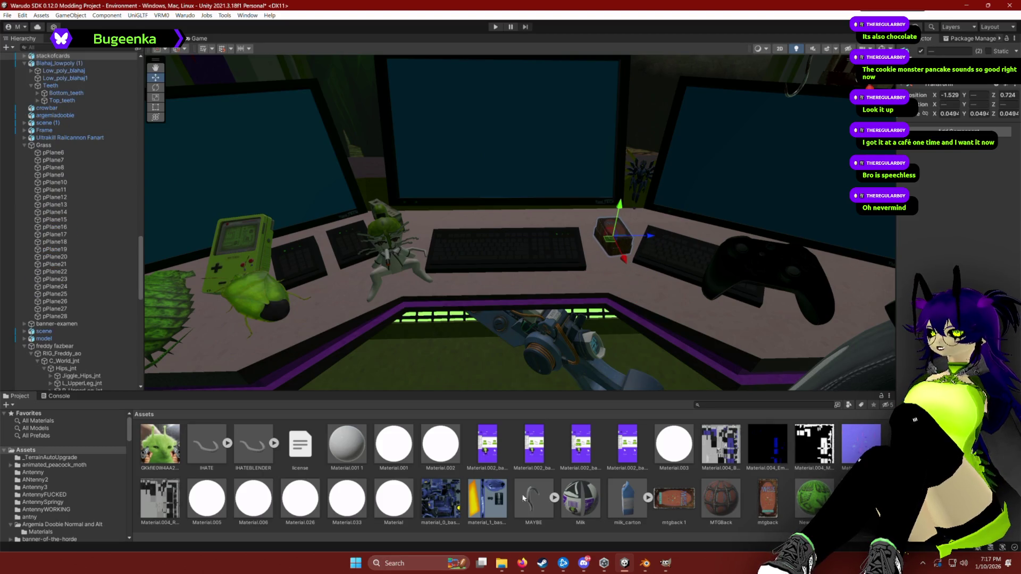
pyautogui.moveTo(585, 276)
pyautogui.mouseDown()
pyautogui.moveTo(611, 269)
pyautogui.moveTo(622, 229)
pyautogui.moveTo(611, 205)
pyautogui.moveTo(618, 217)
pyautogui.mouseUp()
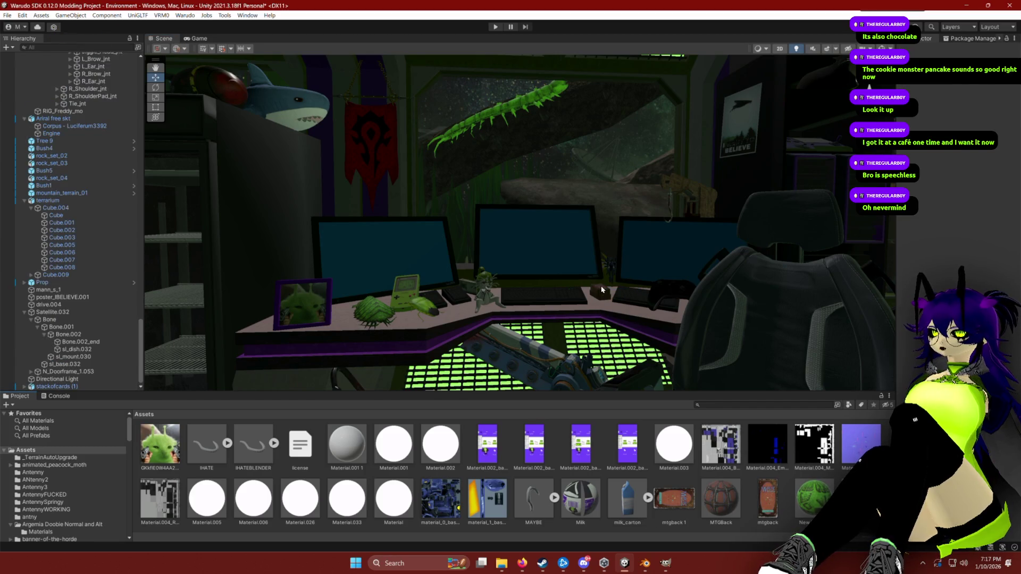
pyautogui.moveTo(602, 290)
pyautogui.mouseDown()
pyautogui.moveTo(614, 321)
pyautogui.moveTo(598, 309)
pyautogui.mouseUp()
pyautogui.click(524, 282)
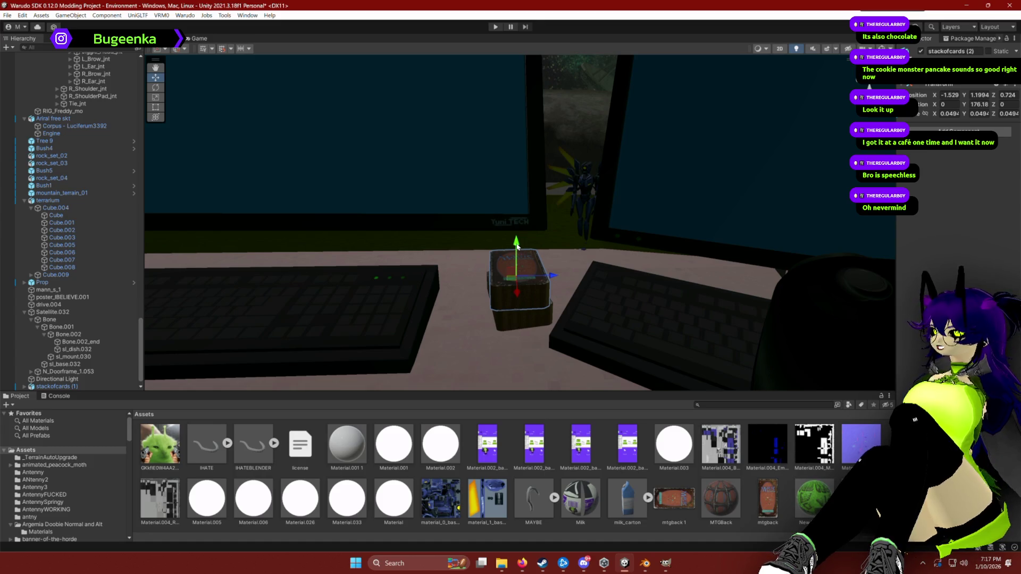
pyautogui.moveTo(517, 246)
pyautogui.mouseDown()
pyautogui.moveTo(511, 195)
pyautogui.moveTo(524, 211)
pyautogui.moveTo(619, 187)
pyautogui.moveTo(578, 213)
pyautogui.mouseUp()
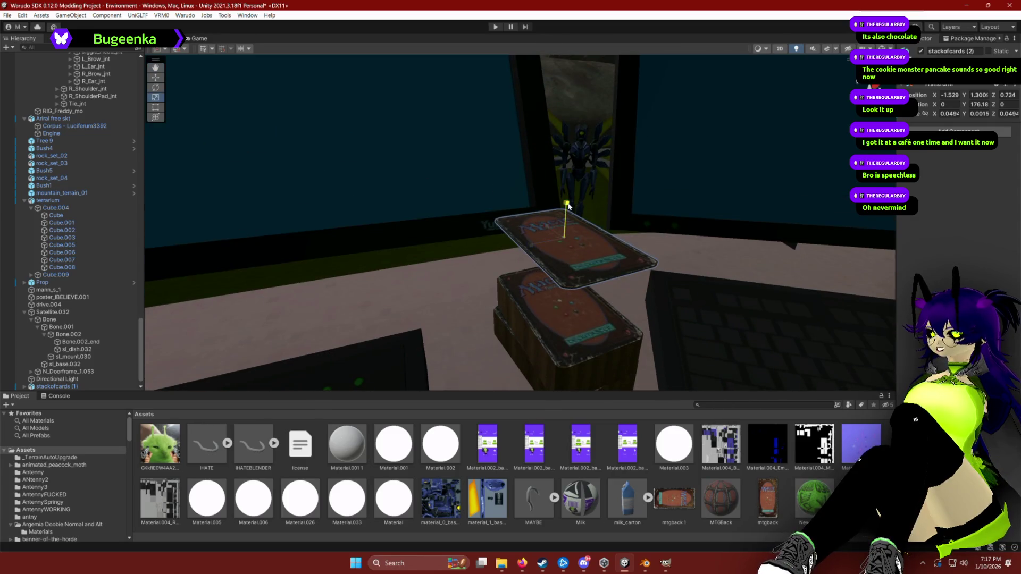
pyautogui.scroll(-5, 569, 207)
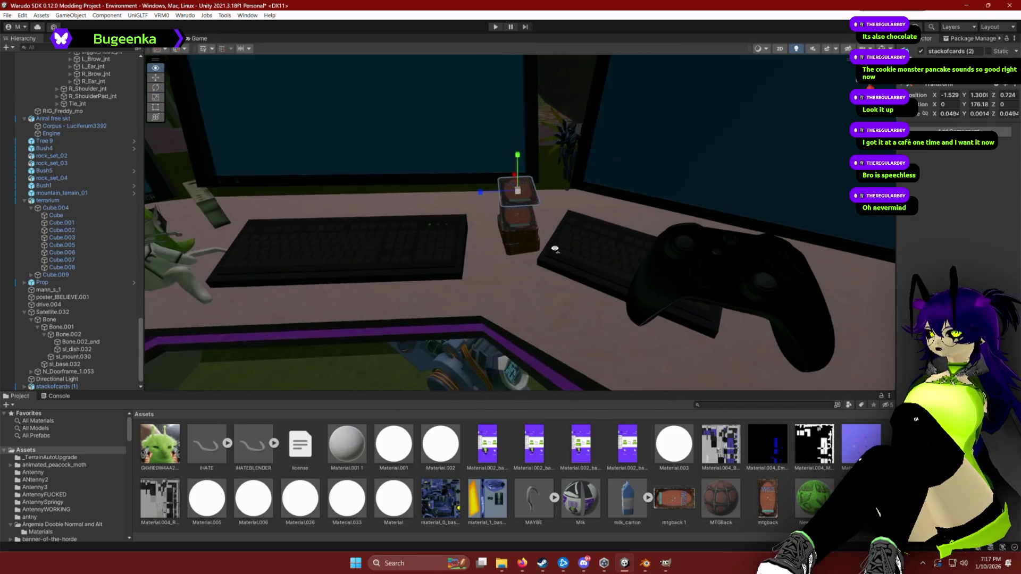
pyautogui.press('w')
pyautogui.press('e')
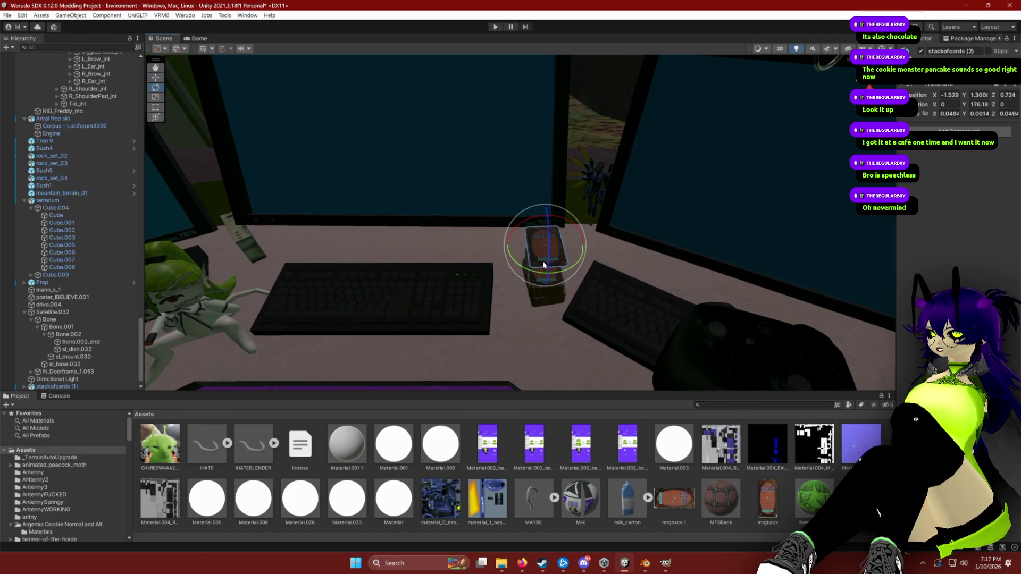
pyautogui.moveTo(548, 259); pyautogui.dragTo(560, 277)
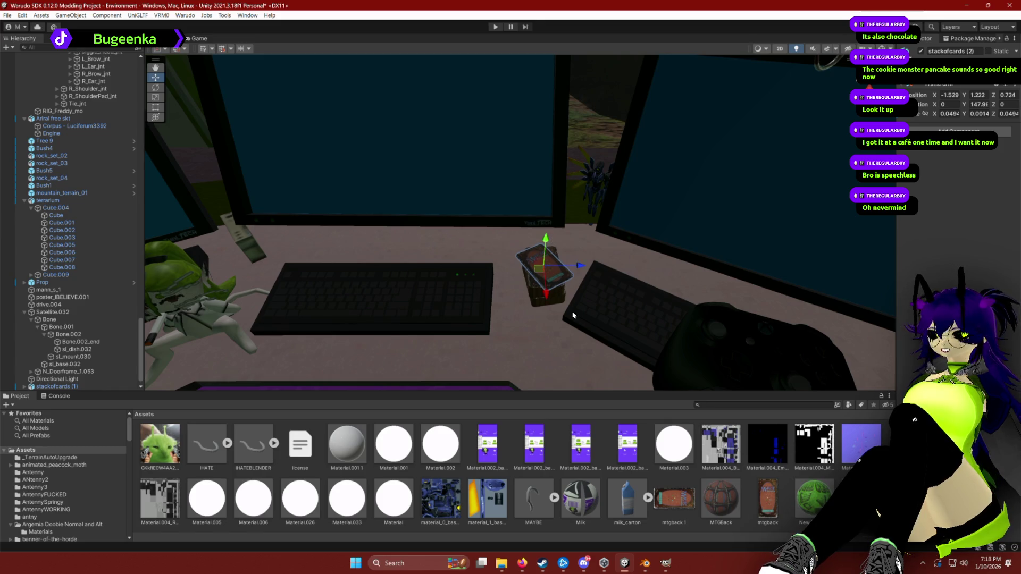
pyautogui.moveTo(524, 570)
pyautogui.click(522, 566)
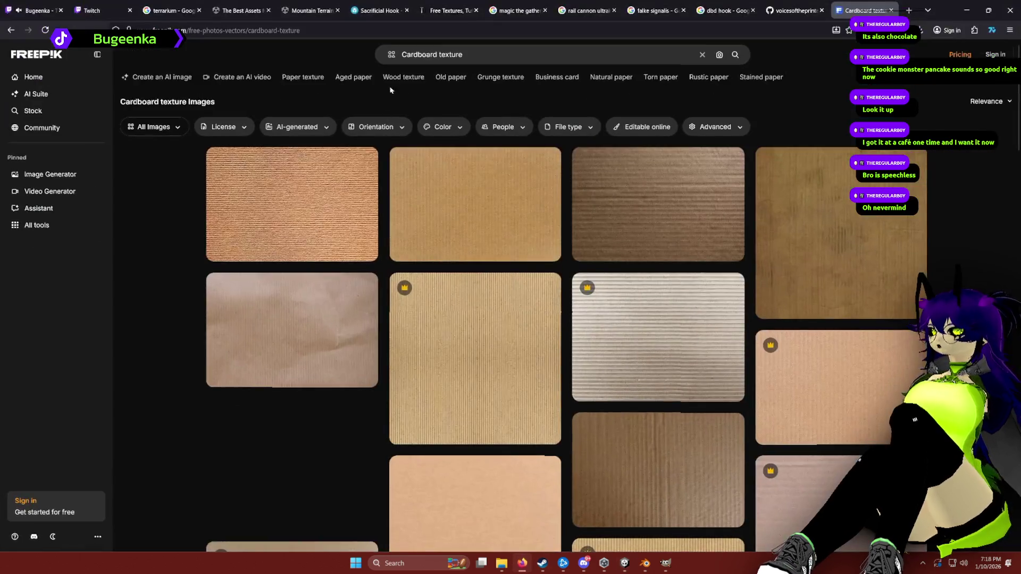
# Search the web for 'black lotus' and show the image results.
pyautogui.click(414, 32)
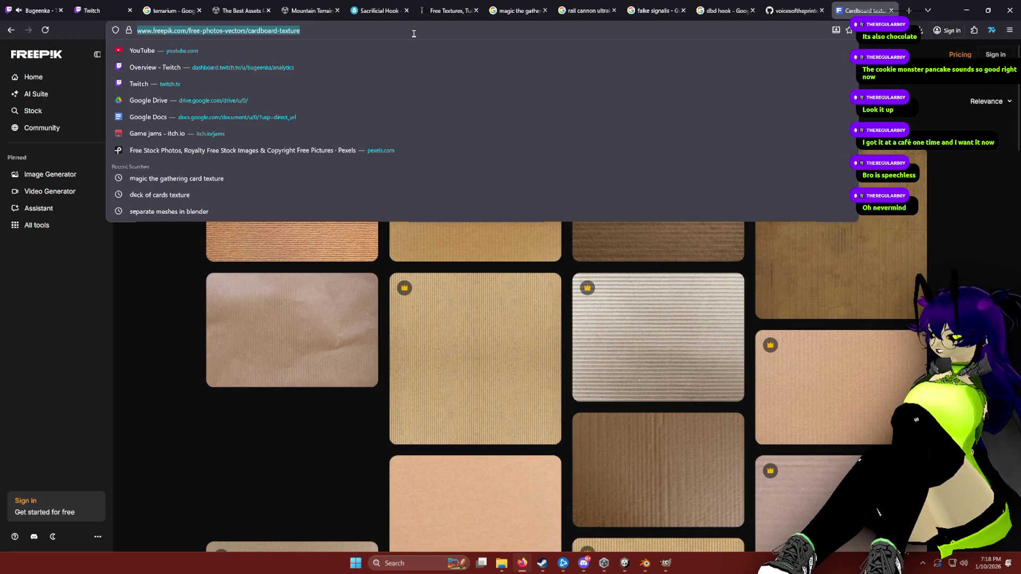
pyautogui.write('black lotus')
pyautogui.press('Return')
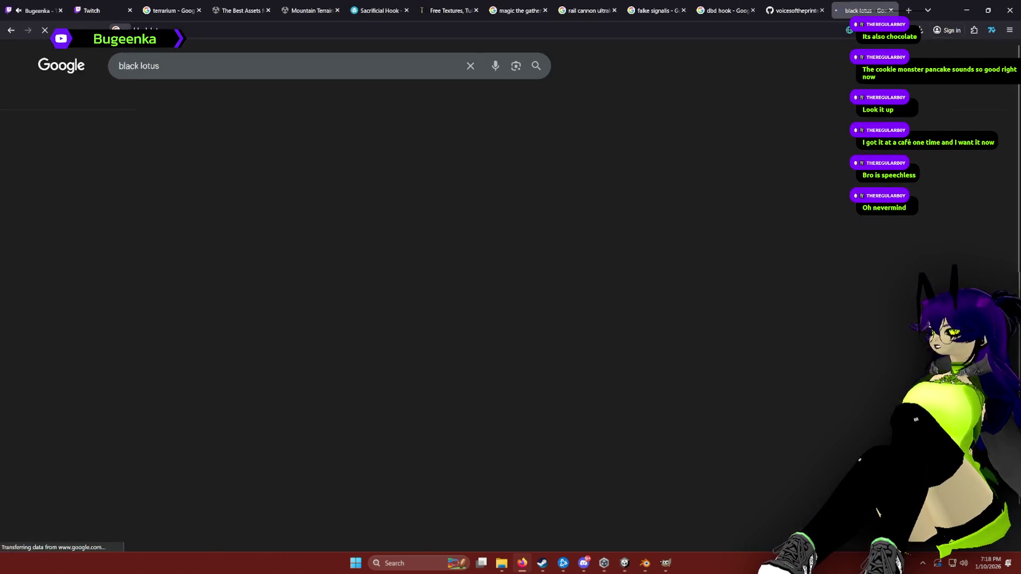
pyautogui.click(158, 100)
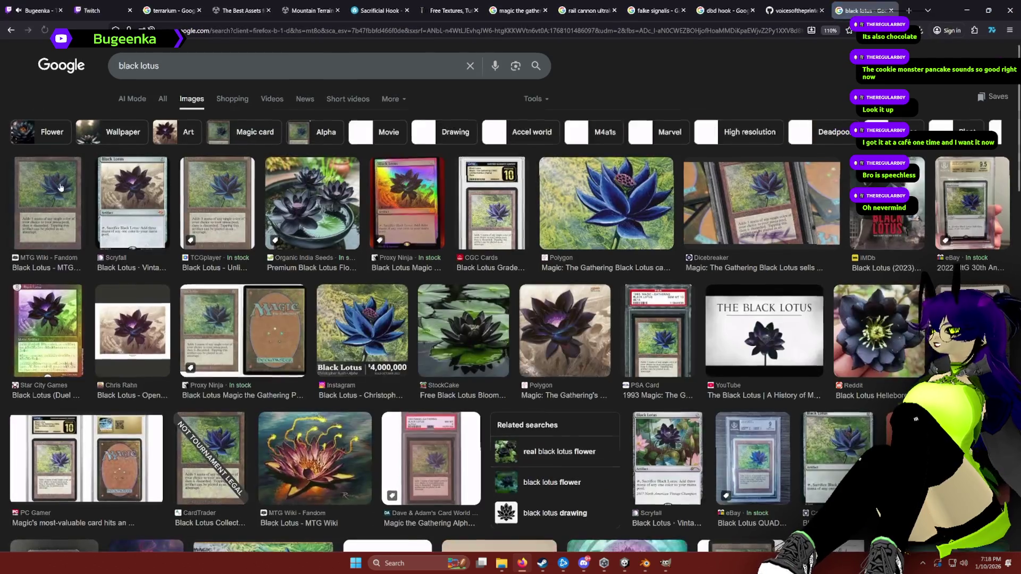
# Save the MTG Wiki Black Lotus card image to Pictures as 'black lotus'.
pyautogui.click(42, 193)
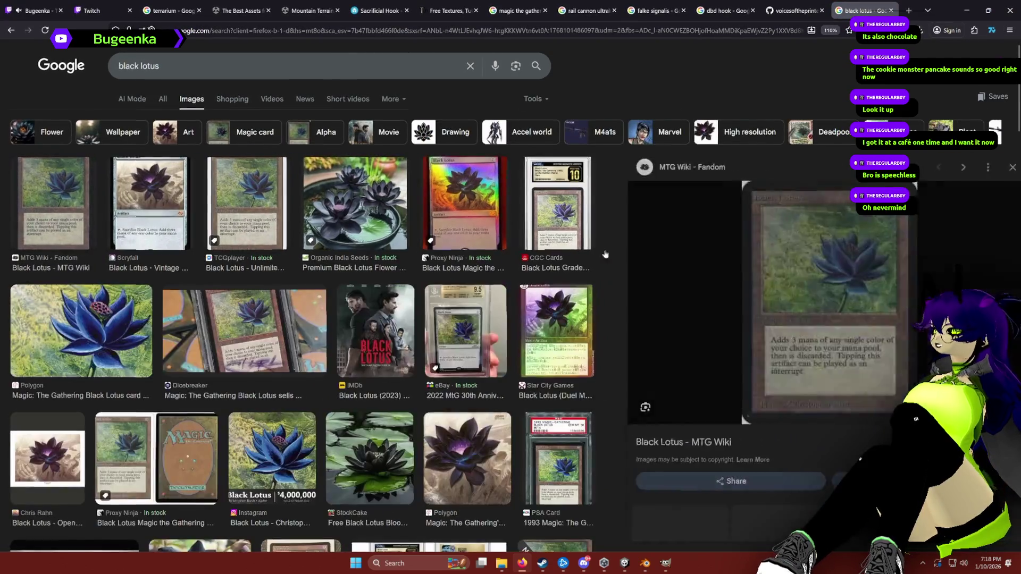
pyautogui.rightClick(789, 255)
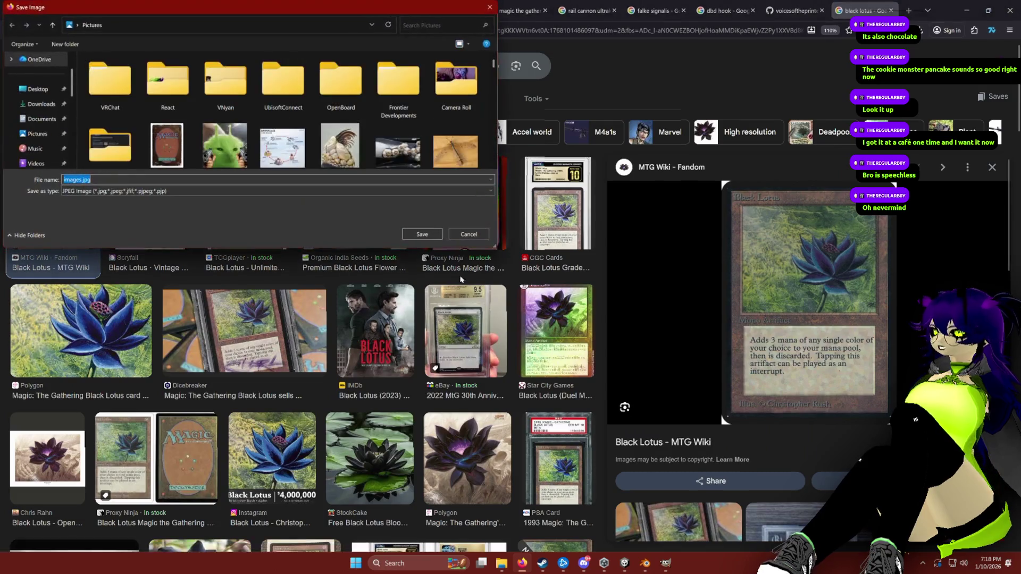
pyautogui.write('black lotus')
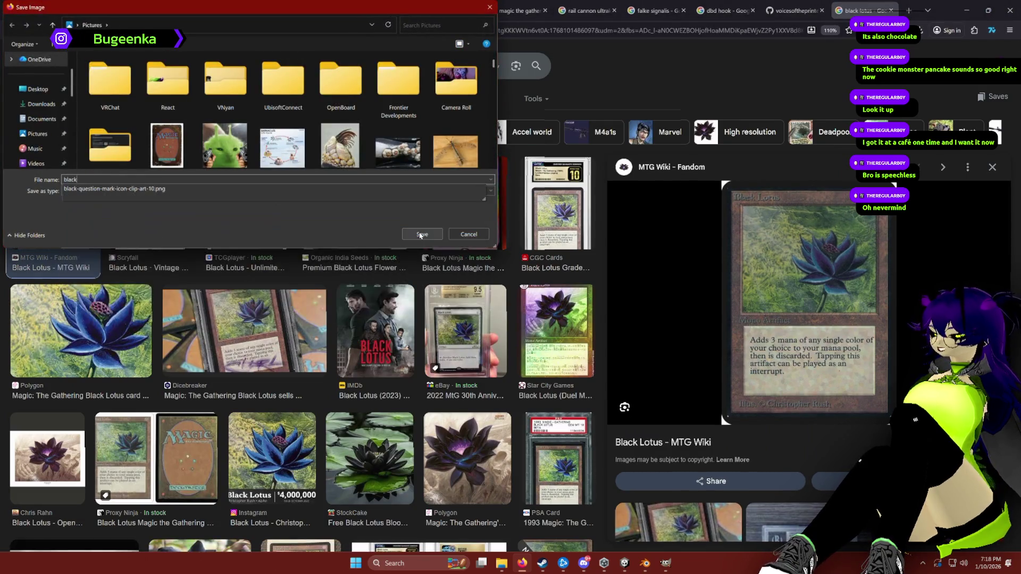
pyautogui.click(421, 235)
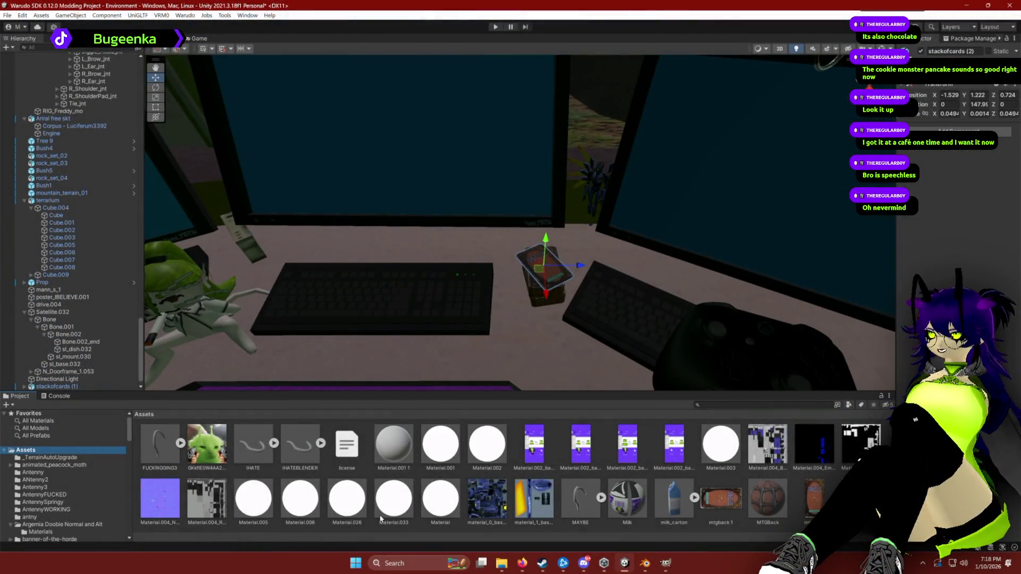
# Raise the top card a little higher above the card stack.
pyautogui.scroll(-5, 469, 469)
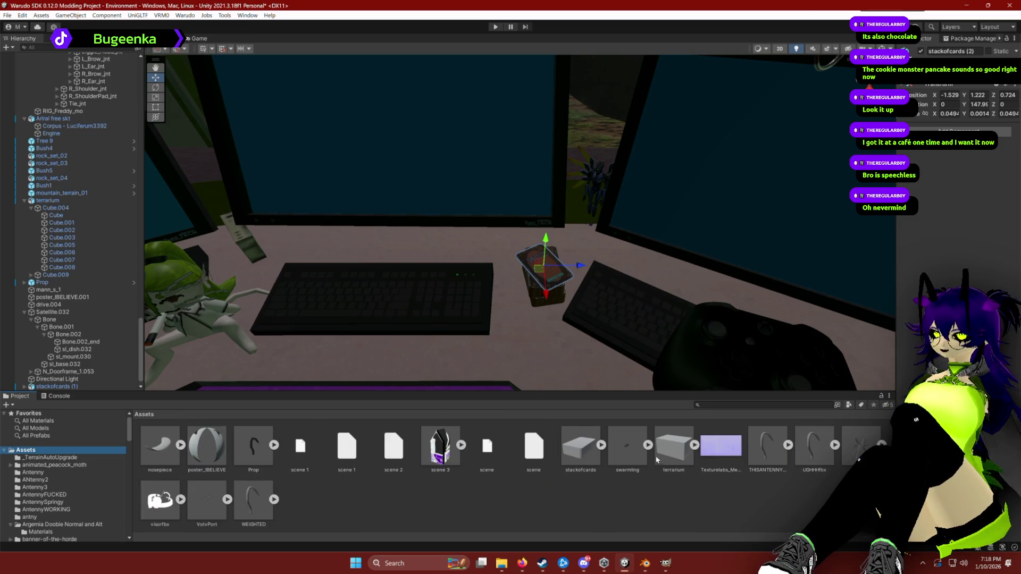
pyautogui.scroll(3, 658, 460)
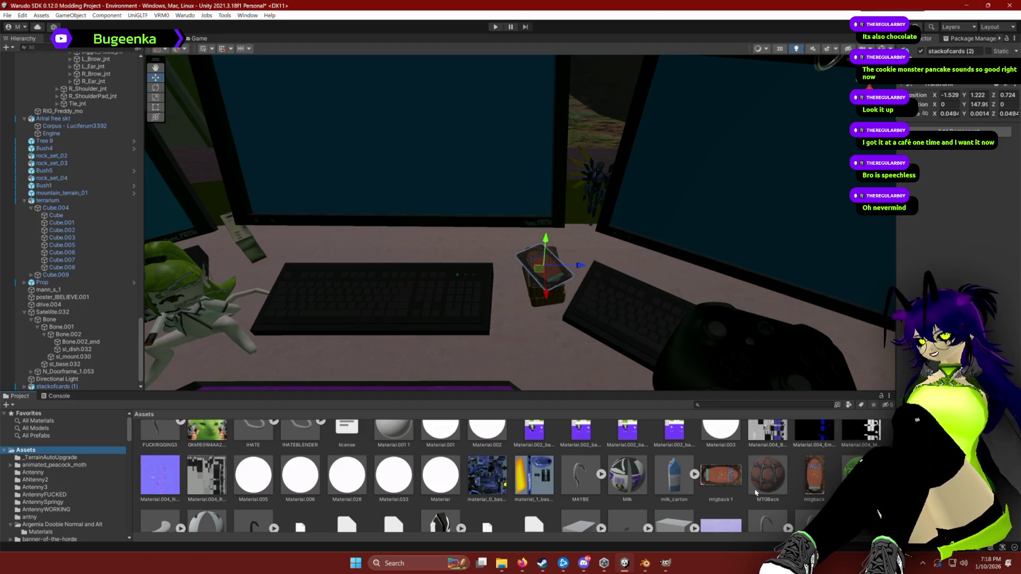
pyautogui.scroll(-3, 309, 480)
pyautogui.scroll(1, 460, 490)
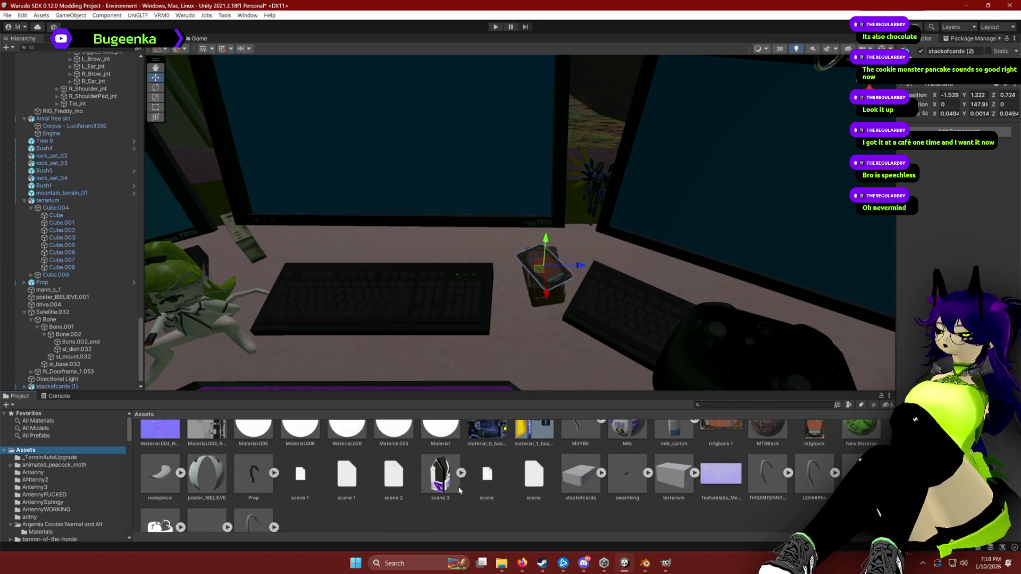
pyautogui.scroll(1, 486, 492)
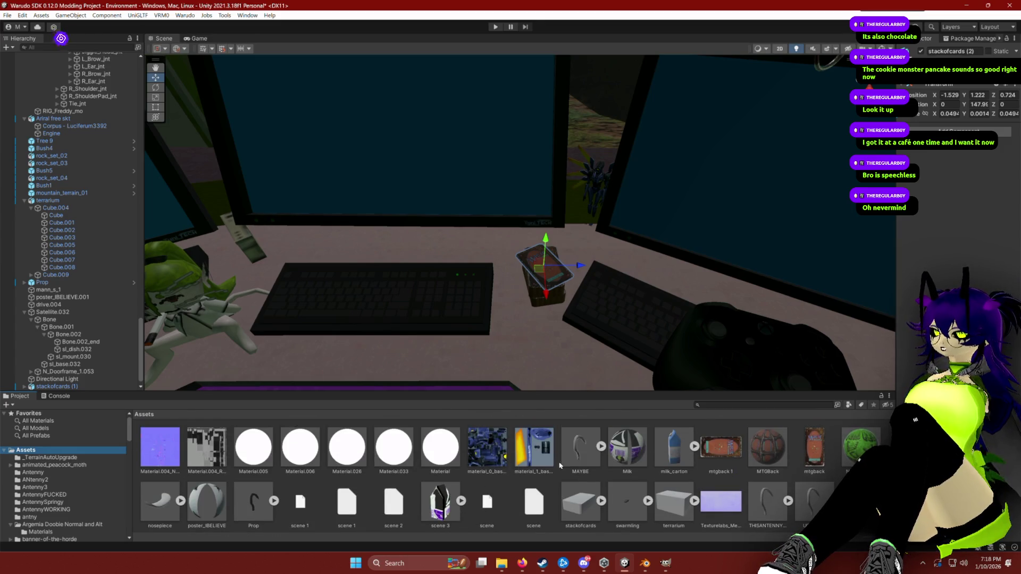
pyautogui.scroll(-2, 457, 467)
pyautogui.scroll(5, 363, 471)
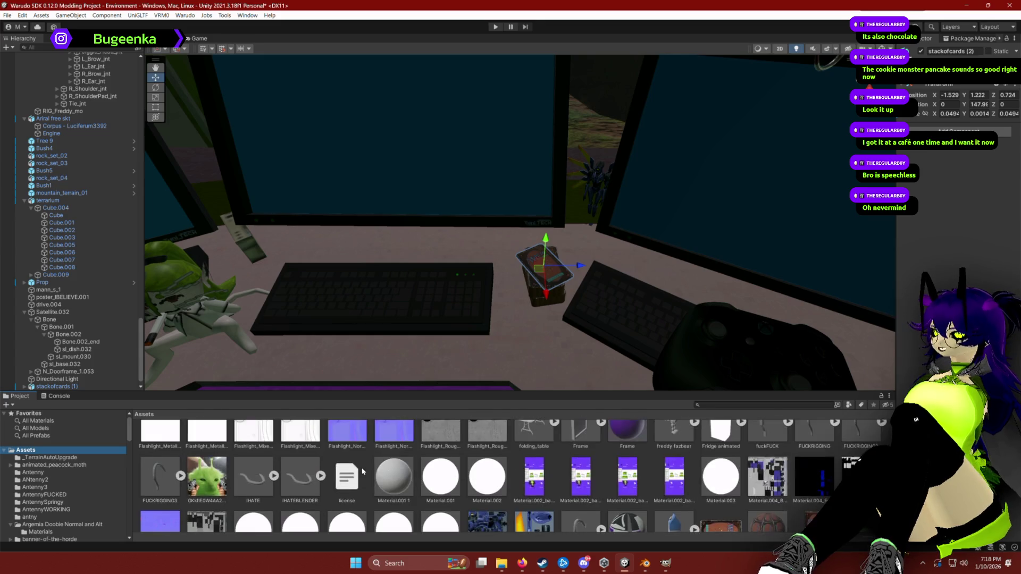
pyautogui.scroll(6, 363, 472)
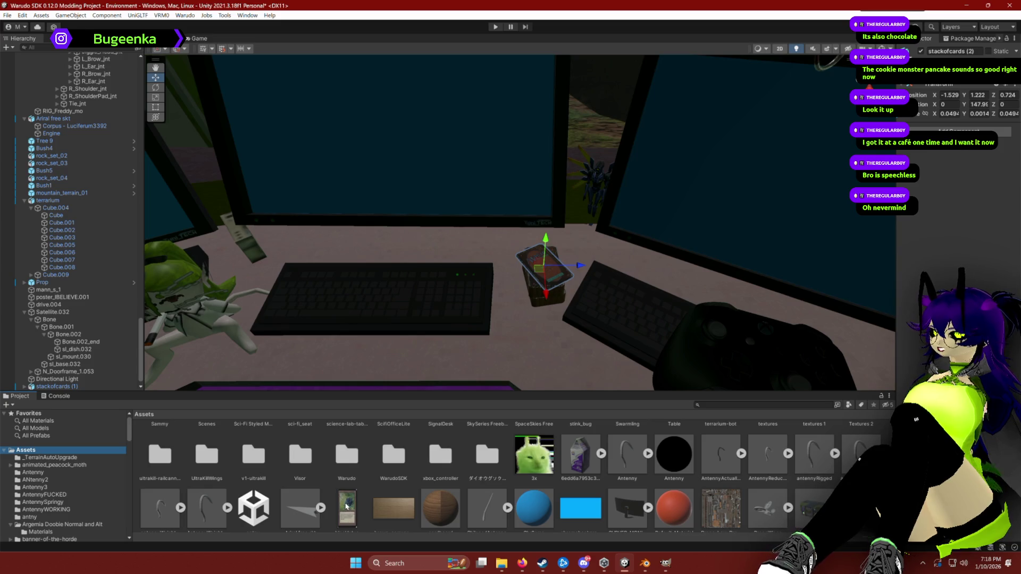
pyautogui.moveTo(550, 285); pyautogui.dragTo(552, 212)
pyautogui.press('e')
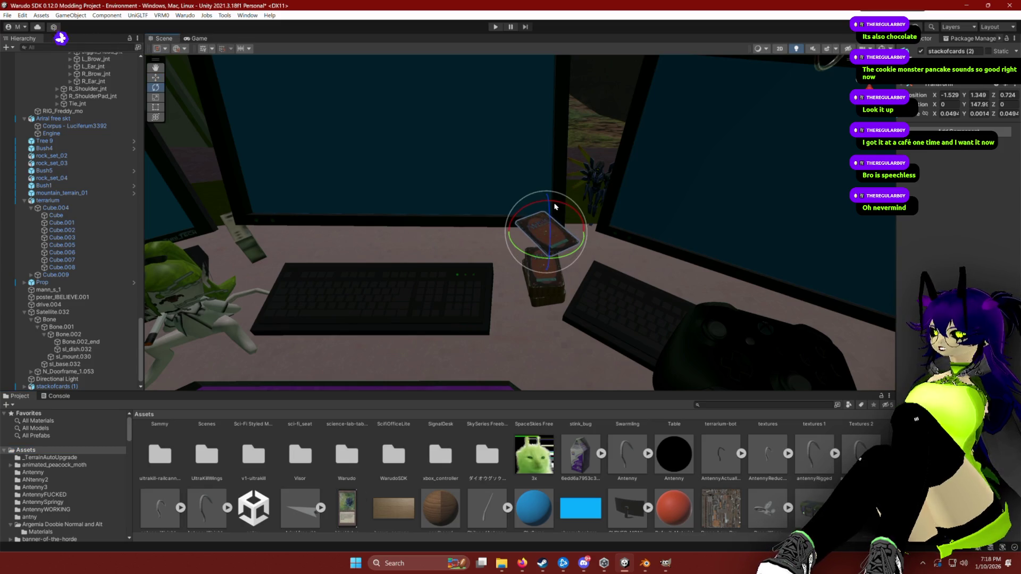
# Create a new material asset from the blacklotus texture's context menu.
pyautogui.scroll(-1, 394, 414)
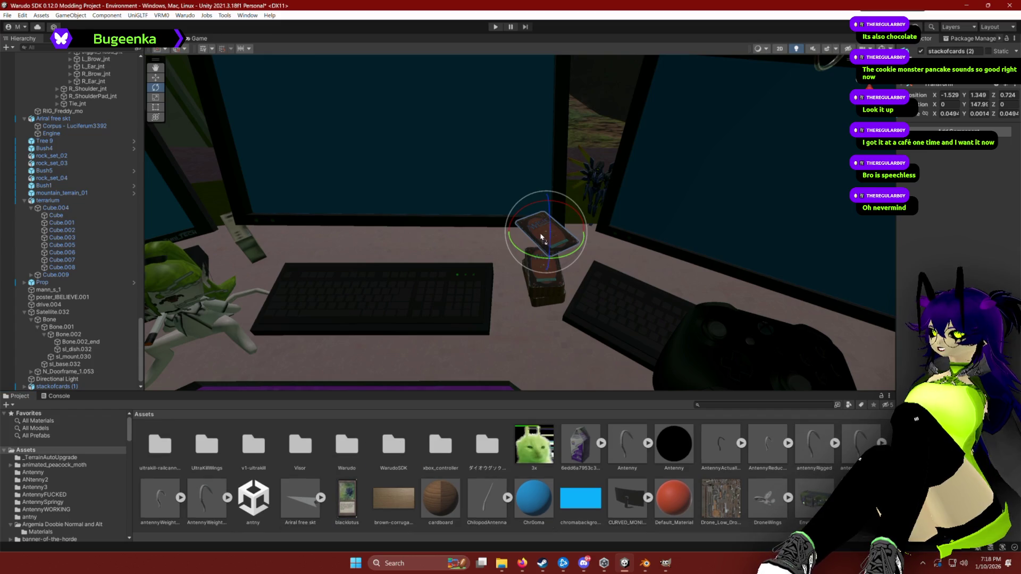
pyautogui.scroll(1, 352, 491)
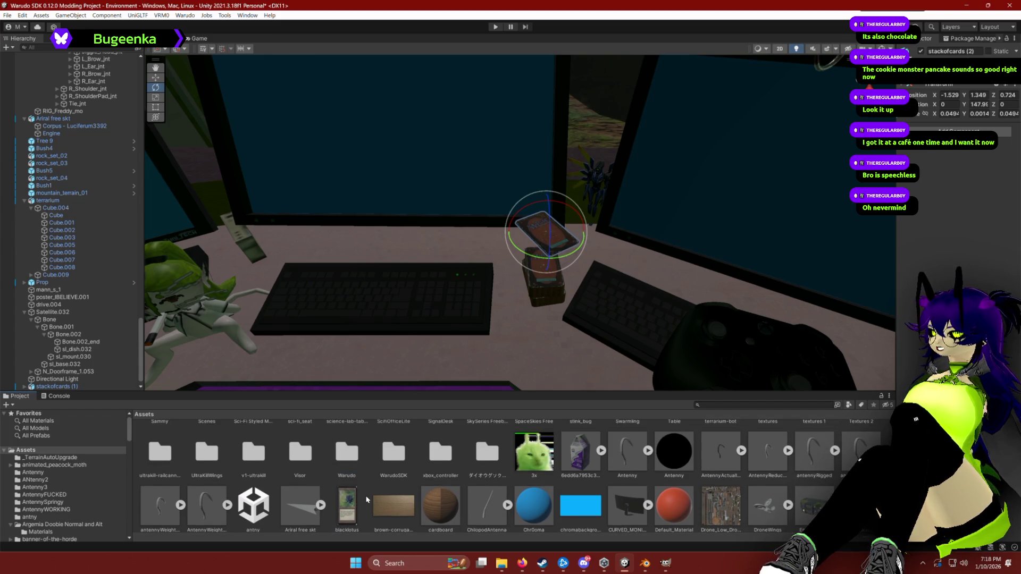
pyautogui.rightClick(366, 499)
pyautogui.moveTo(407, 257)
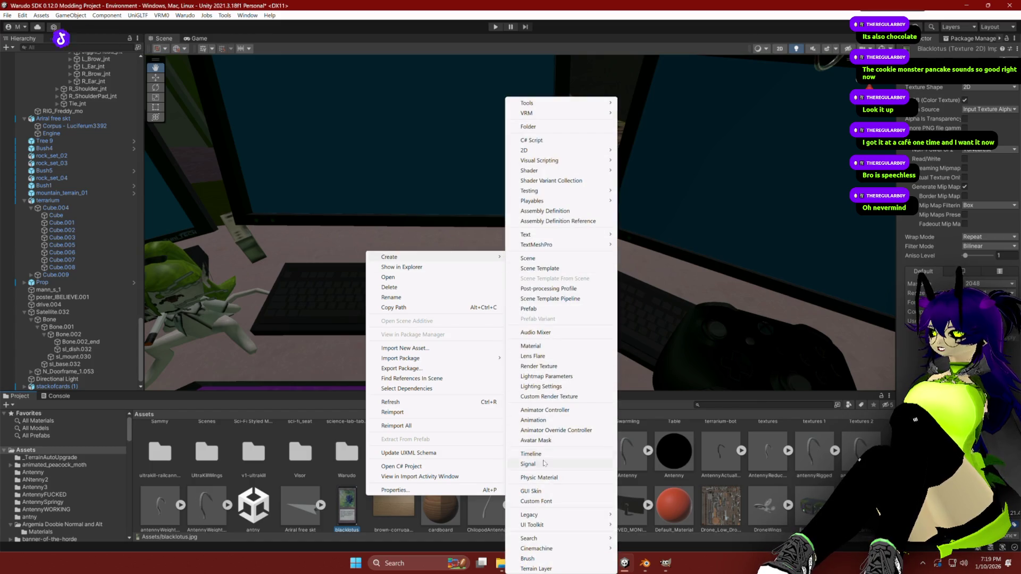
pyautogui.click(544, 346)
pyautogui.write('blacklot')
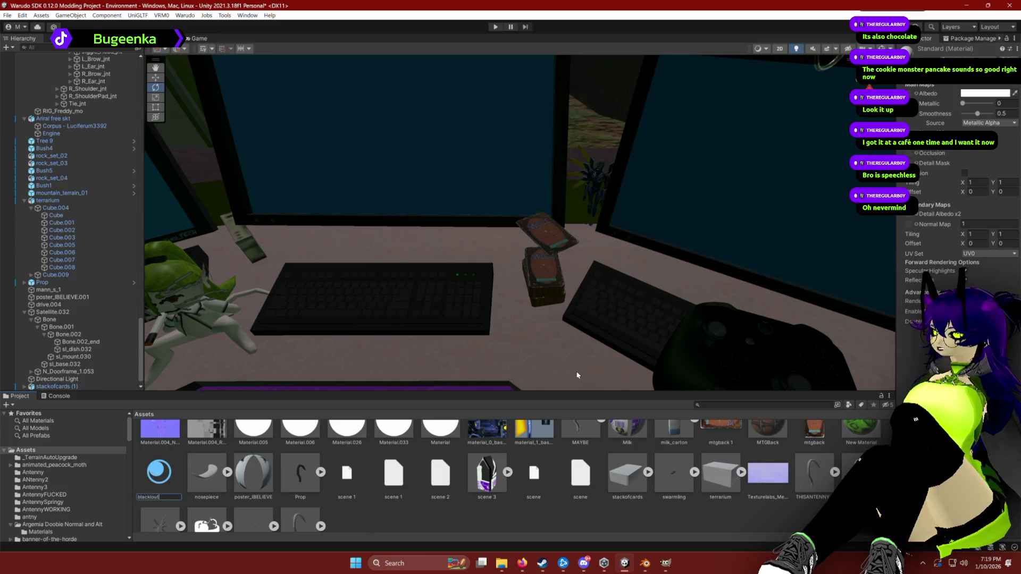
# Name the material 'blackouts', set blacklotus as its Albedo, and apply it to the top card.
pyautogui.write('s')
pyautogui.press('Return')
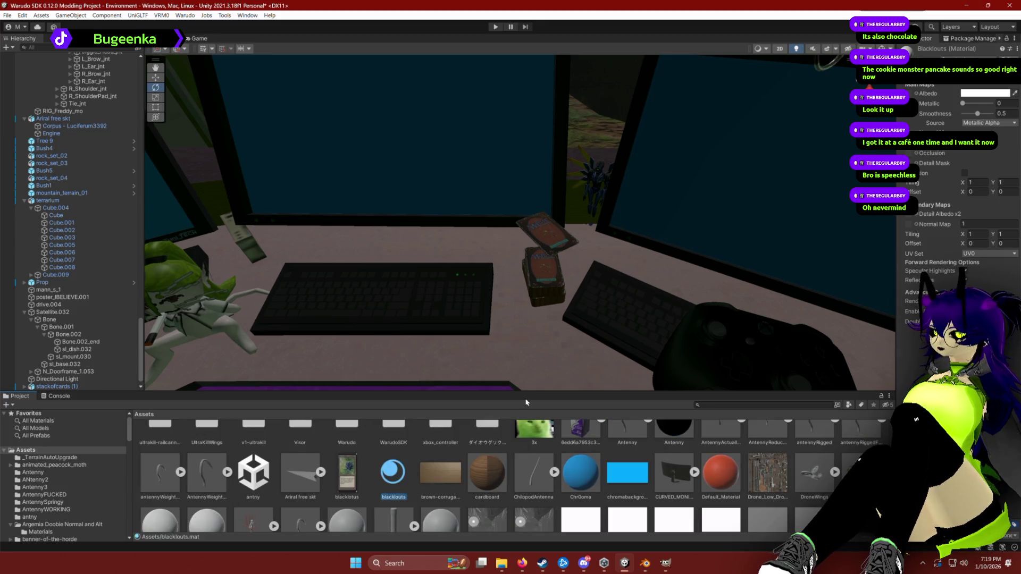
pyautogui.moveTo(351, 480); pyautogui.dragTo(1007, 94)
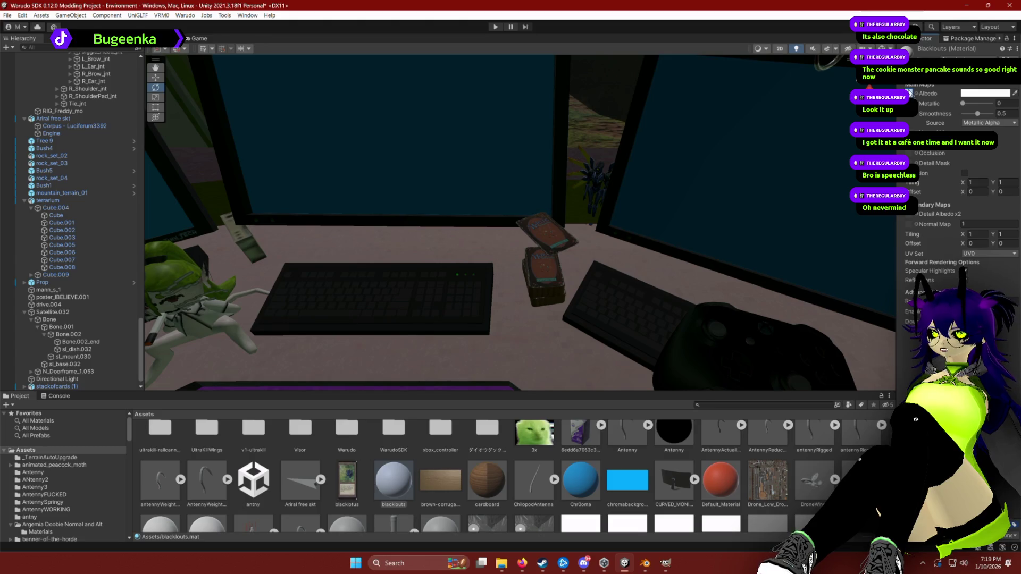
pyautogui.moveTo(909, 92); pyautogui.dragTo(910, 94)
pyautogui.moveTo(393, 485); pyautogui.dragTo(547, 241)
# Try a higher Tiling X on the card texture, then revert it to 1.
pyautogui.scroll(5, 608, 209)
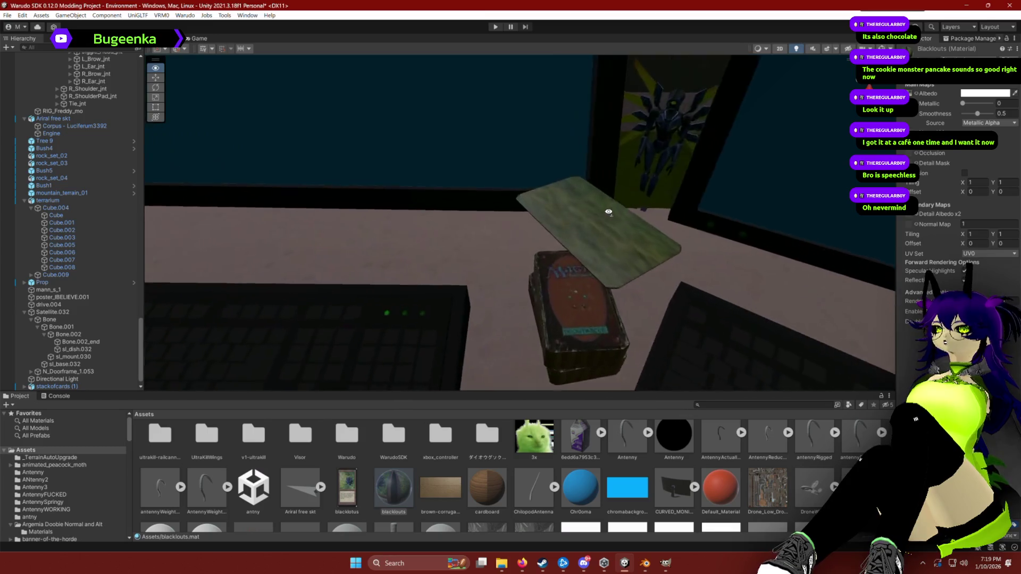
pyautogui.moveTo(608, 212); pyautogui.dragTo(574, 264)
pyautogui.write('-0.74')
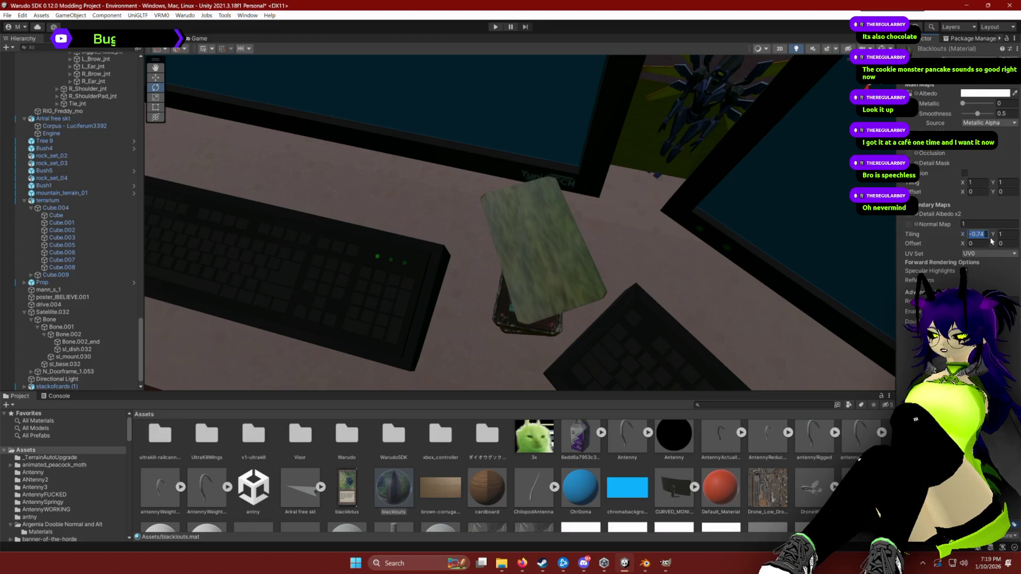
pyautogui.write('1')
pyautogui.moveTo(963, 185)
pyautogui.mouseDown()
pyautogui.moveTo(1012, 184)
pyautogui.moveTo(16, 183)
pyautogui.moveTo(41, 182)
pyautogui.mouseUp()
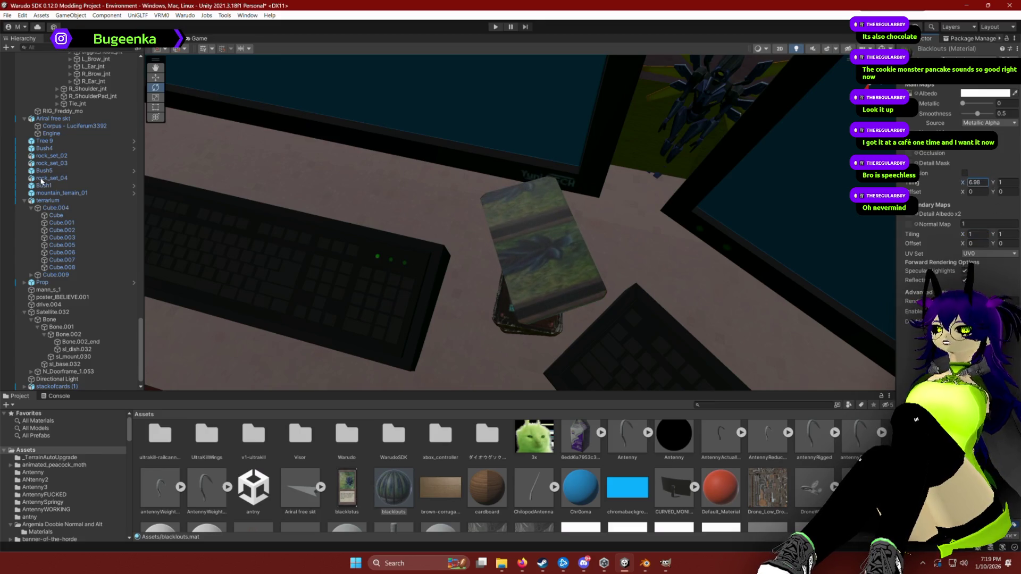
pyautogui.hotkey('ctrl', 'z')
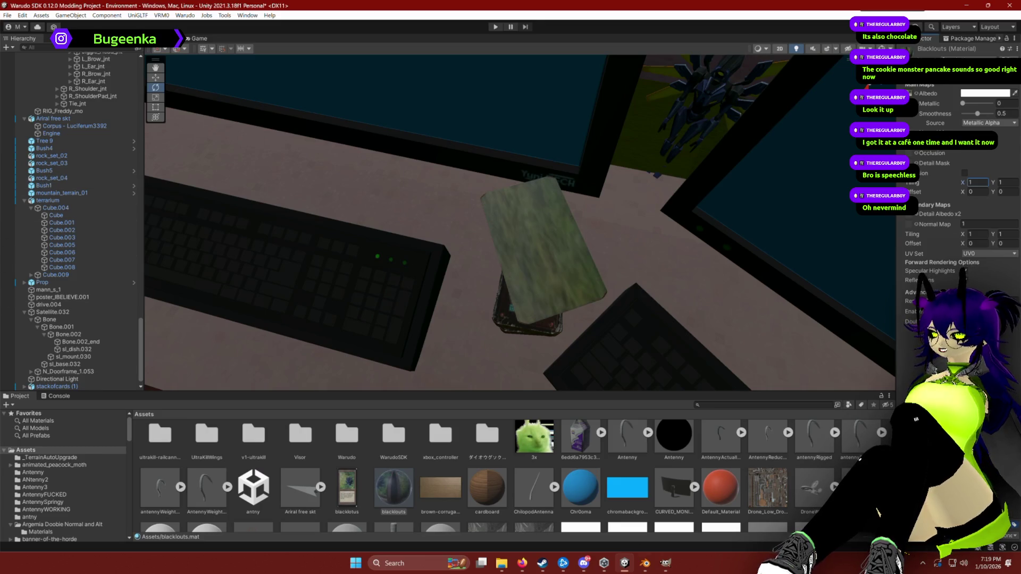
pyautogui.click(665, 569)
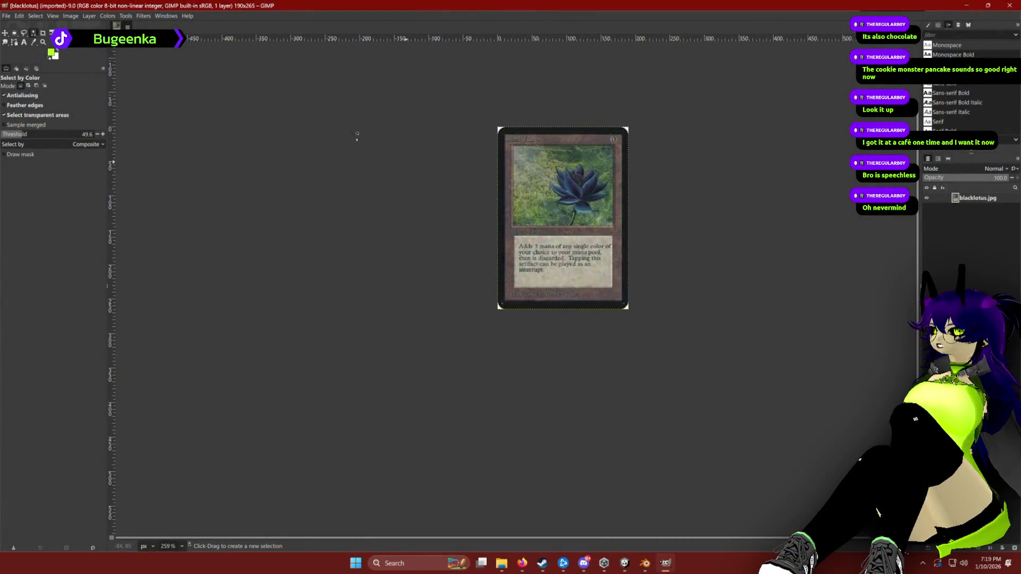
# Rotate the Black Lotus image 90° clockwise into a 265x190 landscape.
pyautogui.click(70, 15)
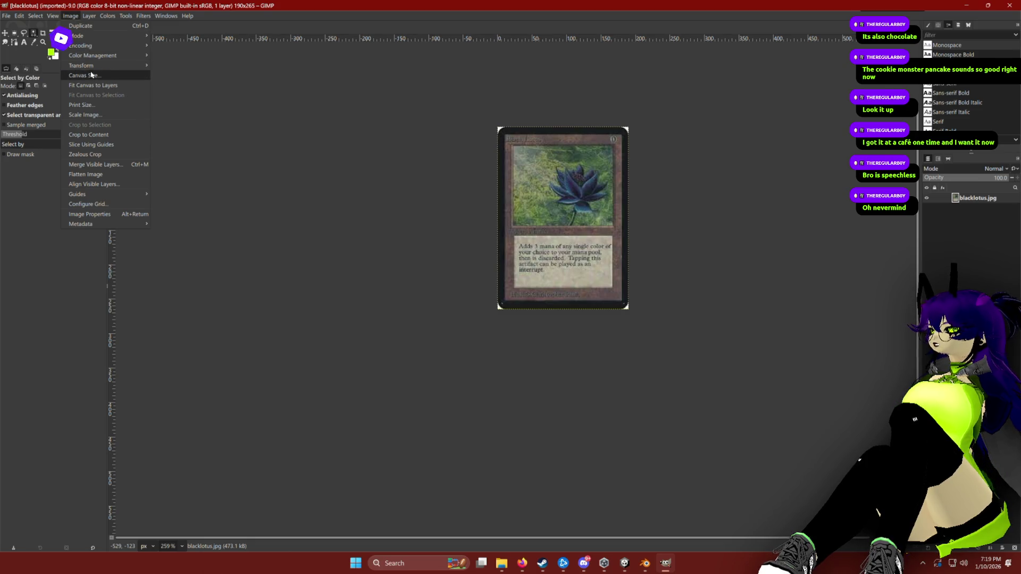
pyautogui.moveTo(85, 66)
pyautogui.click(213, 85)
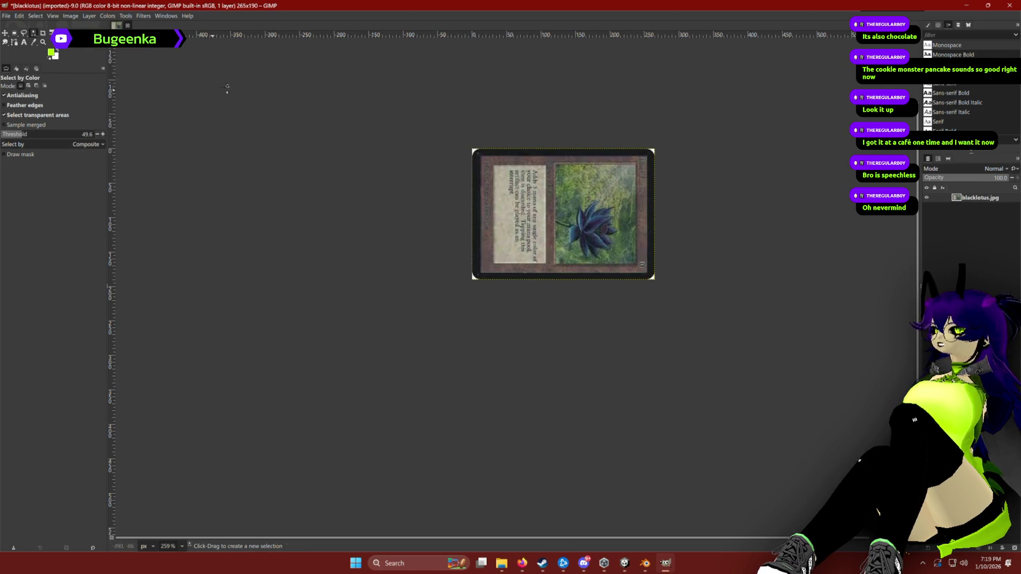
# Begin exporting the rotated card image via File > Export As.
pyautogui.click(7, 18)
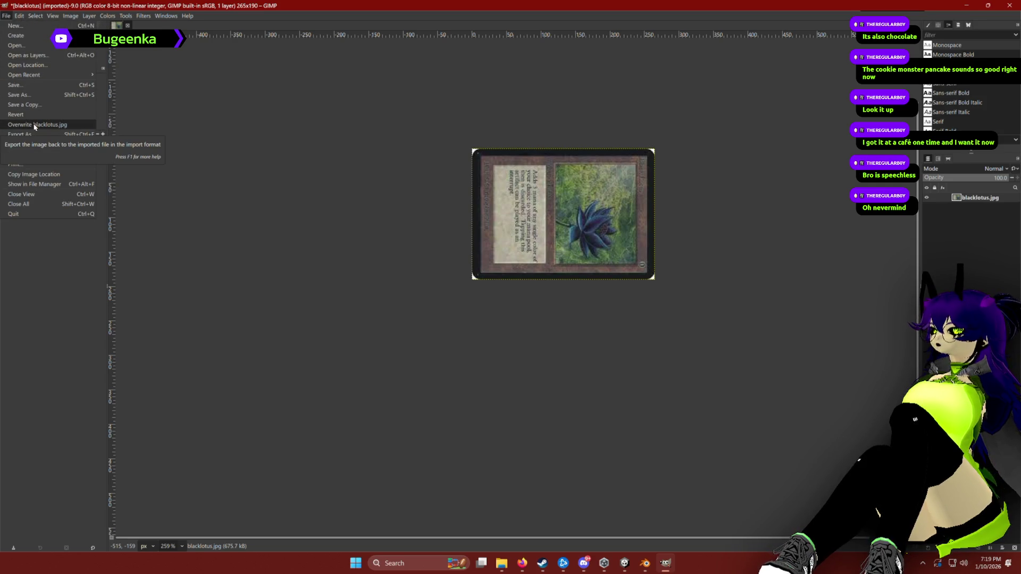
pyautogui.press('Escape')
pyautogui.scroll(2, 396, 160)
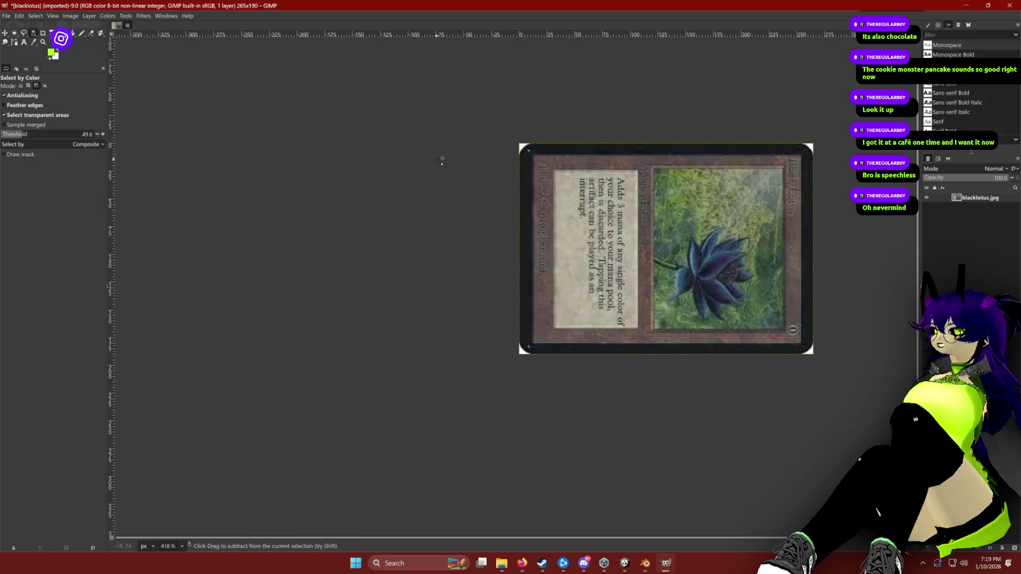
pyautogui.hscroll(2, 476, 161)
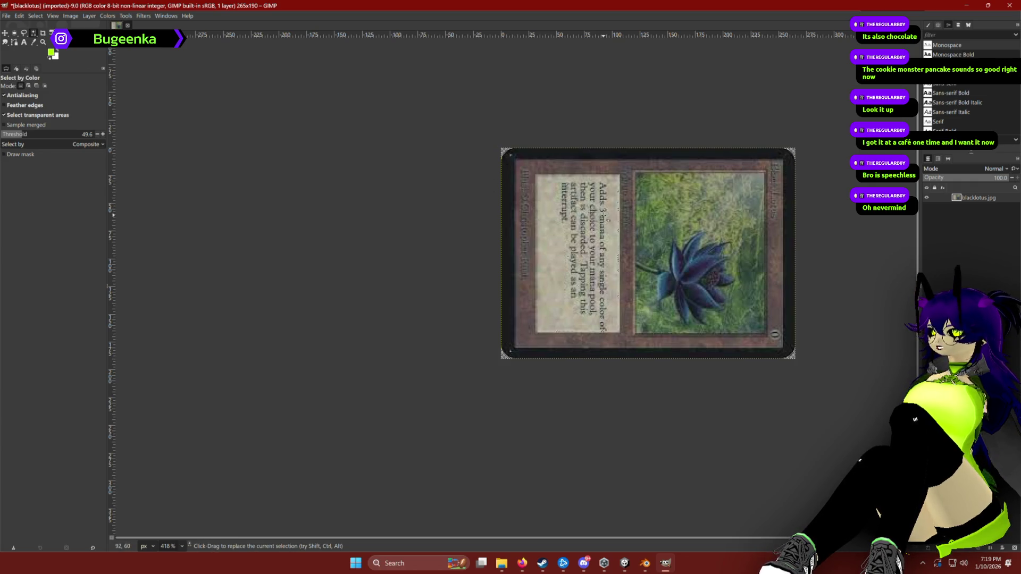
pyautogui.click(6, 15)
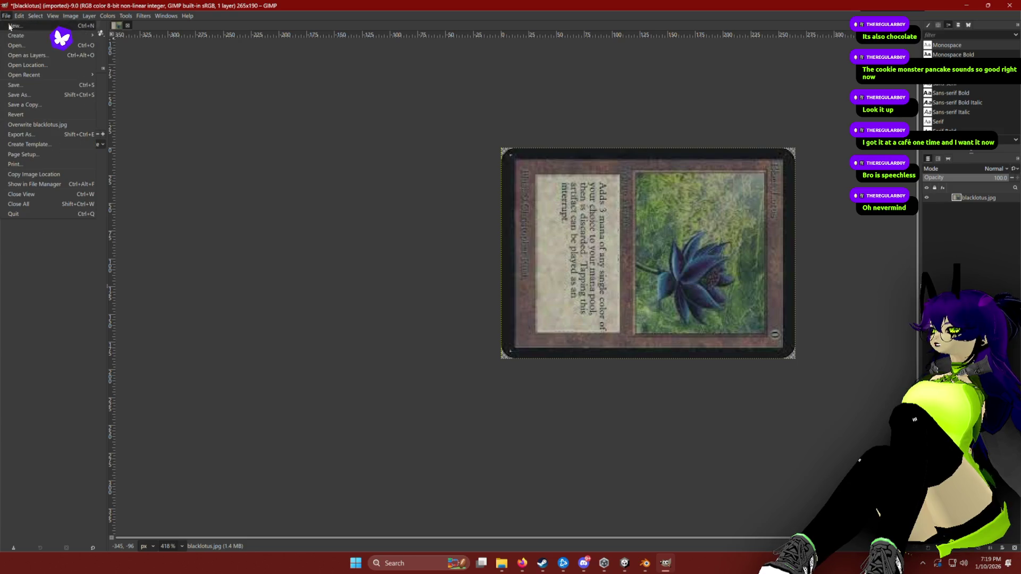
pyautogui.click(21, 134)
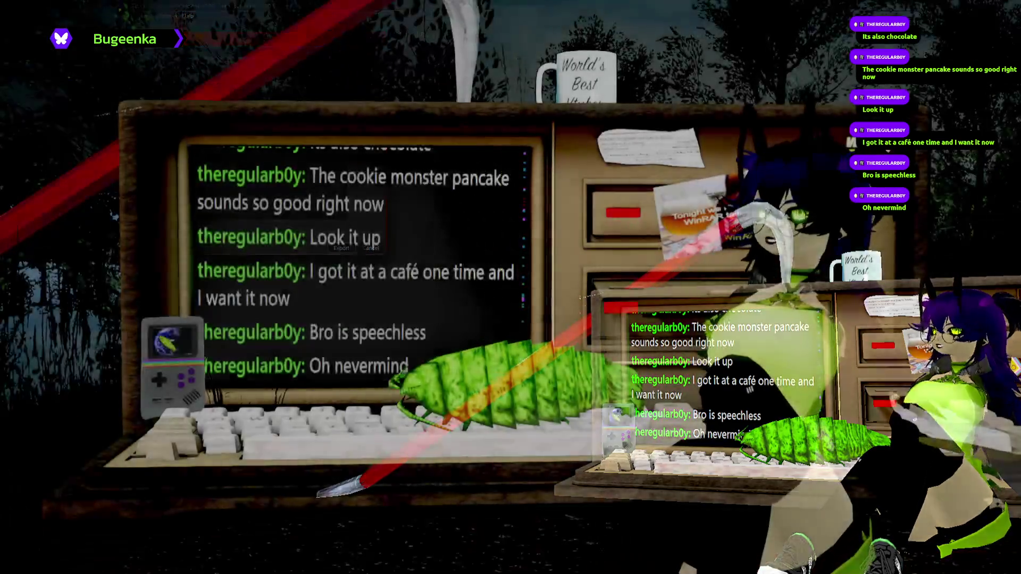
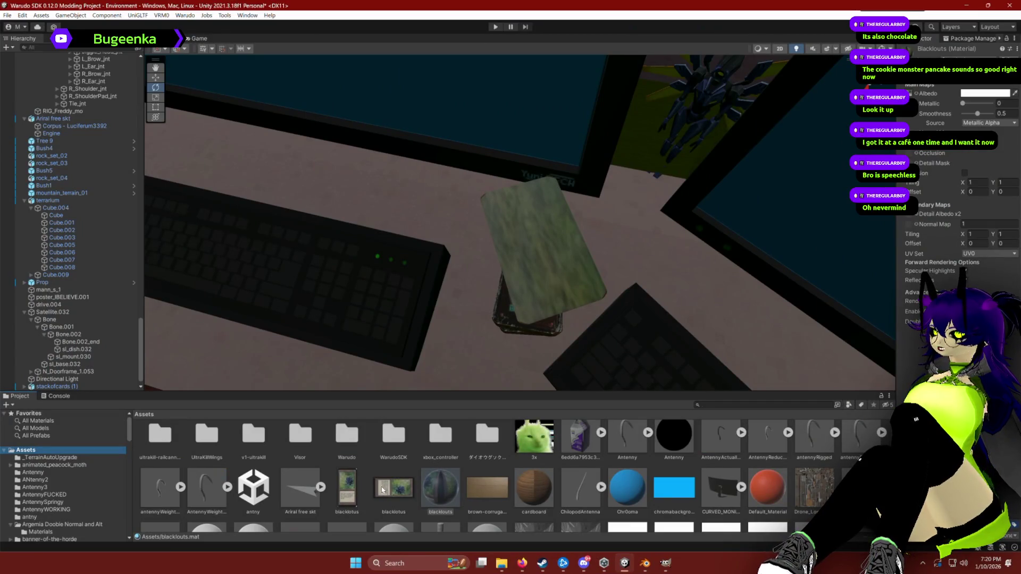
# Apply the blacklotus texture to the Blackouts material's Albedo and widen its horizontal tiling to 2.75.
pyautogui.moveTo(394, 486)
pyautogui.mouseDown()
pyautogui.moveTo(638, 293)
pyautogui.moveTo(959, 162)
pyautogui.moveTo(911, 95)
pyautogui.mouseUp()
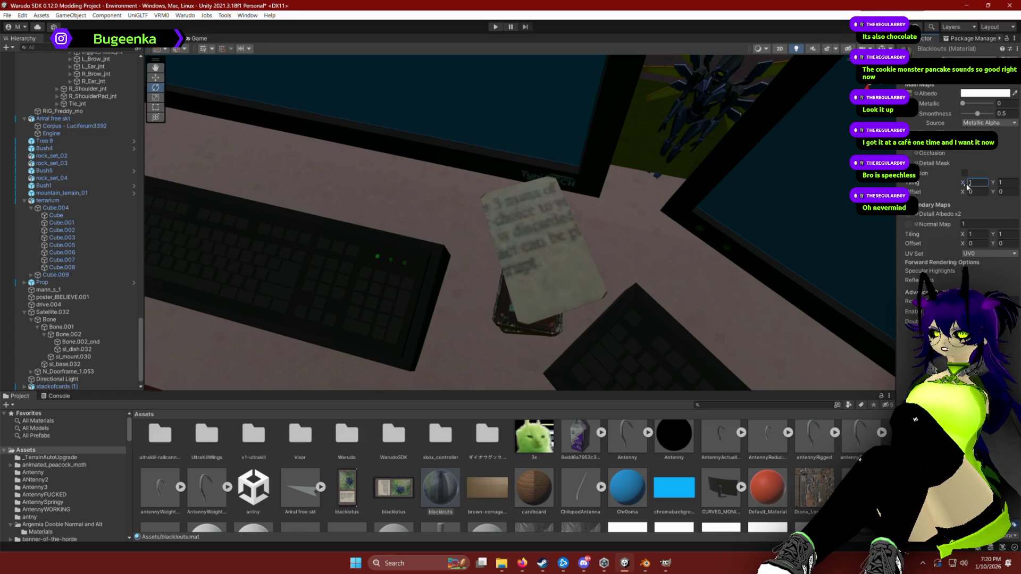
pyautogui.moveTo(965, 184)
pyautogui.mouseDown()
pyautogui.moveTo(1018, 179)
pyautogui.moveTo(4, 169)
pyautogui.moveTo(1010, 165)
pyautogui.moveTo(952, 168)
pyautogui.moveTo(968, 168)
pyautogui.mouseUp()
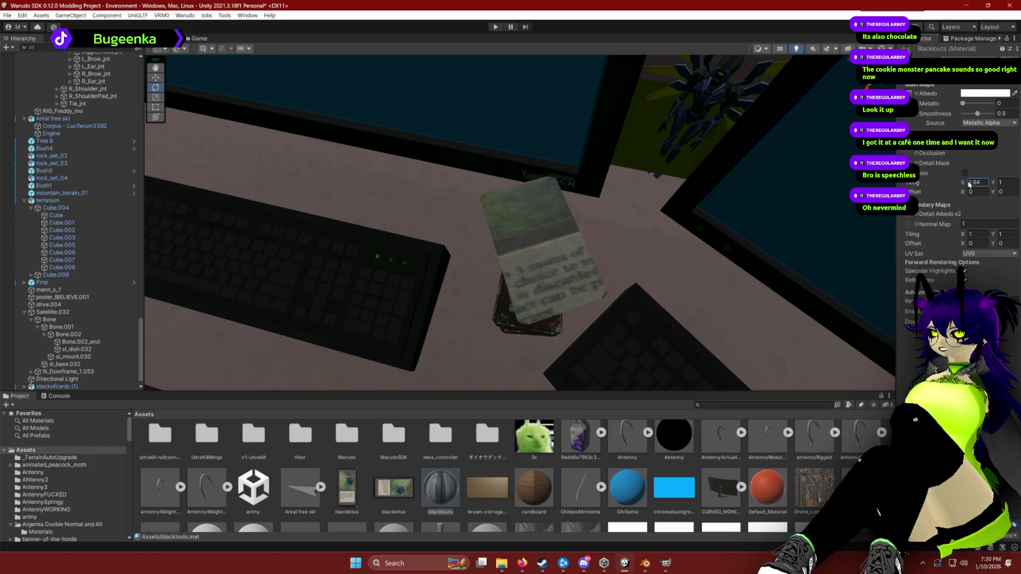
pyautogui.moveTo(968, 184); pyautogui.dragTo(975, 184)
# Set the card texture's vertical offset to 1.72 and vertical tiling to 2.96.
pyautogui.click(1002, 192)
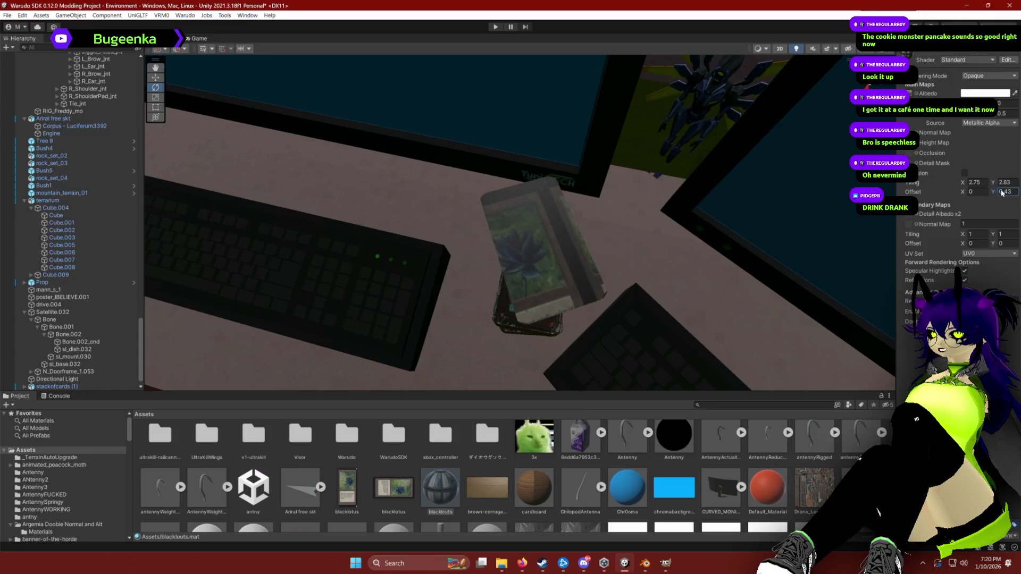
pyautogui.write('0.82')
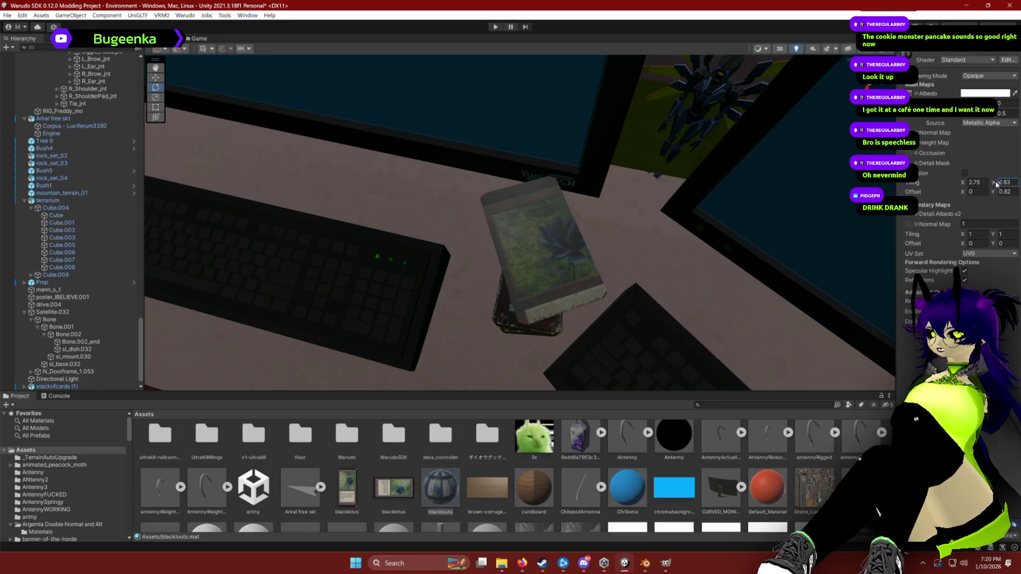
pyautogui.write('3.1')
pyautogui.click(1002, 192)
pyautogui.write('1.42')
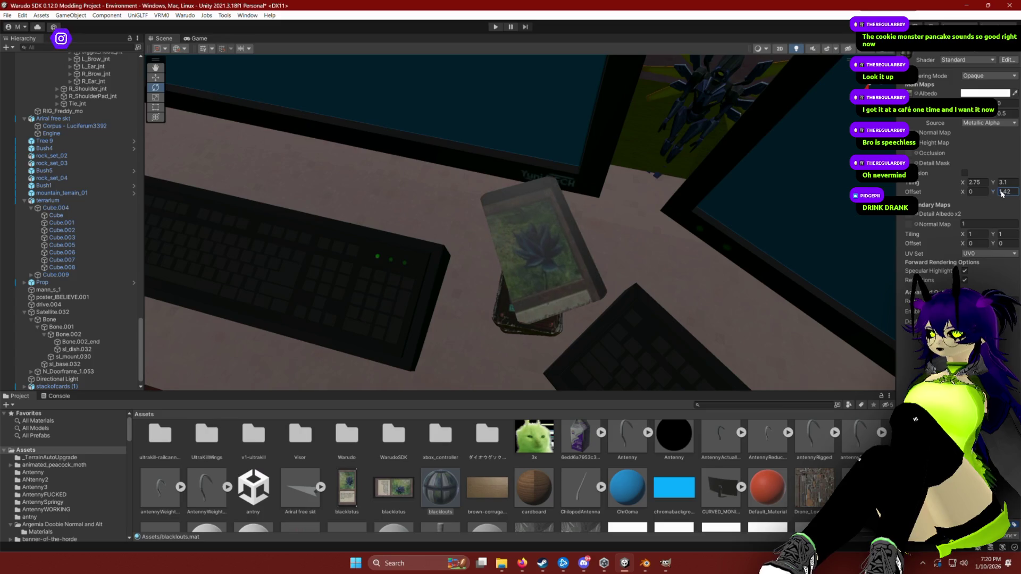
pyautogui.write('1.67')
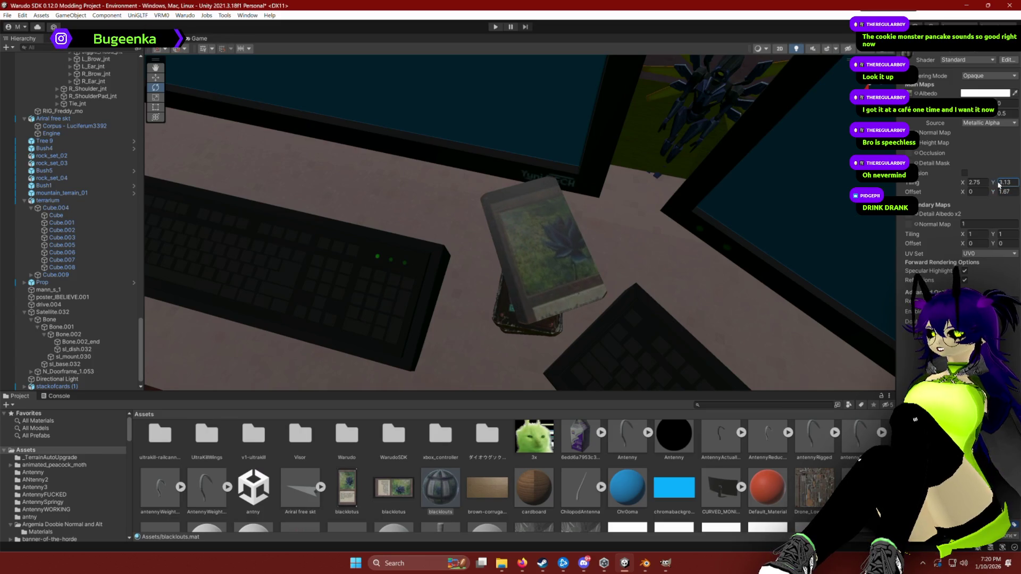
pyautogui.write('2.96')
pyautogui.click(1002, 192)
pyautogui.write('1.22')
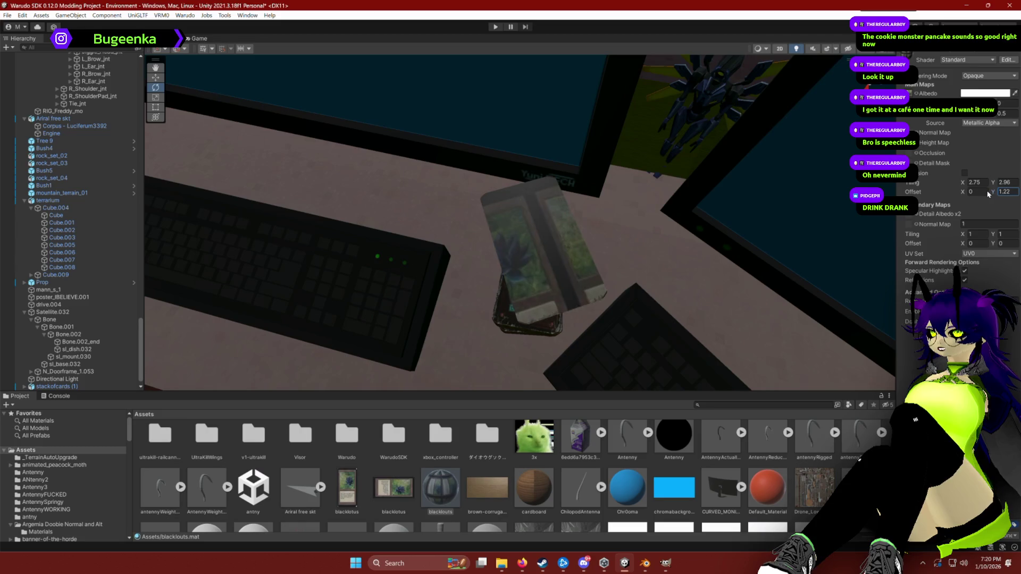
pyautogui.write('1.72')
pyautogui.click(994, 182)
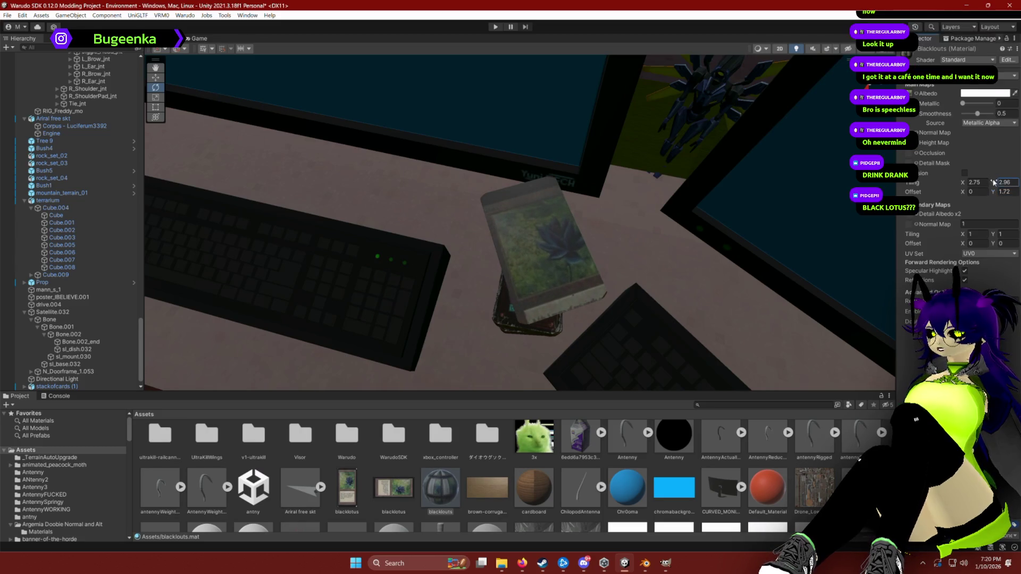
pyautogui.moveTo(994, 182)
pyautogui.mouseDown()
pyautogui.moveTo(990, 195)
pyautogui.moveTo(1011, 184)
pyautogui.moveTo(989, 194)
pyautogui.mouseUp()
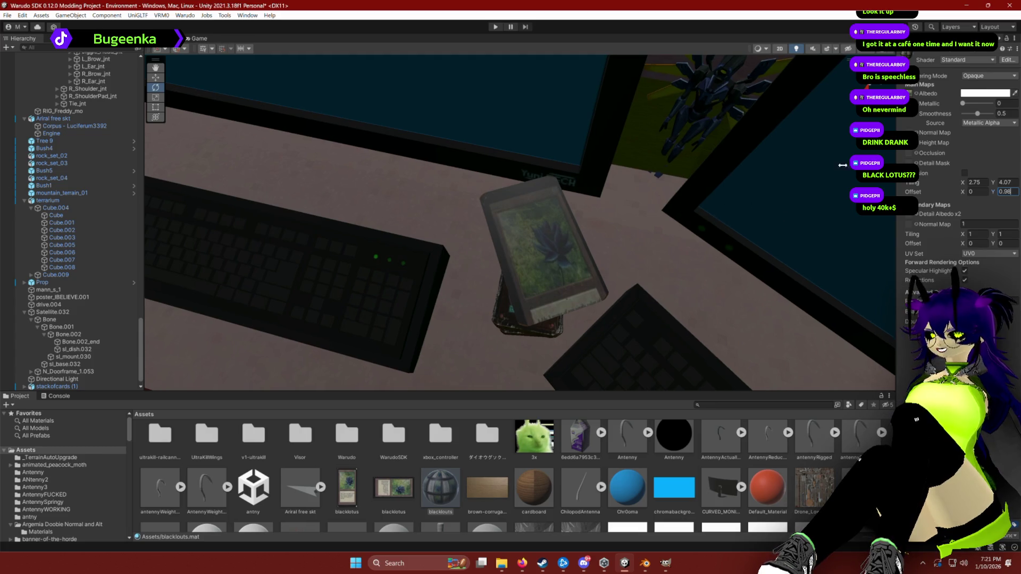
# Set the card texture's horizontal tiling to 4.04 and horizontal offset to 1.5.
pyautogui.moveTo(963, 192); pyautogui.dragTo(980, 195)
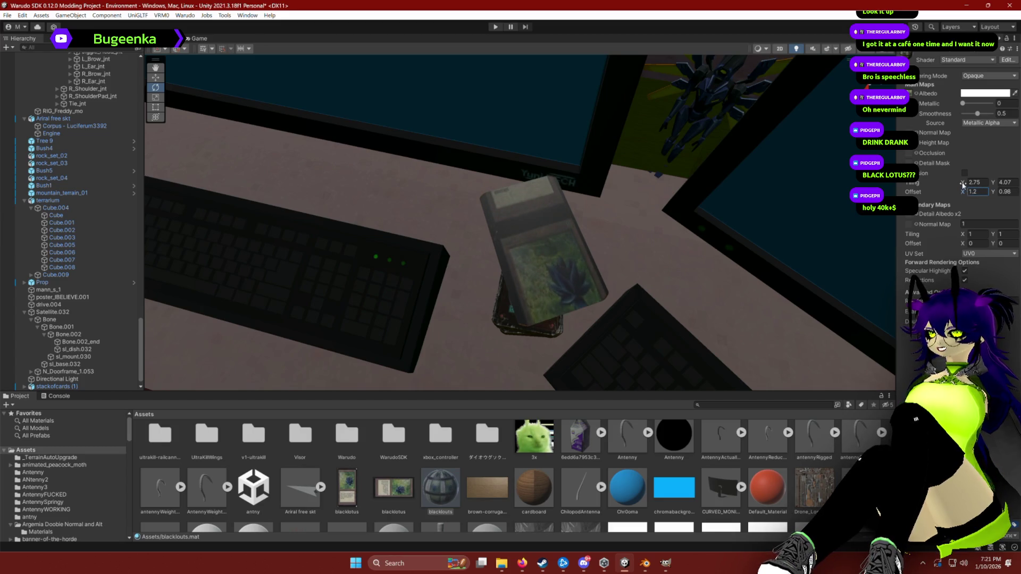
pyautogui.moveTo(963, 186)
pyautogui.mouseDown()
pyautogui.moveTo(973, 194)
pyautogui.moveTo(970, 186)
pyautogui.mouseUp()
pyautogui.write('3.68')
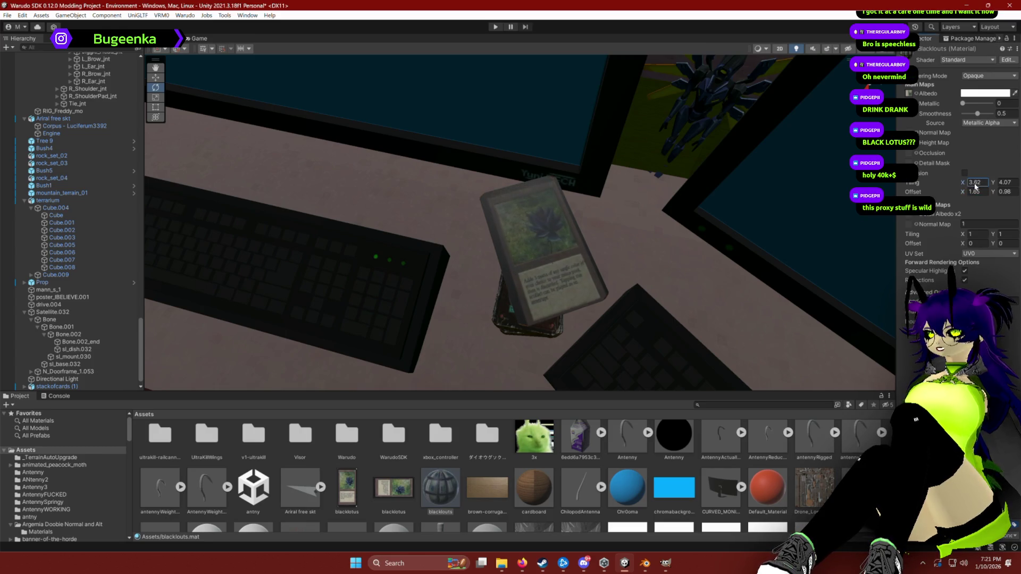
pyautogui.click(963, 195)
pyautogui.press('BackSpace')
pyautogui.press('Return')
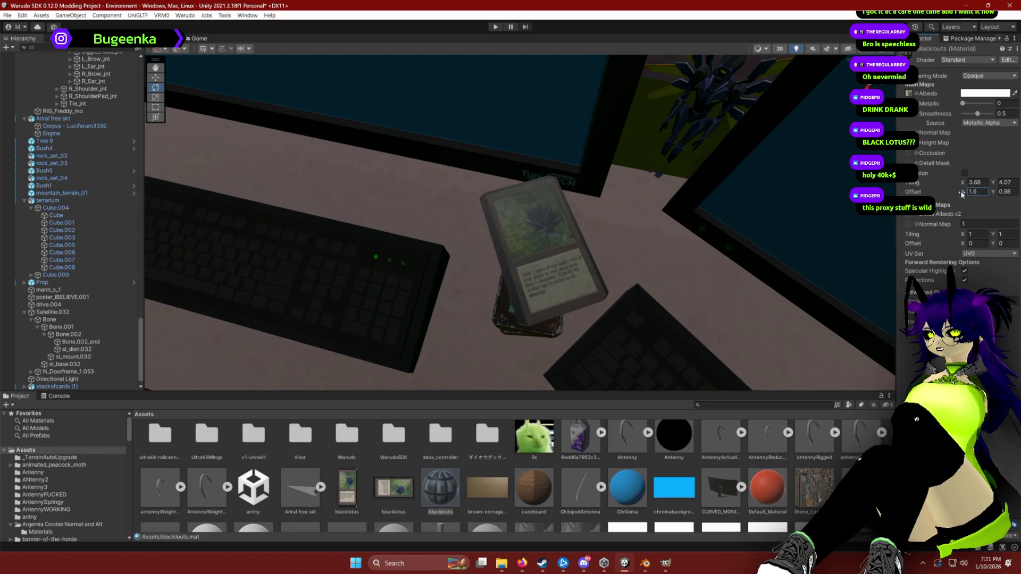
pyautogui.click(965, 183)
pyautogui.moveTo(965, 183)
pyautogui.mouseDown()
pyautogui.moveTo(981, 183)
pyautogui.moveTo(960, 192)
pyautogui.mouseUp()
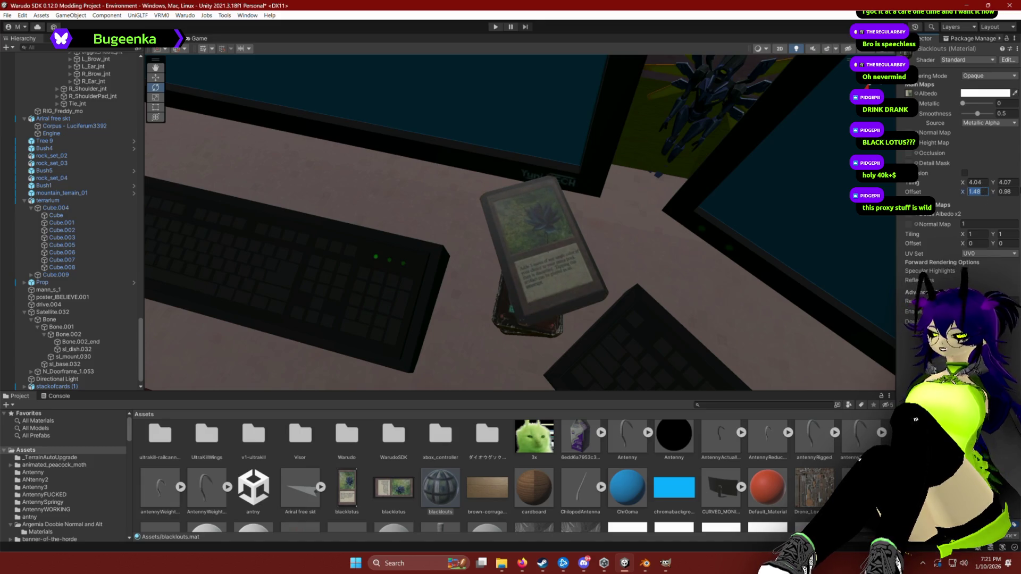
pyautogui.press('BackSpace')
pyautogui.press('BackSpace')
pyautogui.write('5')
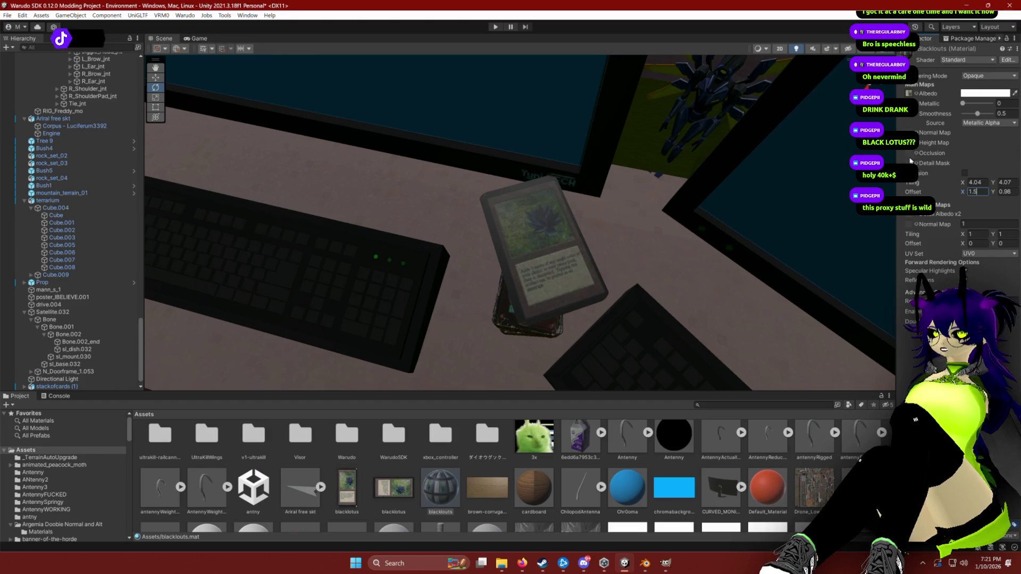
pyautogui.click(993, 183)
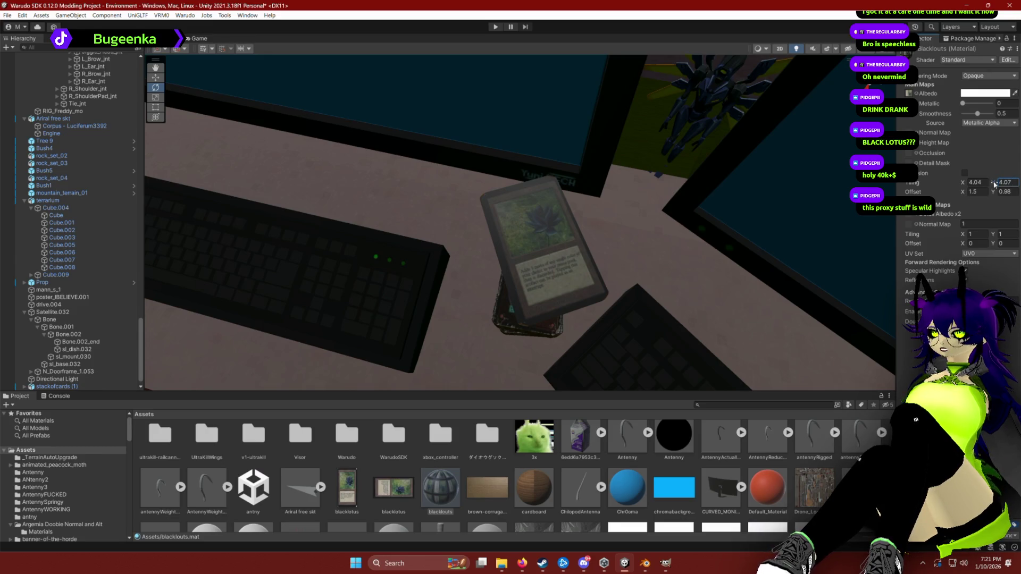
# Set the vertical tiling to 4.19 and vertical offset to 0.88.
pyautogui.moveTo(996, 183); pyautogui.dragTo(998, 185)
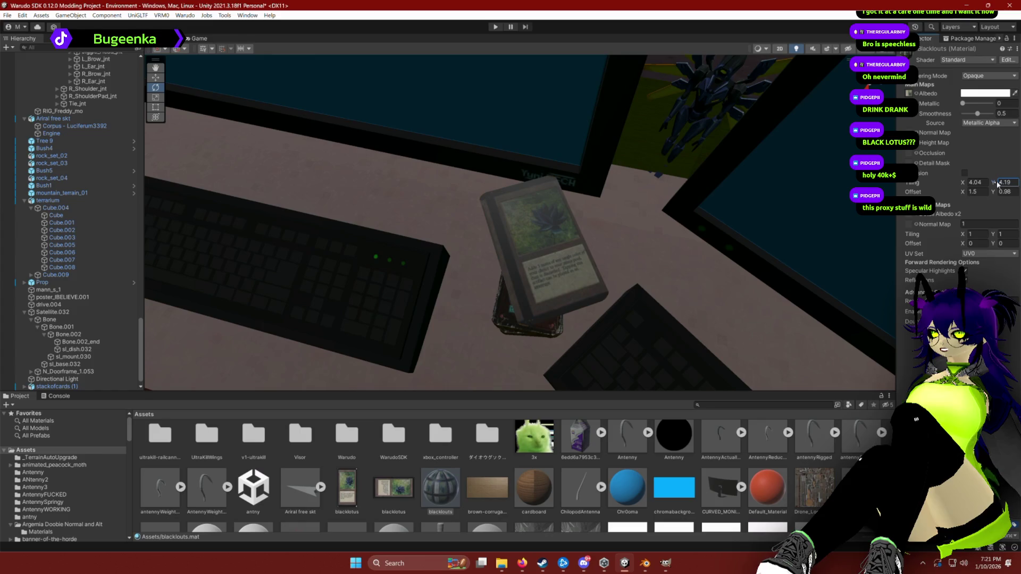
pyautogui.click(996, 192)
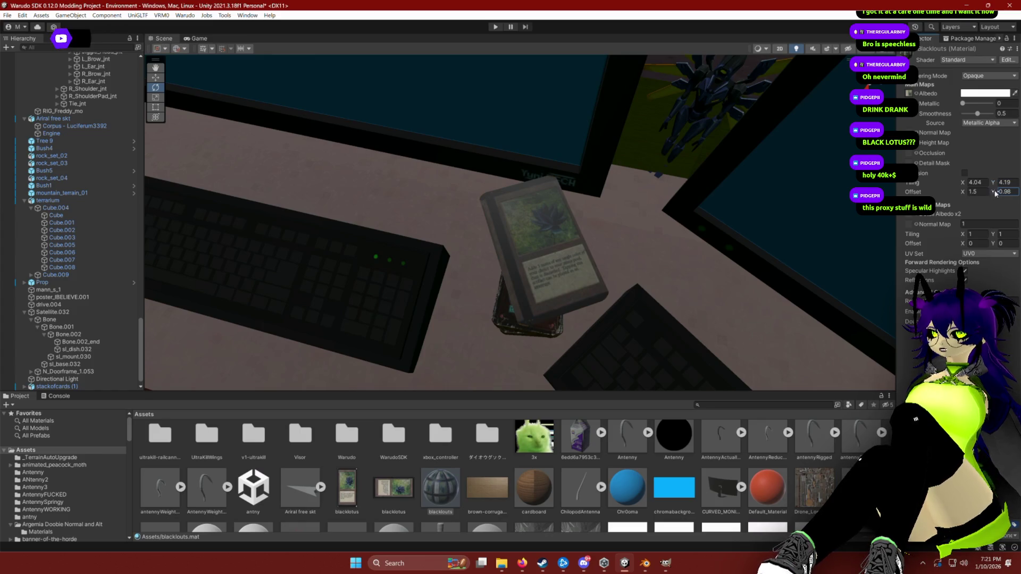
pyautogui.moveTo(996, 192); pyautogui.dragTo(996, 193)
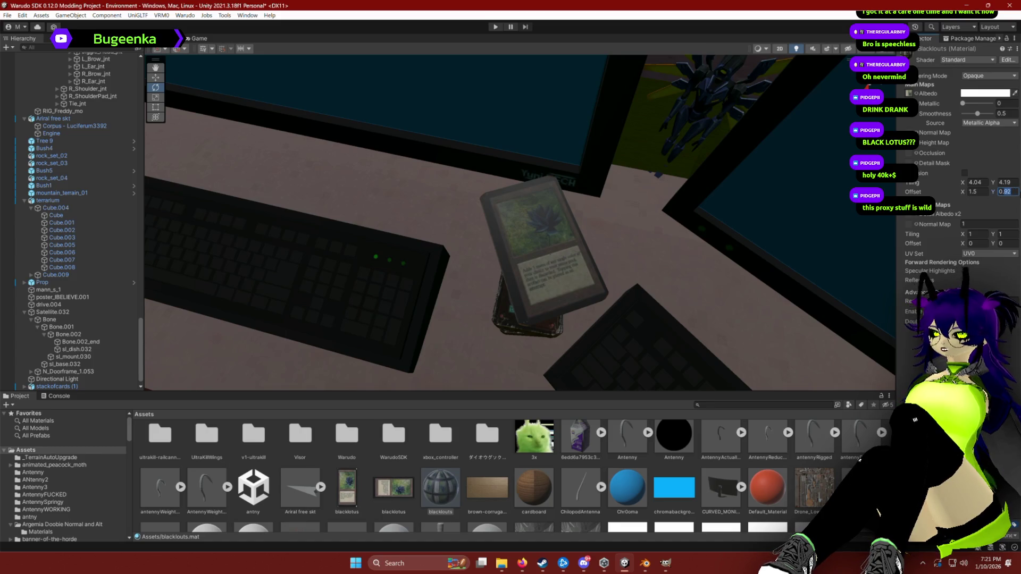
pyautogui.write('0.9')
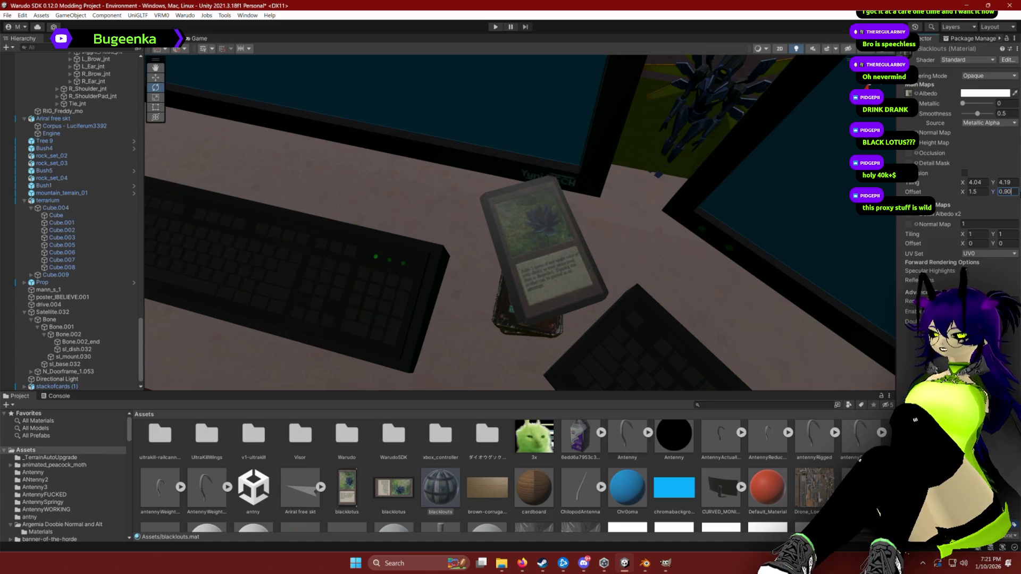
pyautogui.press('BackSpace')
pyautogui.press('BackSpace')
pyautogui.write('88')
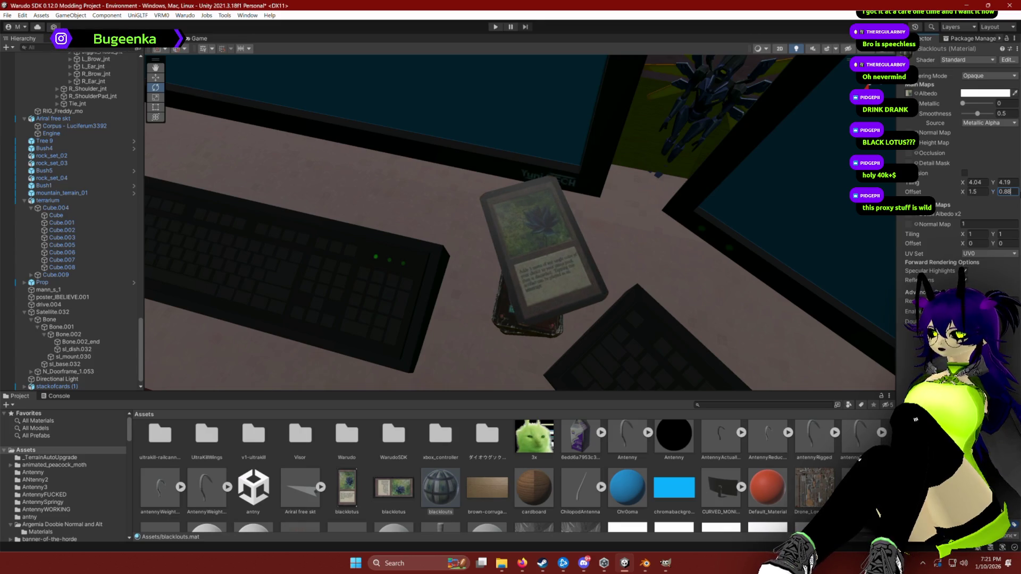
pyautogui.moveTo(638, 192)
pyautogui.mouseDown()
pyautogui.moveTo(661, 200)
pyautogui.moveTo(675, 225)
pyautogui.mouseUp()
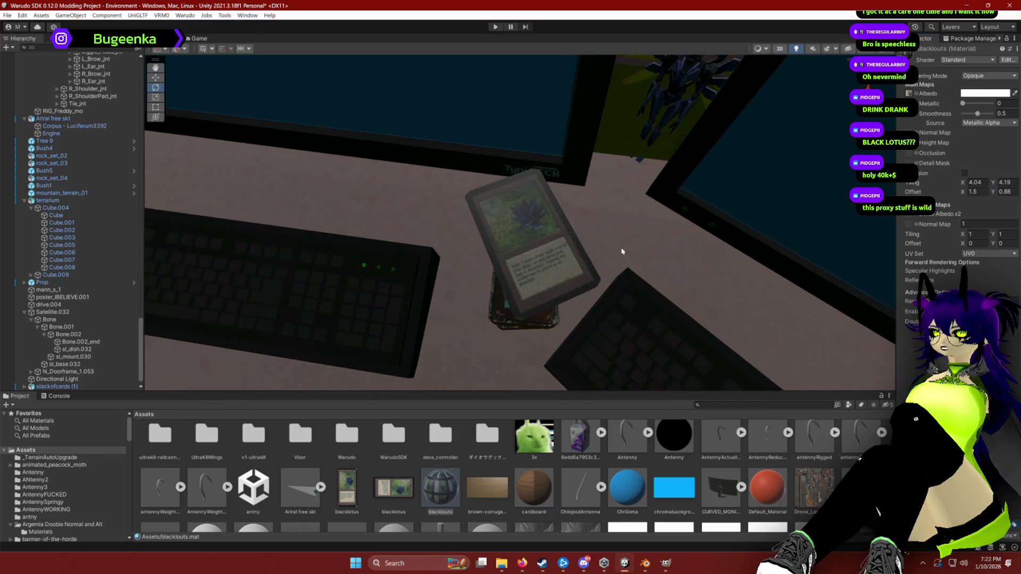
# Lower the card material's smoothness to 0.25, trying a normal map and then undoing it.
pyautogui.moveTo(977, 113); pyautogui.dragTo(970, 119)
pyautogui.click(962, 103)
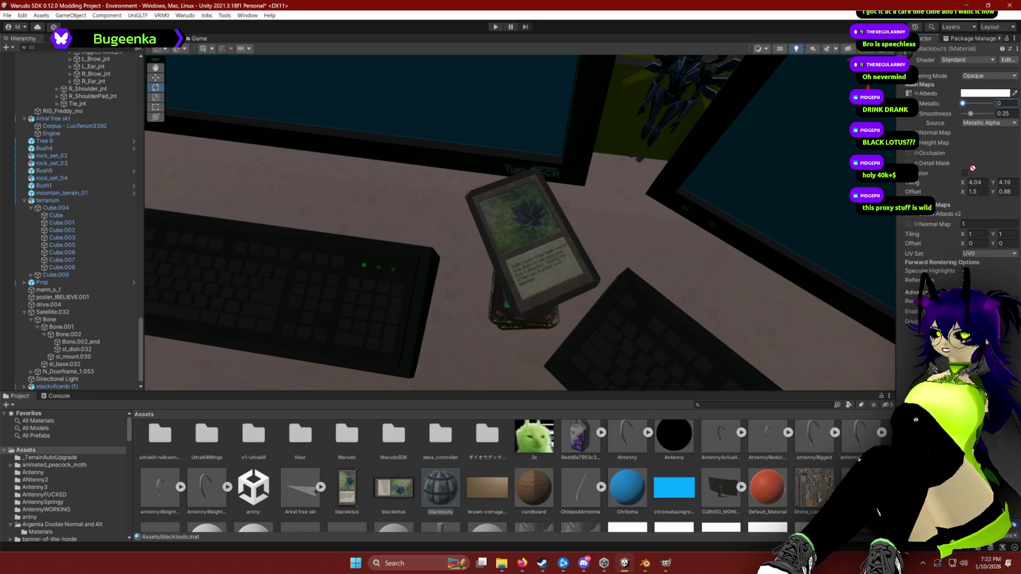
pyautogui.moveTo(973, 168); pyautogui.dragTo(910, 133)
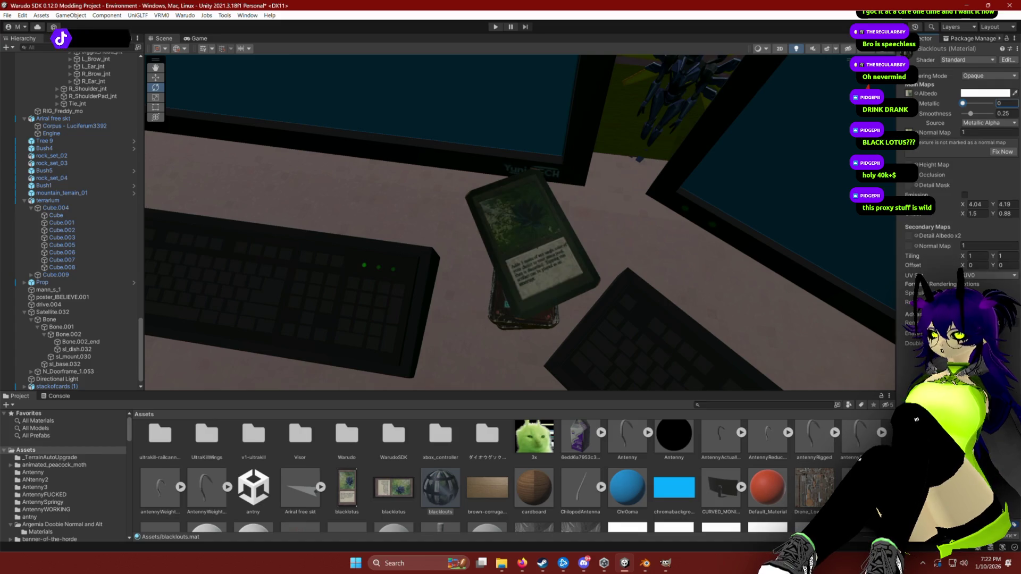
pyautogui.hotkey('ctrl', 'z')
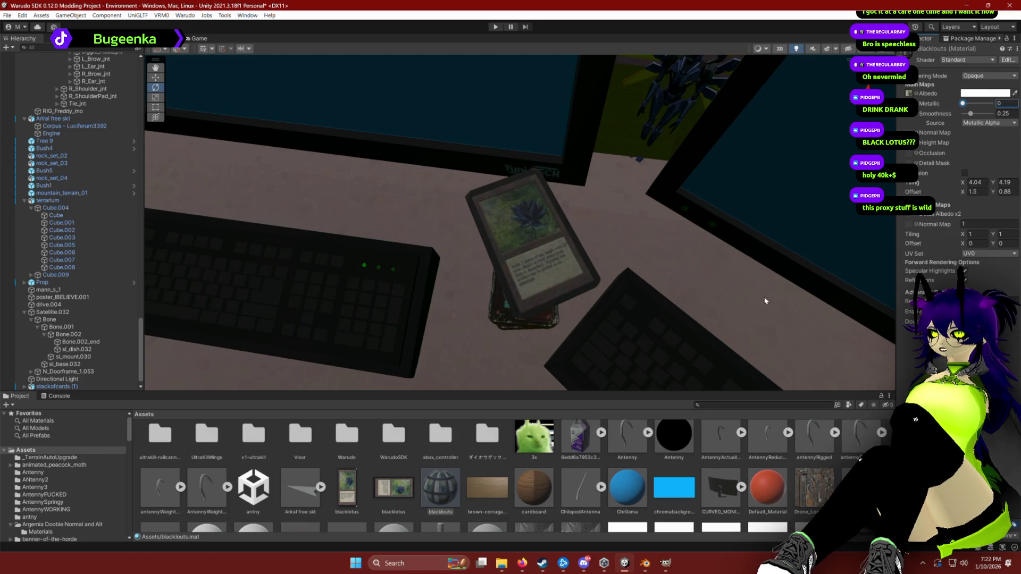
# Select the stackofcards (2) card and move it down onto the deck.
pyautogui.scroll(1, 450, 496)
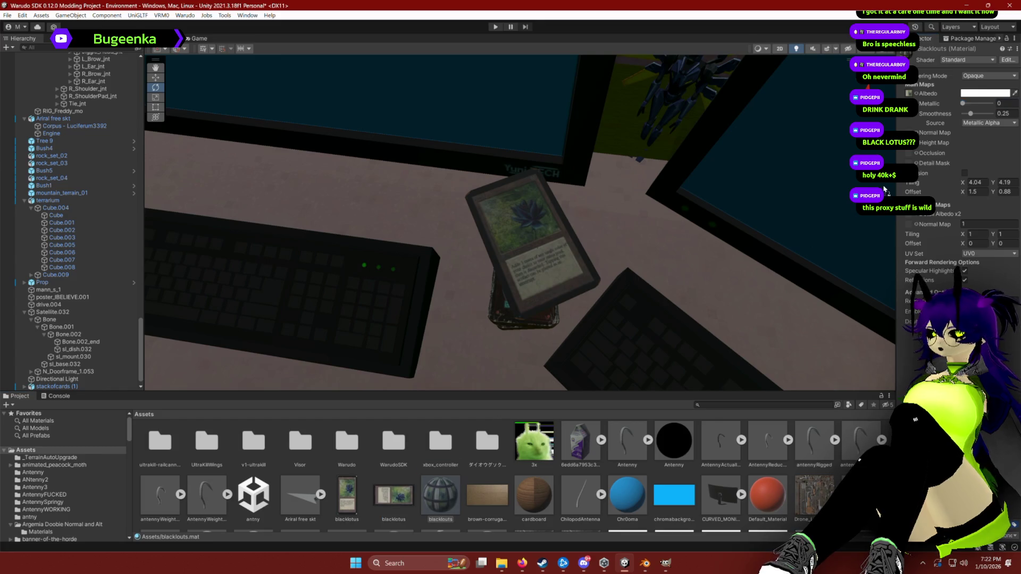
pyautogui.scroll(1, 412, 492)
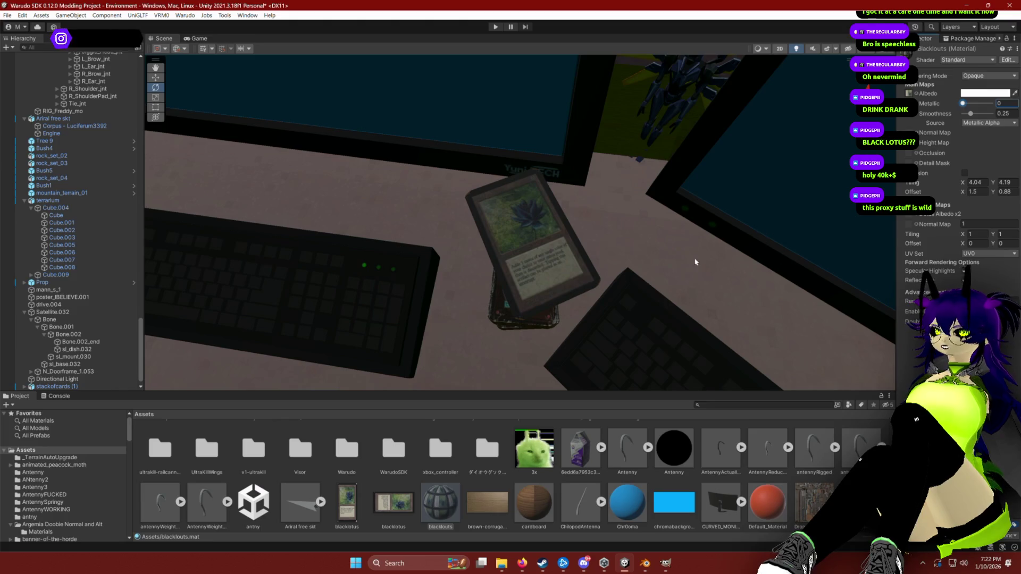
pyautogui.click(575, 234)
pyautogui.moveTo(620, 235)
pyautogui.mouseDown()
pyautogui.moveTo(598, 216)
pyautogui.moveTo(673, 273)
pyautogui.moveTo(619, 304)
pyautogui.moveTo(524, 232)
pyautogui.moveTo(467, 210)
pyautogui.moveTo(490, 190)
pyautogui.moveTo(393, 173)
pyautogui.moveTo(417, 188)
pyautogui.moveTo(404, 191)
pyautogui.mouseUp()
pyautogui.press('w')
pyautogui.press('e')
pyautogui.press('e')
# Tilt the card sideways over the deck, undoing a first rotation attempt.
pyautogui.moveTo(531, 212)
pyautogui.mouseDown()
pyautogui.moveTo(566, 208)
pyautogui.moveTo(555, 213)
pyautogui.moveTo(559, 202)
pyautogui.moveTo(568, 213)
pyautogui.mouseUp()
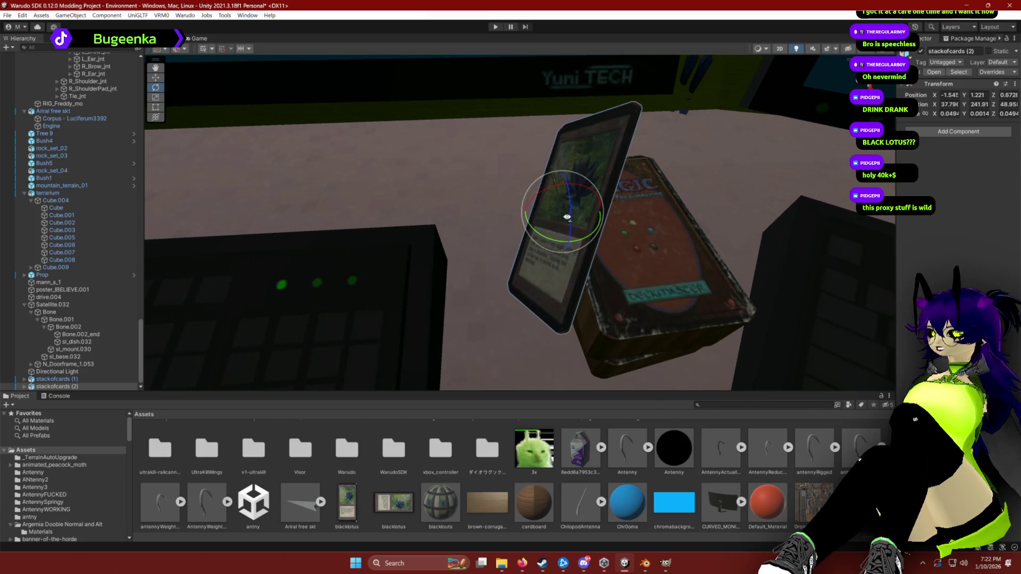
pyautogui.hotkey('ctrl', 'z')
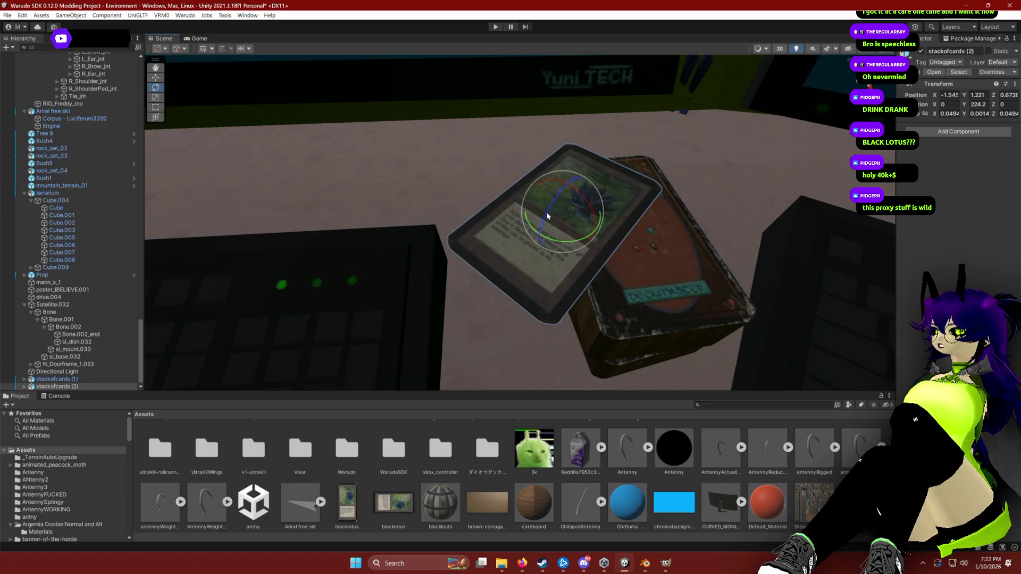
pyautogui.moveTo(547, 216)
pyautogui.mouseDown()
pyautogui.moveTo(540, 233)
pyautogui.moveTo(563, 190)
pyautogui.mouseUp()
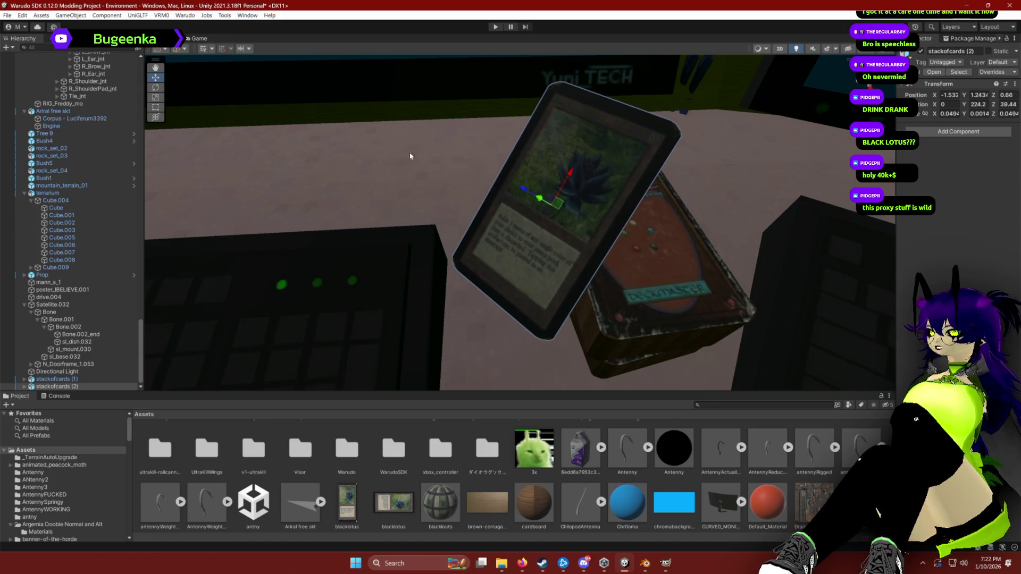
pyautogui.moveTo(570, 242)
pyautogui.mouseDown()
pyautogui.moveTo(470, 211)
pyautogui.moveTo(488, 183)
pyautogui.mouseUp()
# Lower the card toward the desk and tilt it upright against the deck box, near -1.49, 1.209, 0.654.
pyautogui.press('e')
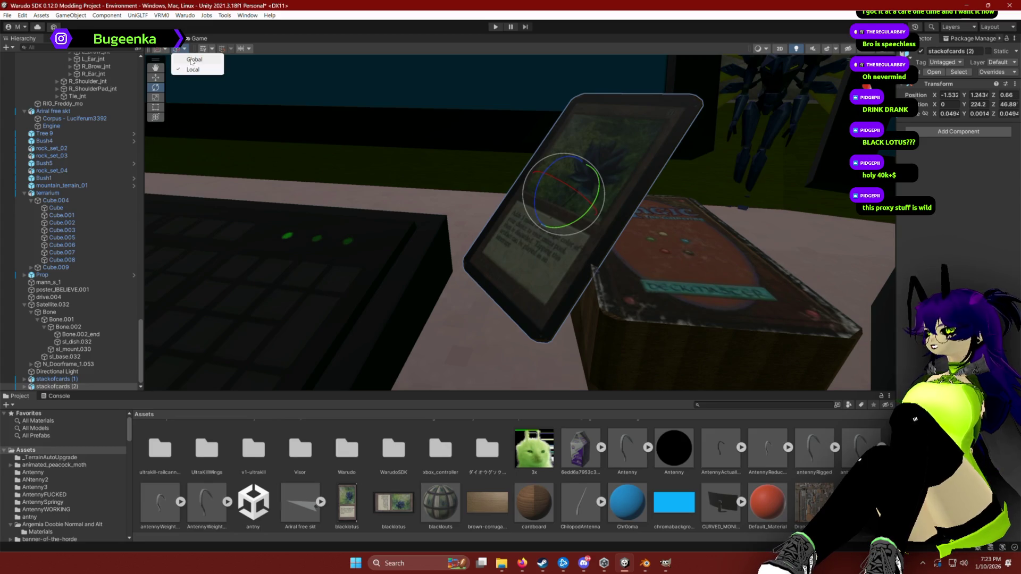
pyautogui.press('w')
pyautogui.moveTo(566, 171)
pyautogui.mouseDown()
pyautogui.moveTo(547, 242)
pyautogui.moveTo(542, 231)
pyautogui.moveTo(593, 239)
pyautogui.moveTo(553, 218)
pyautogui.mouseUp()
pyautogui.scroll(-5, 531, 224)
pyautogui.press('e')
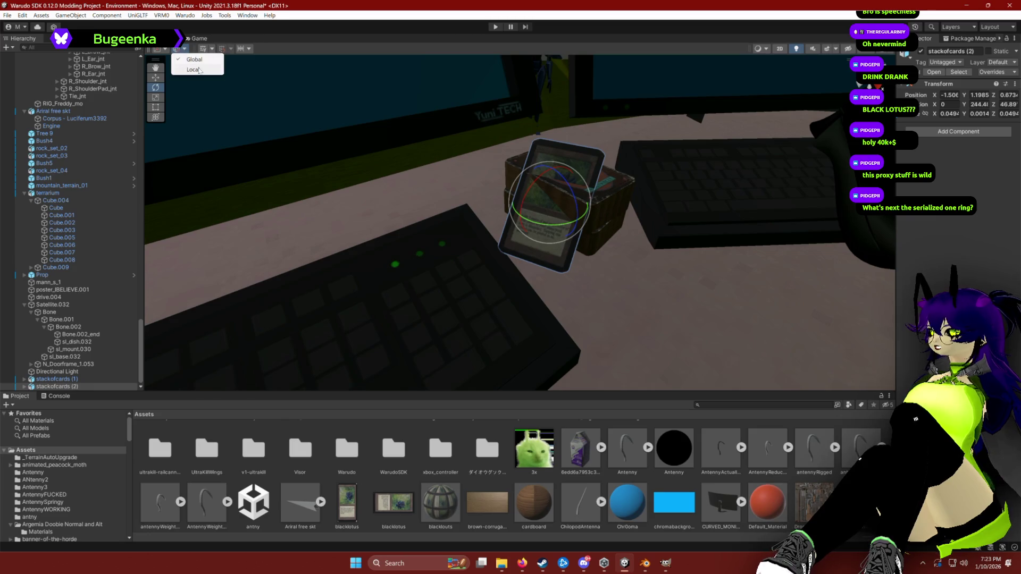
pyautogui.moveTo(547, 181); pyautogui.dragTo(546, 184)
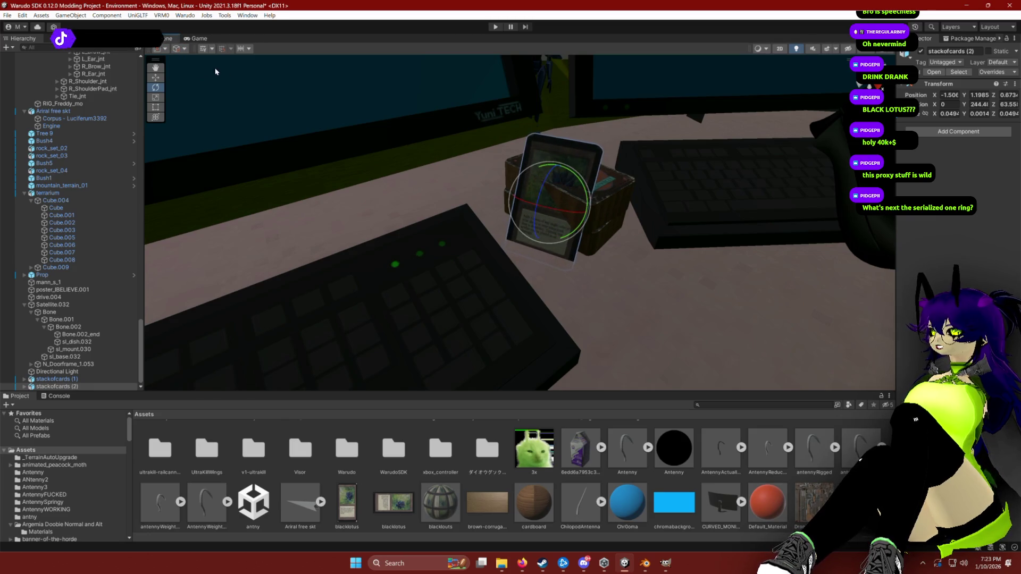
pyautogui.press('w')
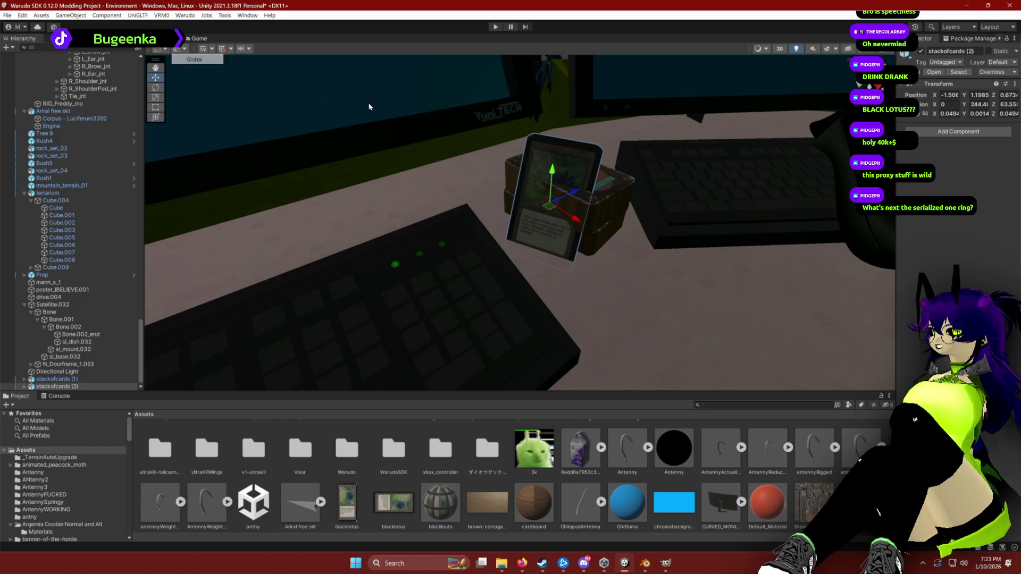
pyautogui.moveTo(546, 165)
pyautogui.mouseDown()
pyautogui.moveTo(562, 196)
pyautogui.moveTo(543, 210)
pyautogui.moveTo(438, 124)
pyautogui.moveTo(587, 121)
pyautogui.mouseUp()
pyautogui.press('f')
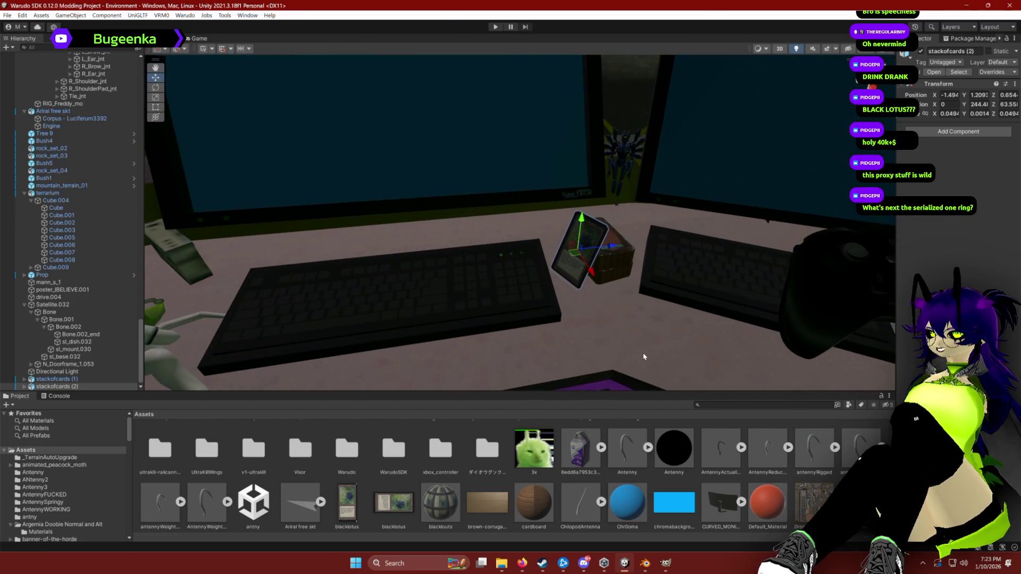
pyautogui.click(561, 475)
pyautogui.moveTo(560, 303)
pyautogui.keyDown('alt'); pyautogui.mouseDown()
pyautogui.moveTo(540, 266)
pyautogui.moveTo(541, 239)
pyautogui.moveTo(548, 245)
pyautogui.mouseUp(); pyautogui.keyUp('alt')
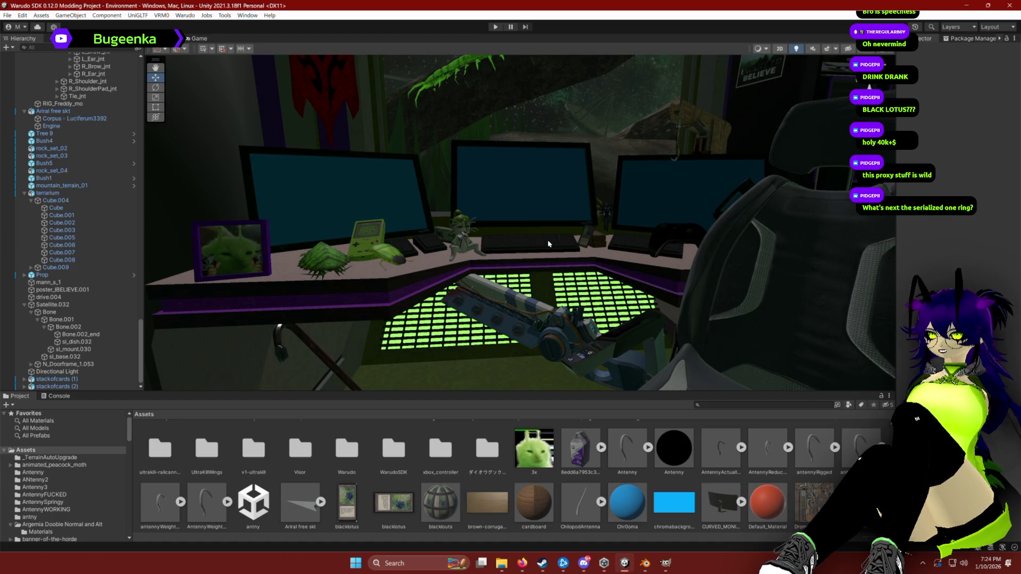
pyautogui.press('w')
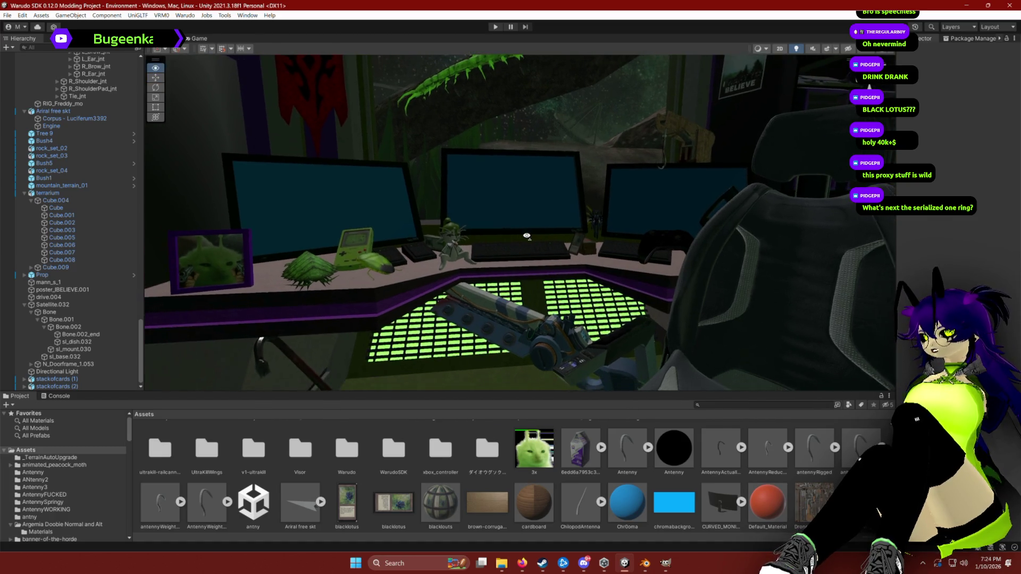
pyautogui.press('w')
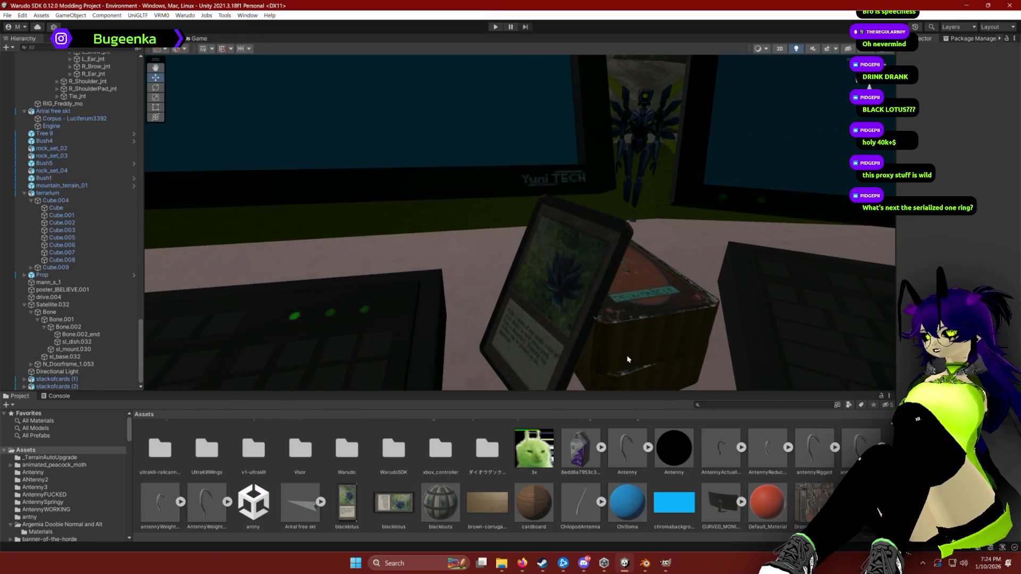
pyautogui.click(564, 330)
# Change the cardboard material's height map strength.
pyautogui.click(534, 503)
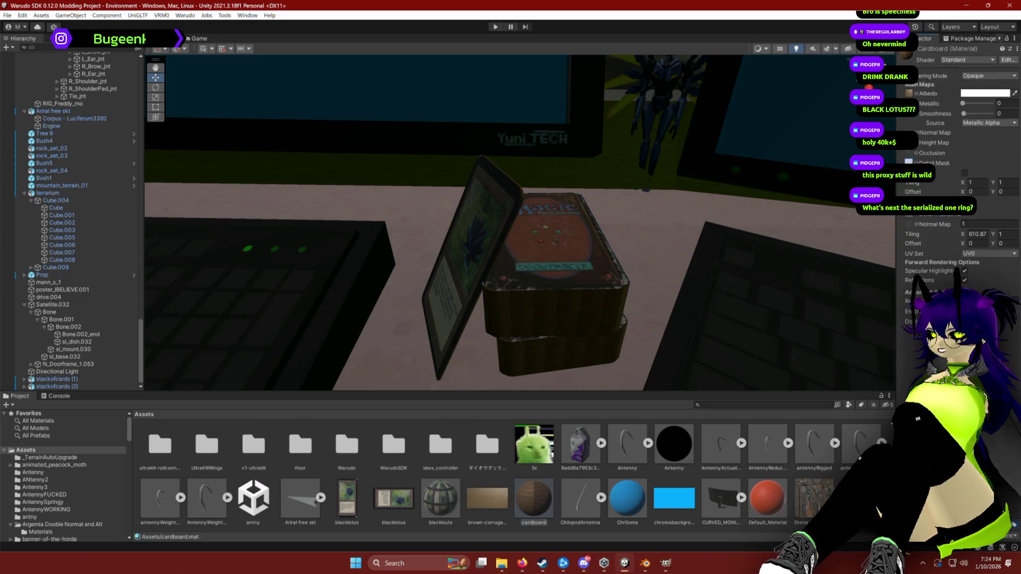
pyautogui.moveTo(717, 230)
pyautogui.mouseDown()
pyautogui.moveTo(704, 205)
pyautogui.moveTo(657, 220)
pyautogui.mouseUp()
pyautogui.scroll(5, 657, 220)
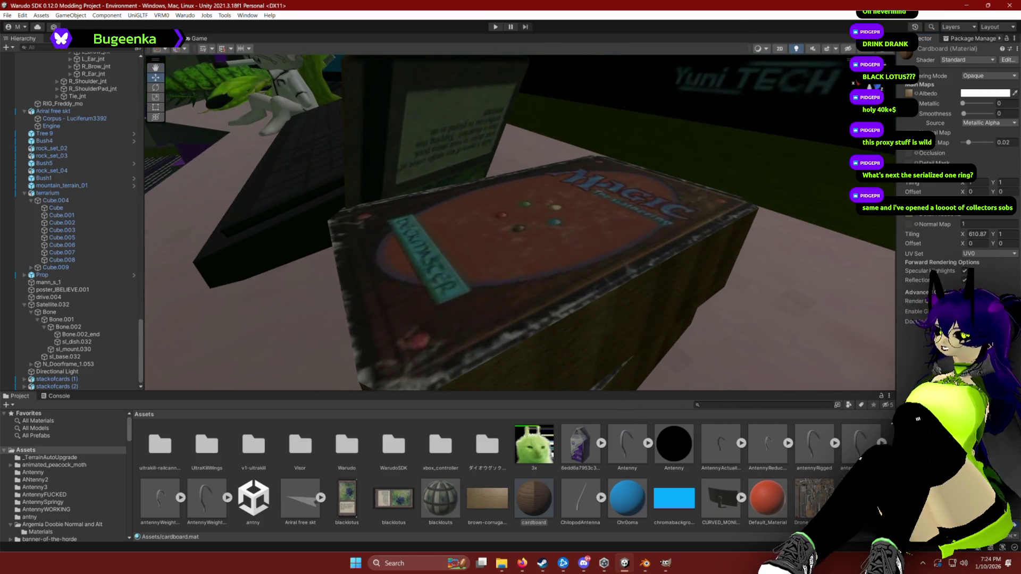
pyautogui.moveTo(968, 142)
pyautogui.mouseDown()
pyautogui.moveTo(991, 154)
pyautogui.moveTo(895, 154)
pyautogui.mouseUp()
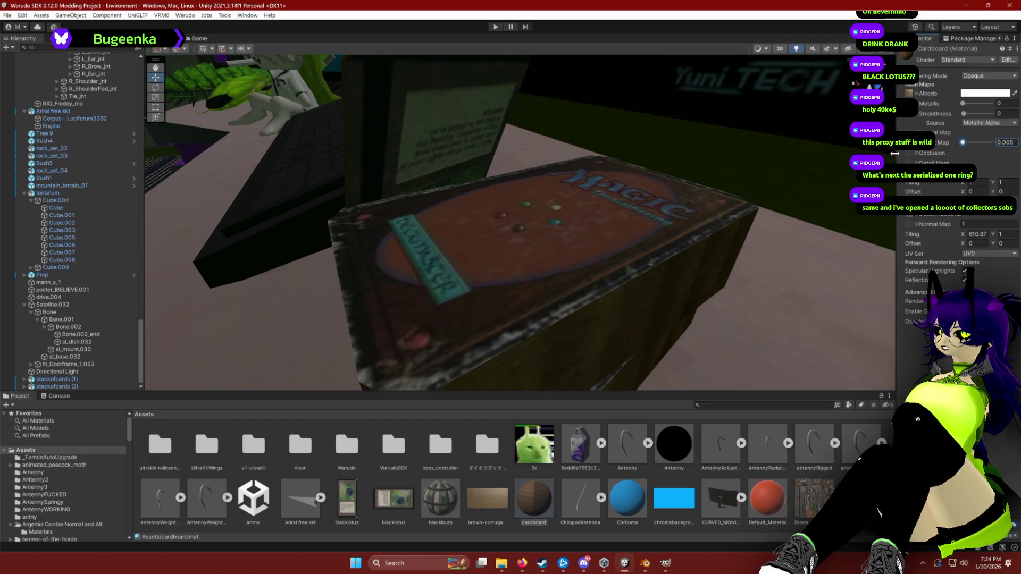
# Select the box's inner cube and try the brown corrugated texture on its cardboard material.
pyautogui.click(777, 296)
pyautogui.click(577, 334)
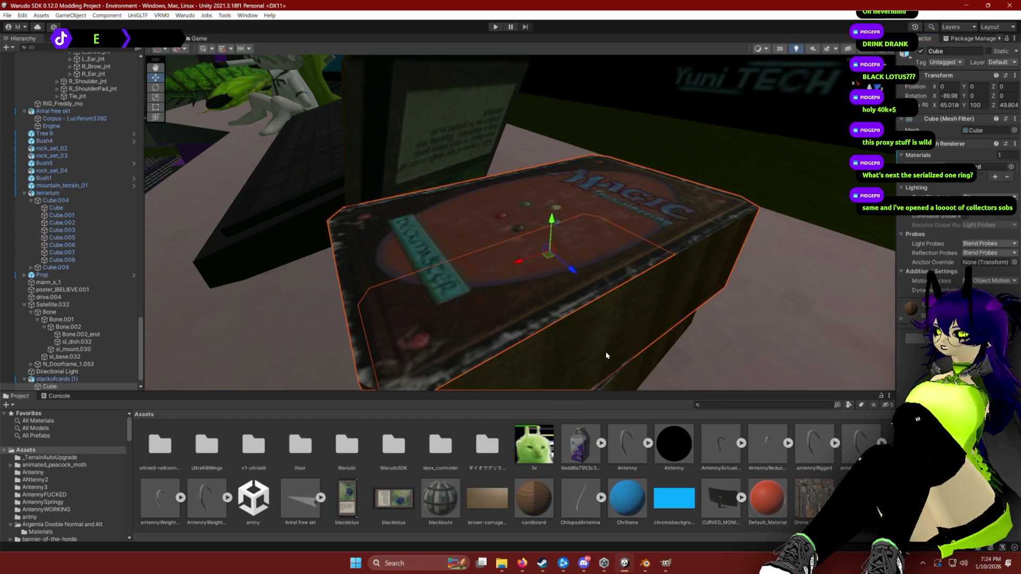
pyautogui.doubleClick(913, 247)
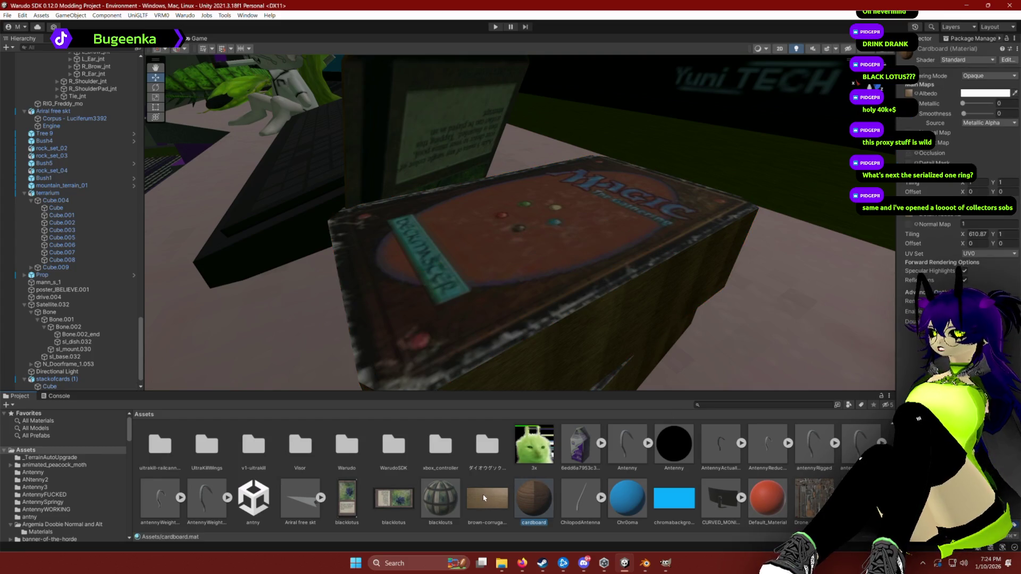
pyautogui.moveTo(486, 500); pyautogui.dragTo(919, 253)
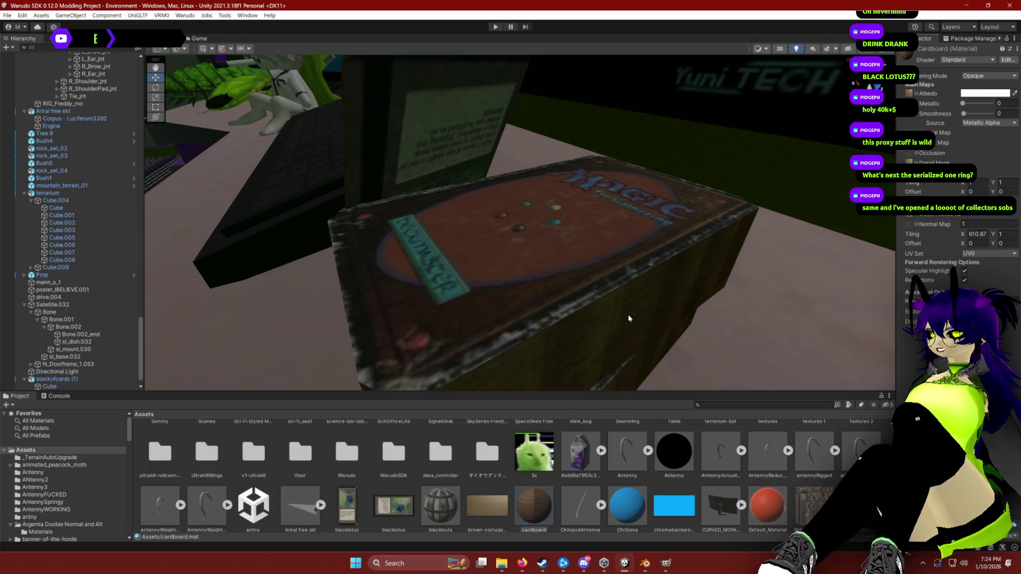
pyautogui.moveTo(629, 319)
pyautogui.mouseDown()
pyautogui.moveTo(755, 312)
pyautogui.moveTo(669, 314)
pyautogui.moveTo(759, 303)
pyautogui.moveTo(605, 262)
pyautogui.mouseUp()
pyautogui.scroll(-6, 572, 228)
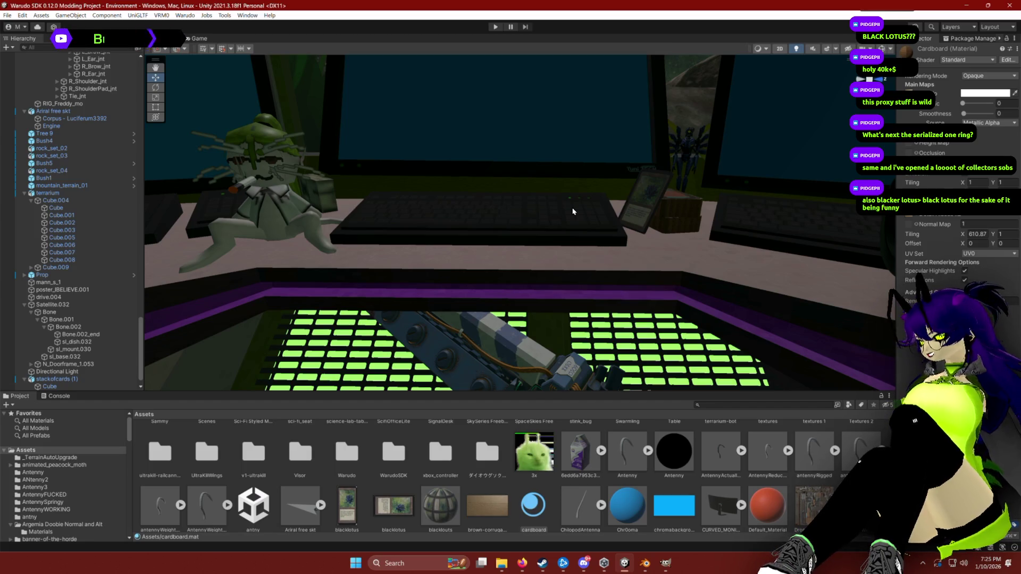
pyautogui.hotkey('alt', 'Tab')
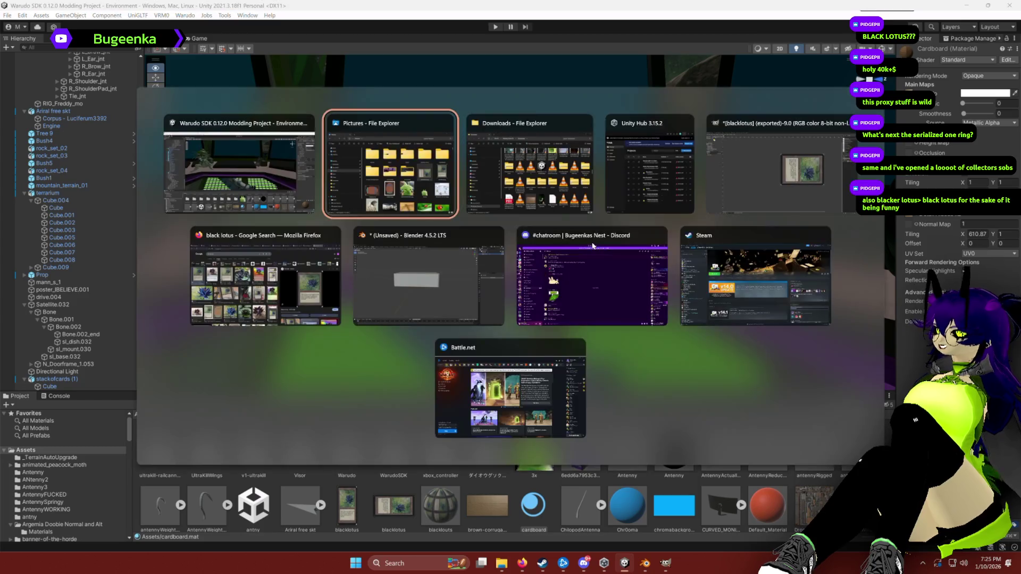
# Search Google Images in Firefox for 'chaos orb mtg'.
pyautogui.click(222, 277)
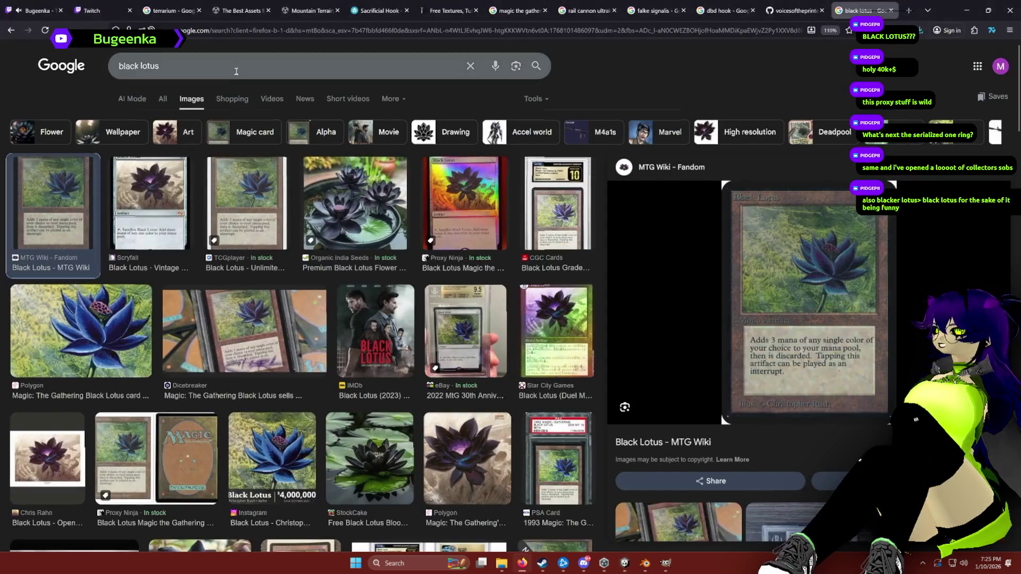
pyautogui.click(231, 66)
pyautogui.hotkey('ctrl', 'a')
pyautogui.write('chaos orb mtg')
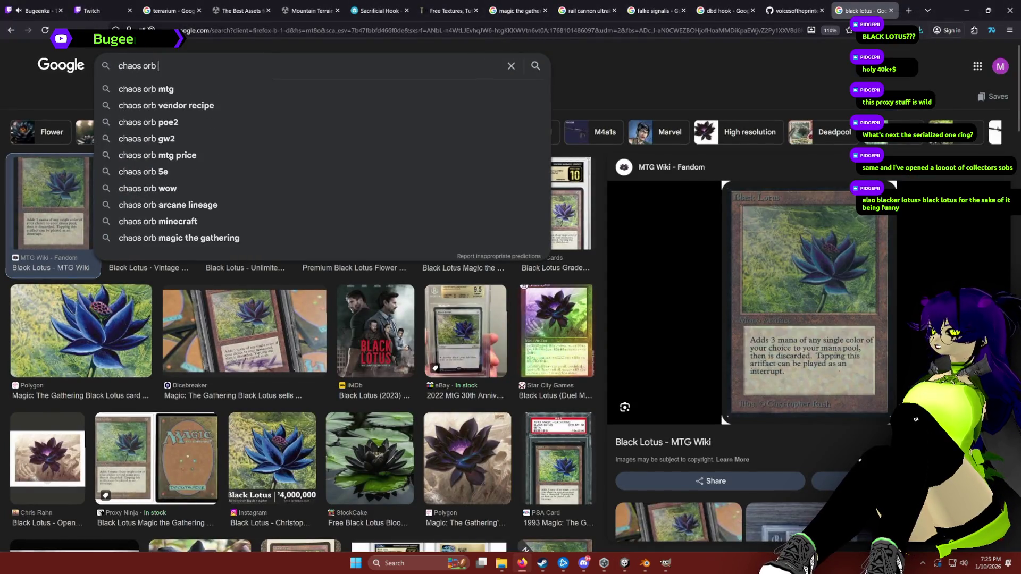
pyautogui.press('Return')
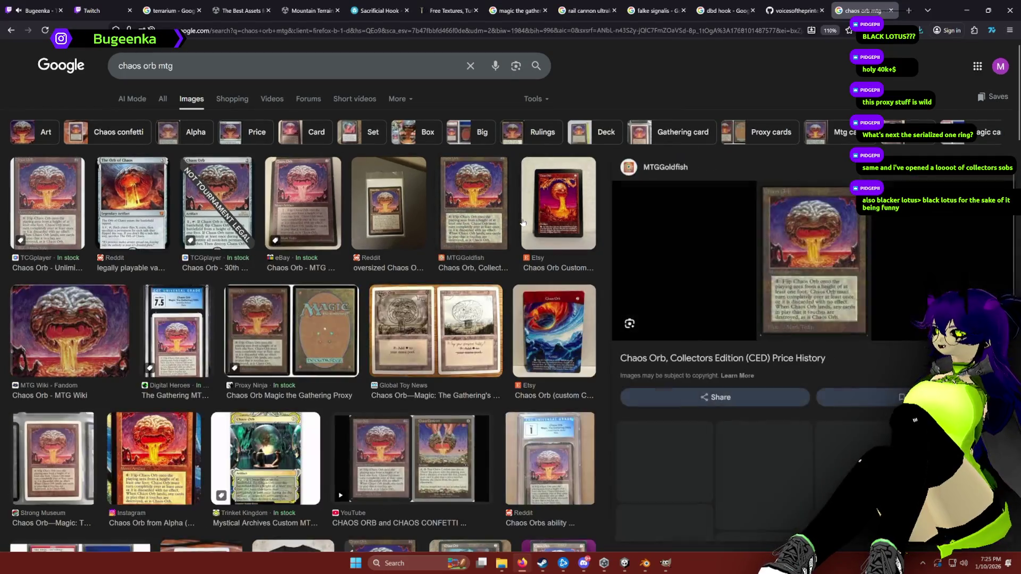
# Save the MTGGoldfish Chaos Orb card image to the computer and return to Unity.
pyautogui.click(511, 225)
pyautogui.rightClick(799, 246)
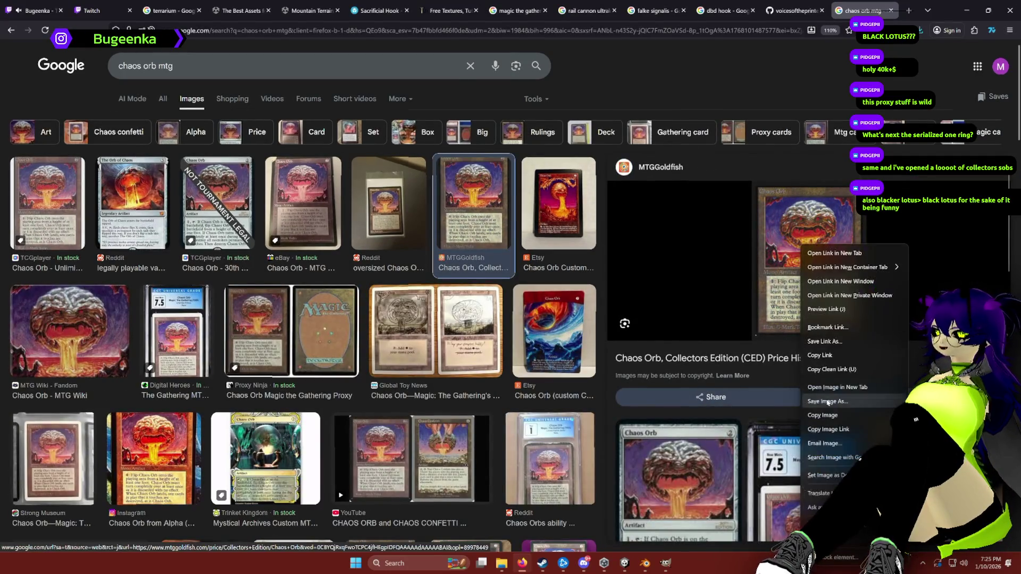
pyautogui.click(835, 263)
pyautogui.click(418, 236)
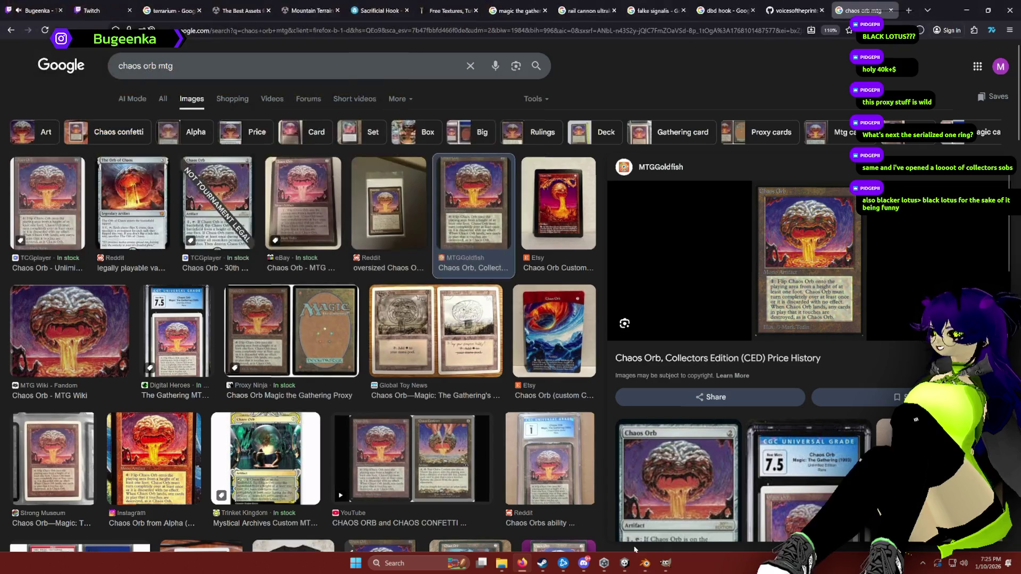
pyautogui.click(625, 563)
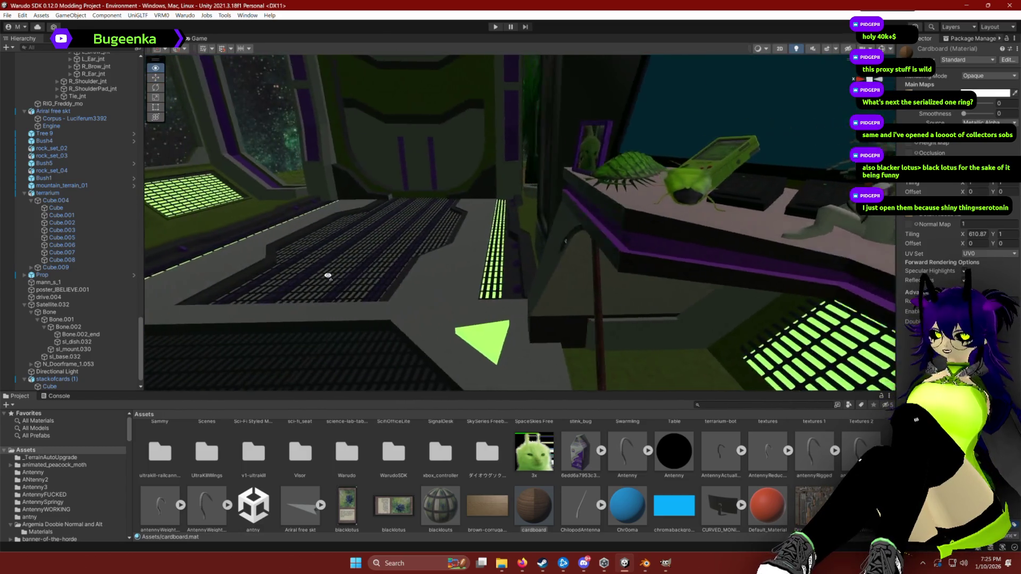
# Nudge the v1_mdl_0 figure behind the card box slightly right and save the scene.
pyautogui.press('w')
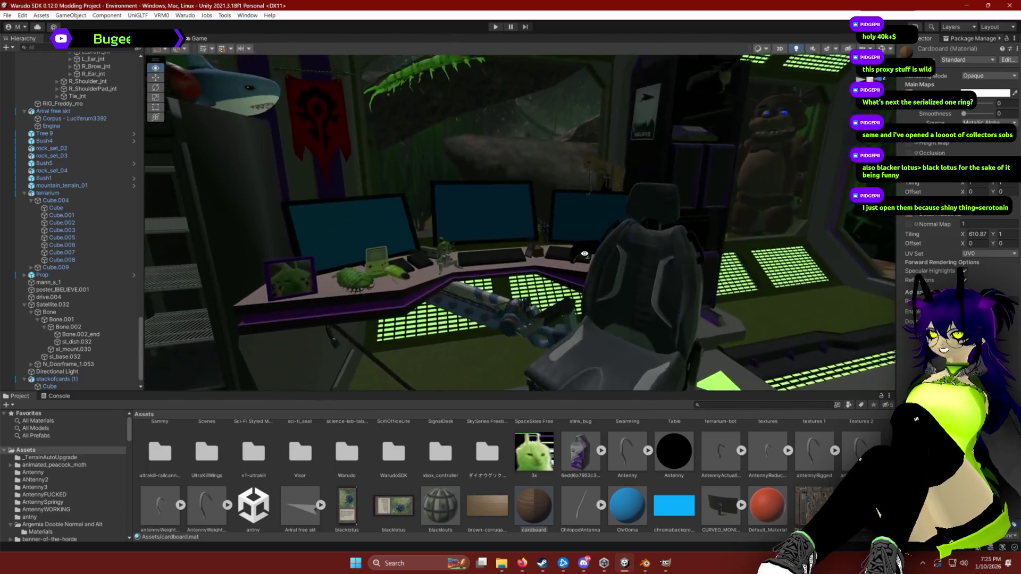
pyautogui.scroll(-3, 570, 259)
pyautogui.scroll(-2, 570, 259)
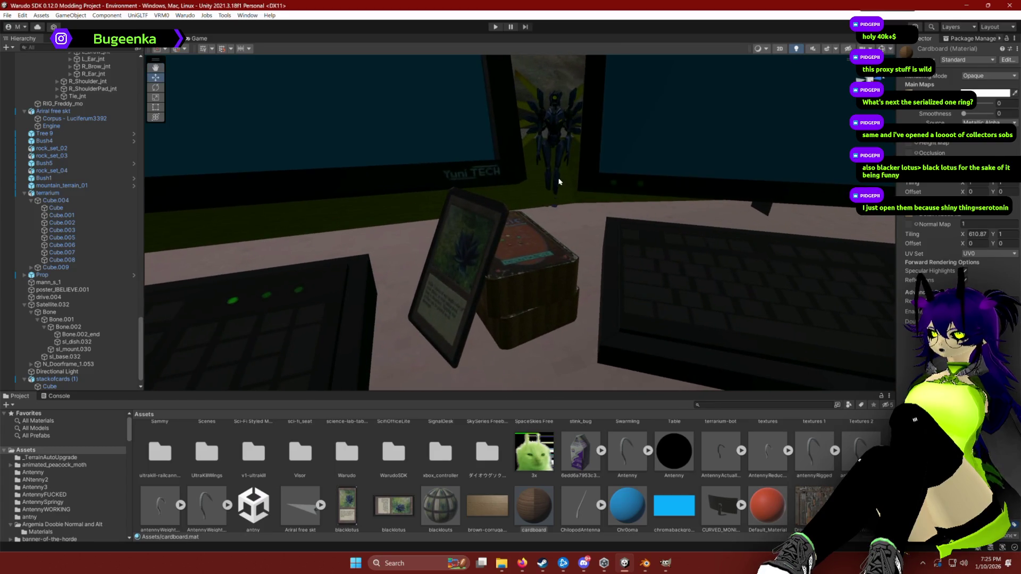
pyautogui.click(556, 179)
pyautogui.moveTo(556, 169); pyautogui.dragTo(575, 167)
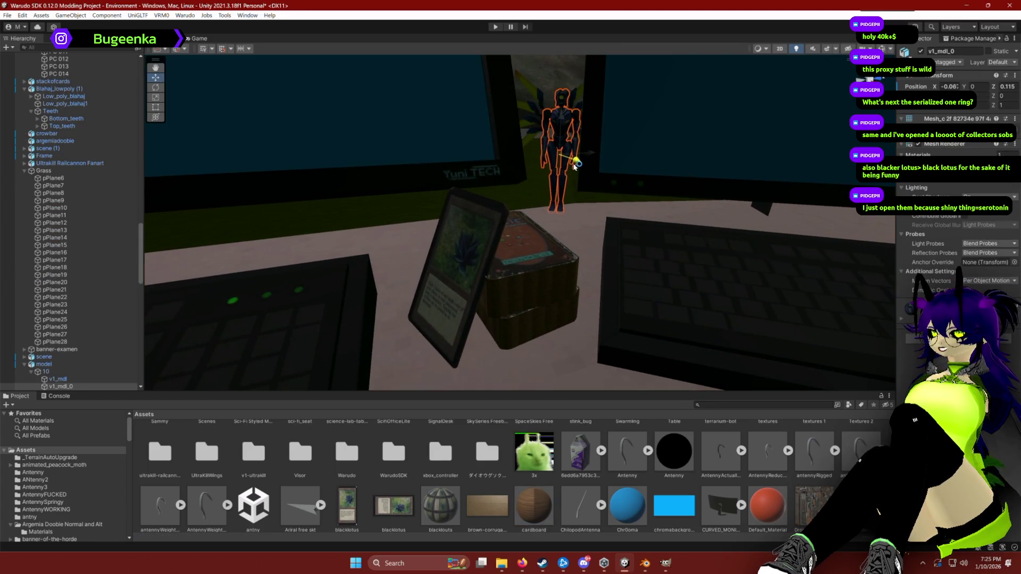
pyautogui.click(570, 416)
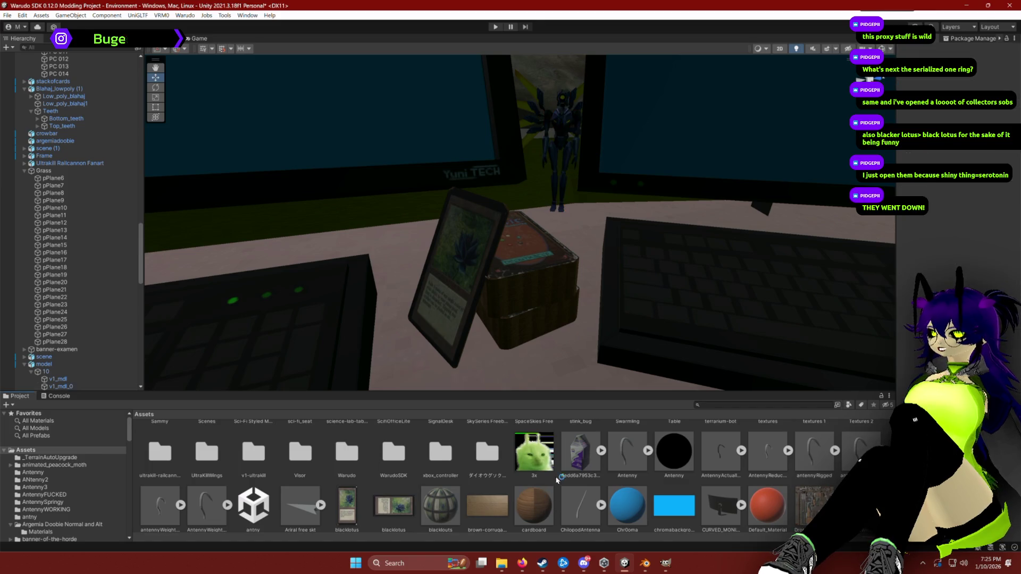
pyautogui.hotkey('ctrl', 's')
# Orbit the view around the desk, the insect and Game Boy props, and the fridge.
pyautogui.moveTo(463, 282)
pyautogui.mouseDown()
pyautogui.moveTo(454, 262)
pyautogui.moveTo(563, 242)
pyautogui.moveTo(636, 257)
pyautogui.moveTo(487, 199)
pyautogui.moveTo(631, 235)
pyautogui.mouseUp()
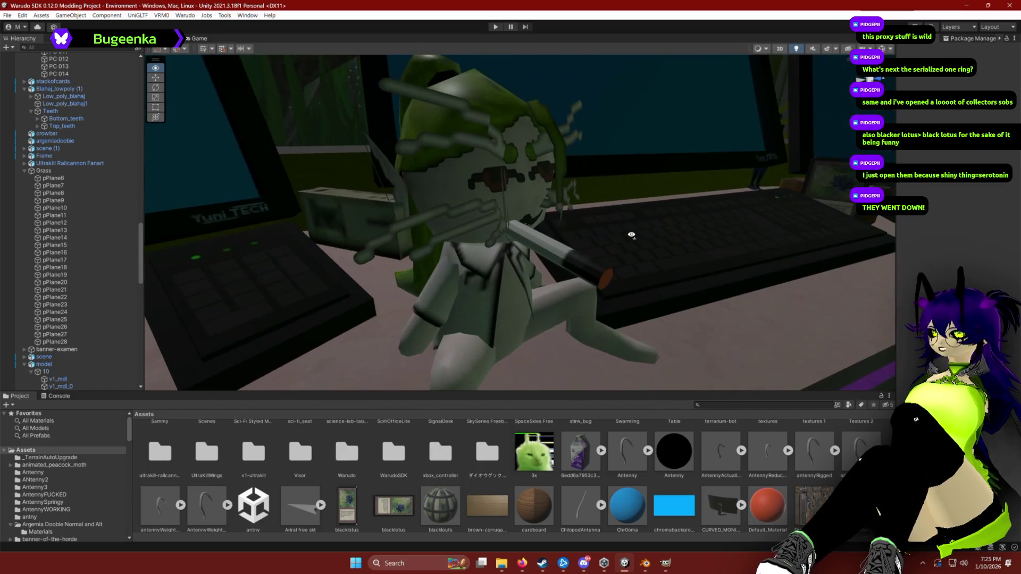
pyautogui.moveTo(548, 260)
pyautogui.mouseDown()
pyautogui.moveTo(445, 244)
pyautogui.moveTo(547, 269)
pyautogui.moveTo(736, 245)
pyautogui.mouseUp()
pyautogui.moveTo(531, 229)
pyautogui.mouseDown()
pyautogui.moveTo(478, 223)
pyautogui.moveTo(429, 258)
pyautogui.moveTo(417, 218)
pyautogui.moveTo(576, 280)
pyautogui.moveTo(574, 222)
pyautogui.moveTo(633, 212)
pyautogui.mouseUp()
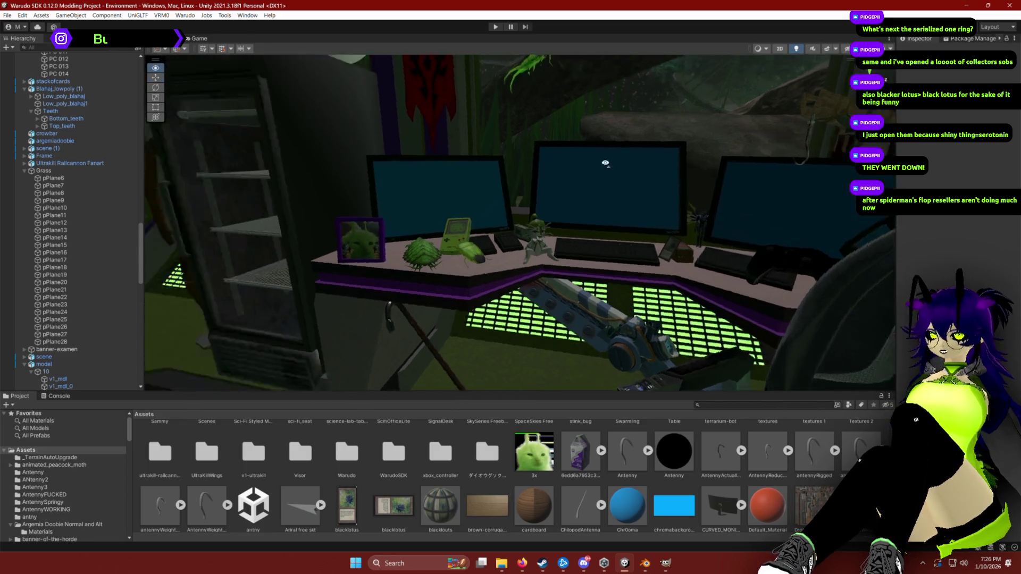
pyautogui.scroll(-3, 510, 159)
pyautogui.moveTo(511, 159)
pyautogui.mouseDown()
pyautogui.moveTo(661, 185)
pyautogui.moveTo(585, 176)
pyautogui.moveTo(599, 212)
pyautogui.moveTo(606, 184)
pyautogui.mouseUp()
pyautogui.scroll(-2, 590, 188)
pyautogui.scroll(-1, 599, 212)
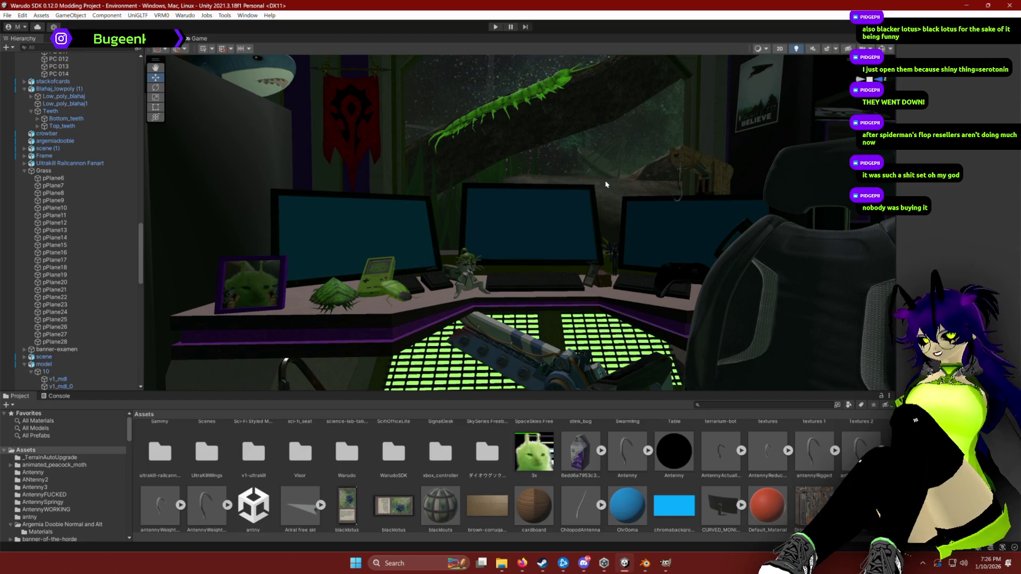
# Search images for 'mr negative mtg', preview the Withar, Cocoon Keeper card, then go back to Unity.
pyautogui.hotkey('alt', 'Tab')
pyautogui.tripleClick(383, 67)
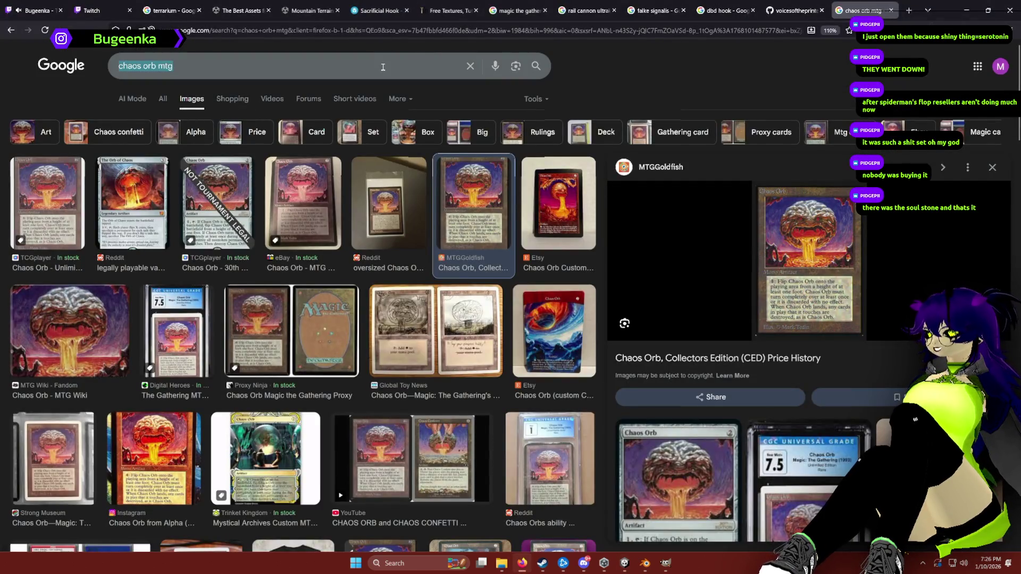
pyautogui.write('mr negative mtg')
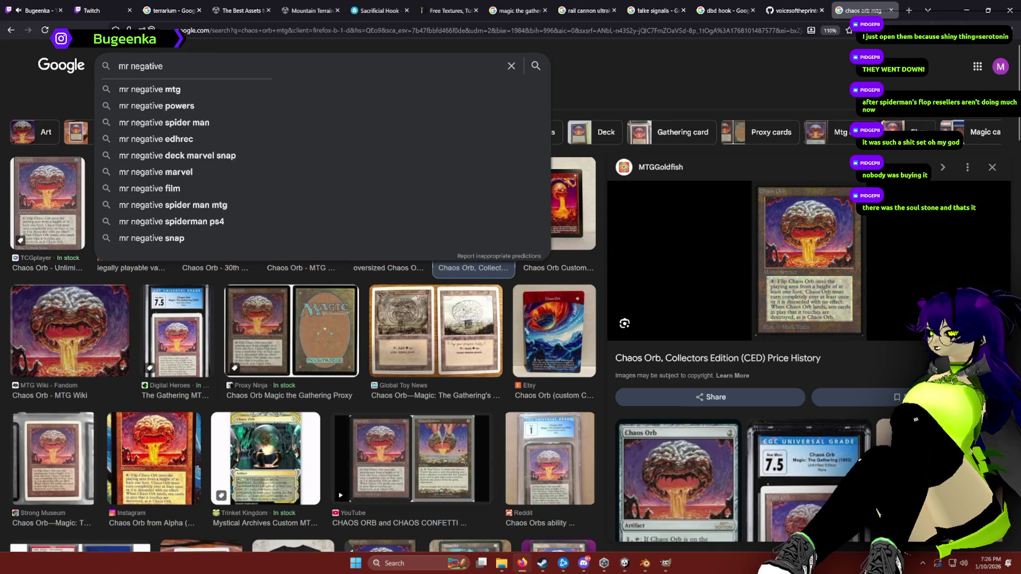
pyautogui.press('Return')
pyautogui.click(46, 202)
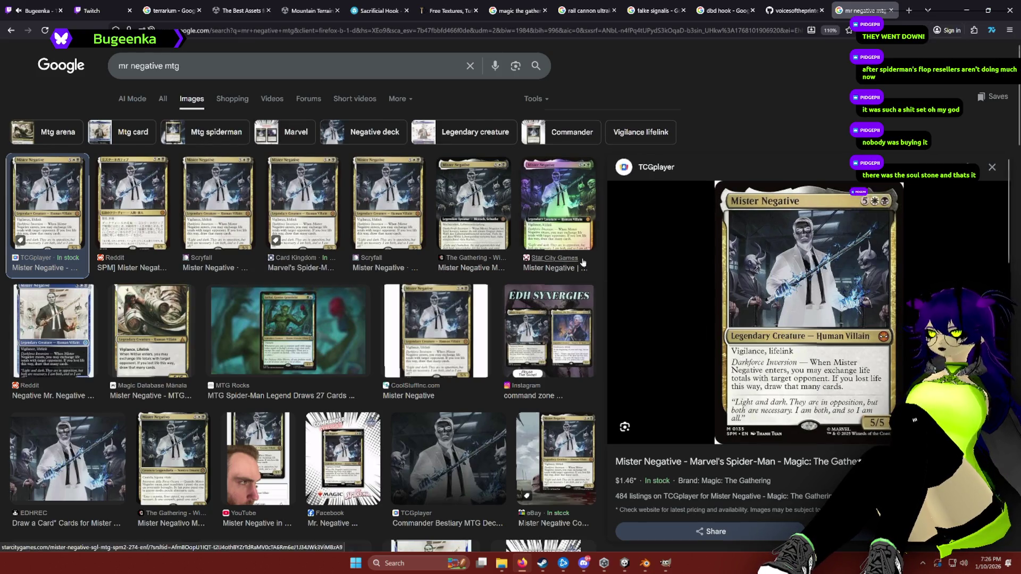
pyautogui.click(152, 329)
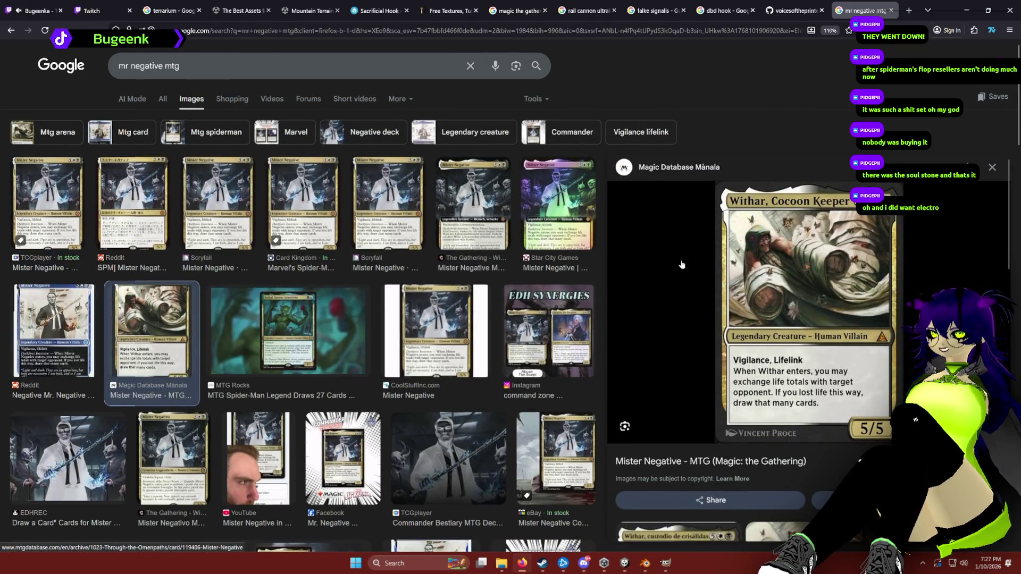
pyautogui.click(624, 564)
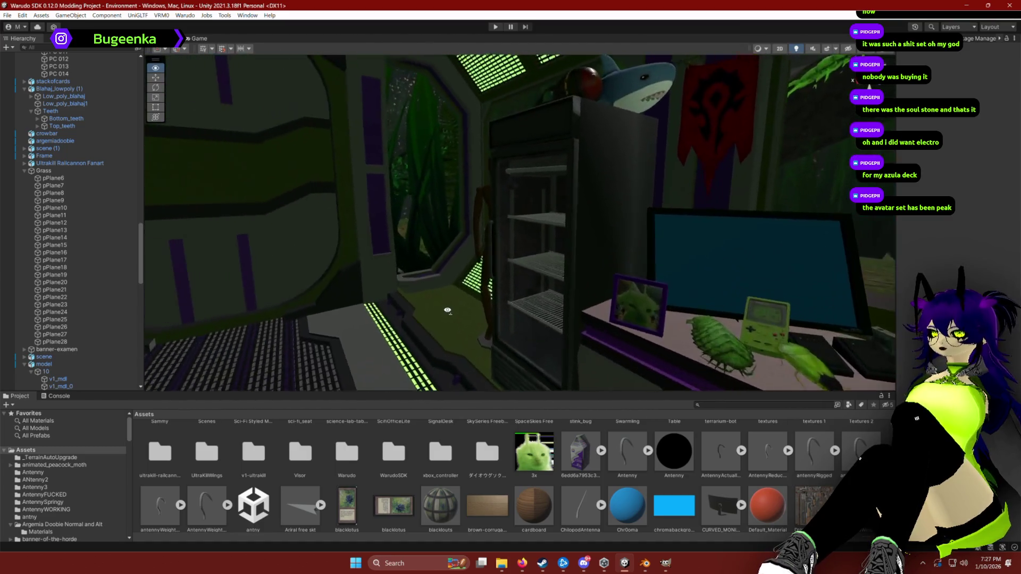
pyautogui.scroll(-2, 573, 331)
pyautogui.scroll(5, 573, 331)
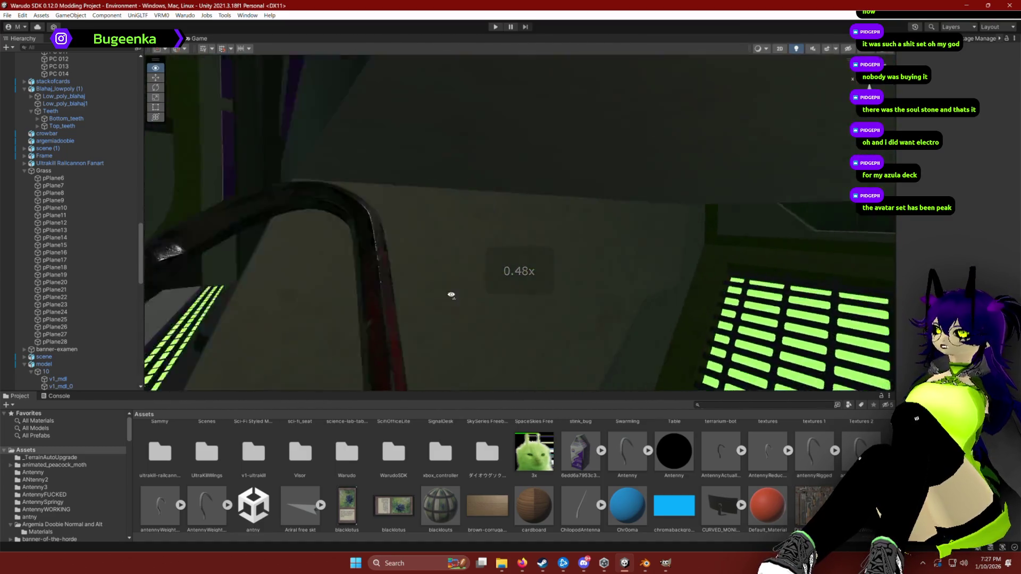
pyautogui.moveTo(451, 295)
pyautogui.mouseDown()
pyautogui.moveTo(499, 303)
pyautogui.moveTo(465, 298)
pyautogui.moveTo(497, 280)
pyautogui.moveTo(657, 308)
pyautogui.moveTo(620, 255)
pyautogui.moveTo(642, 296)
pyautogui.moveTo(760, 312)
pyautogui.mouseUp()
pyautogui.click(620, 255)
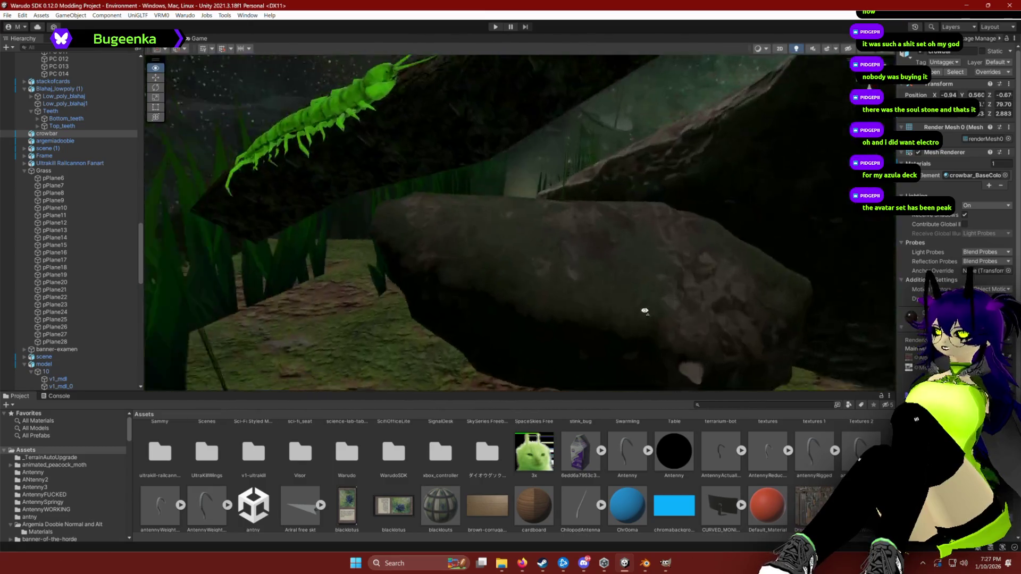
pyautogui.moveTo(645, 311)
pyautogui.mouseDown()
pyautogui.moveTo(540, 297)
pyautogui.moveTo(562, 275)
pyautogui.mouseUp()
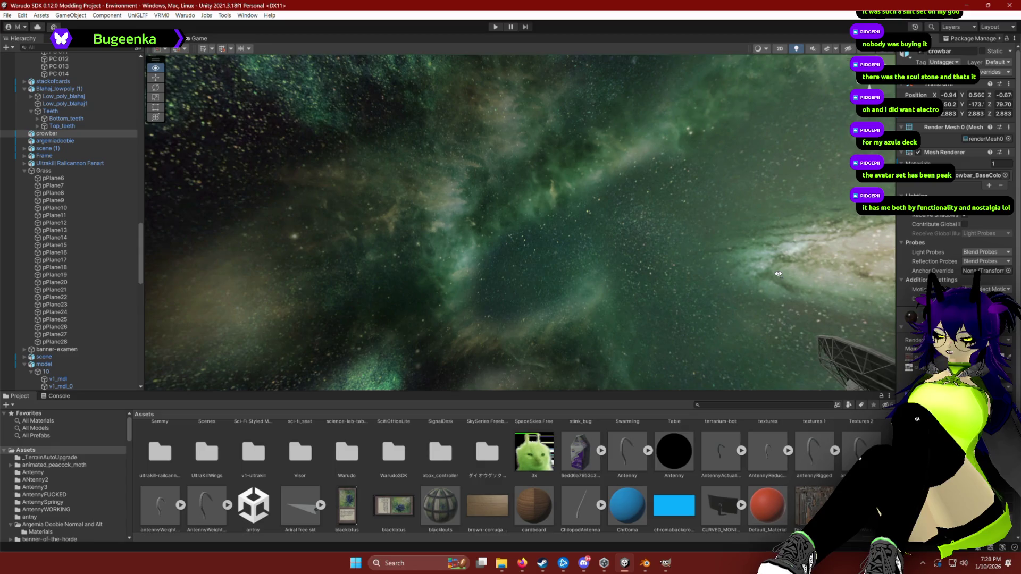
pyautogui.moveTo(778, 274)
pyautogui.mouseDown()
pyautogui.moveTo(1006, 279)
pyautogui.moveTo(16, 299)
pyautogui.mouseUp()
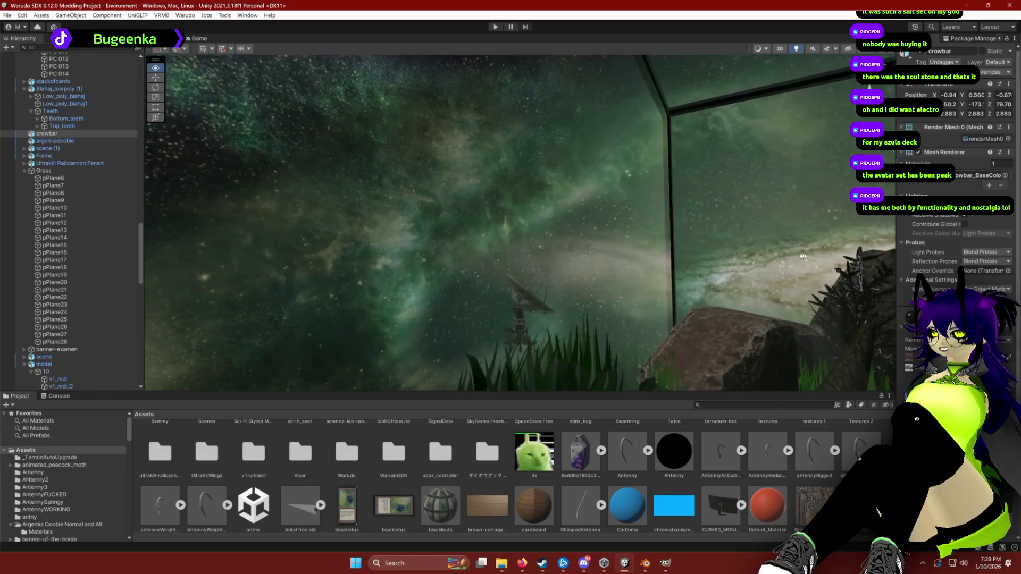
pyautogui.moveTo(661, 222)
pyautogui.mouseDown()
pyautogui.moveTo(646, 215)
pyautogui.moveTo(790, 251)
pyautogui.moveTo(470, 225)
pyautogui.moveTo(414, 236)
pyautogui.mouseUp()
pyautogui.press('w')
pyautogui.press('s')
pyautogui.click(649, 479)
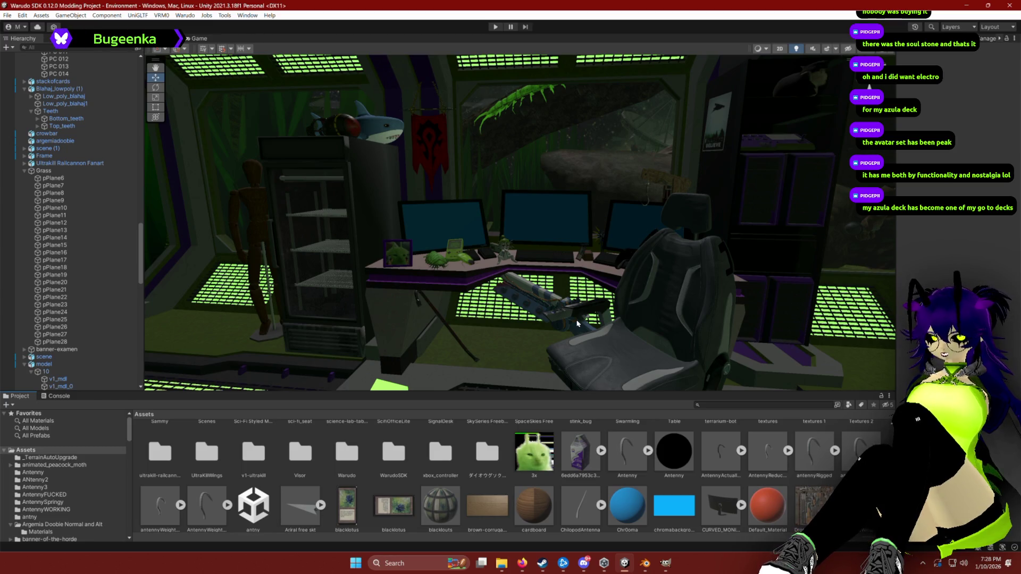
pyautogui.hotkey('alt', 'Tab')
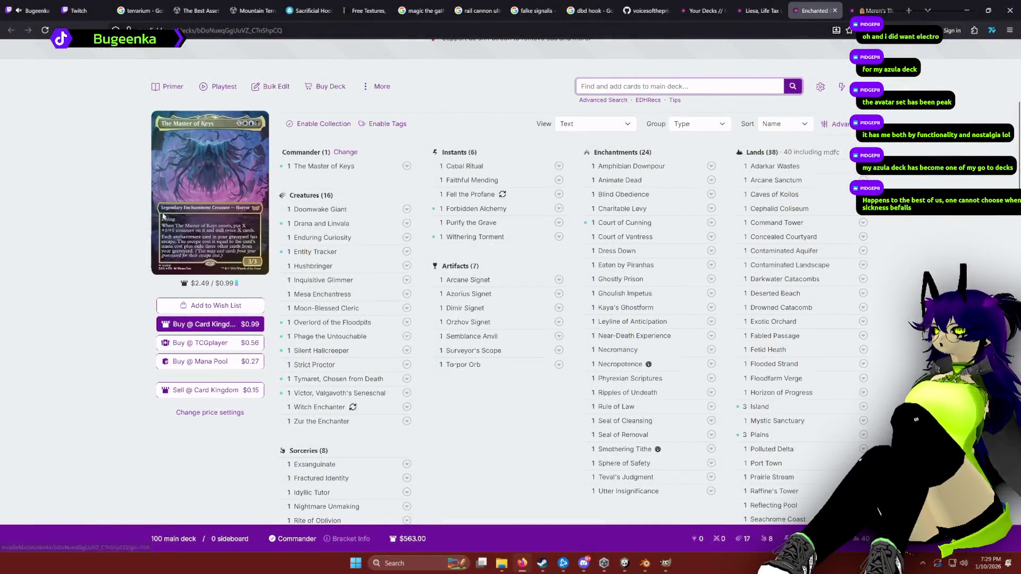
# Browse the Enchanted Graveyard, Liesa, Life Tax and Meren of Clan Nel Toth decks, then return to Unity.
pyautogui.scroll(4, 100, 215)
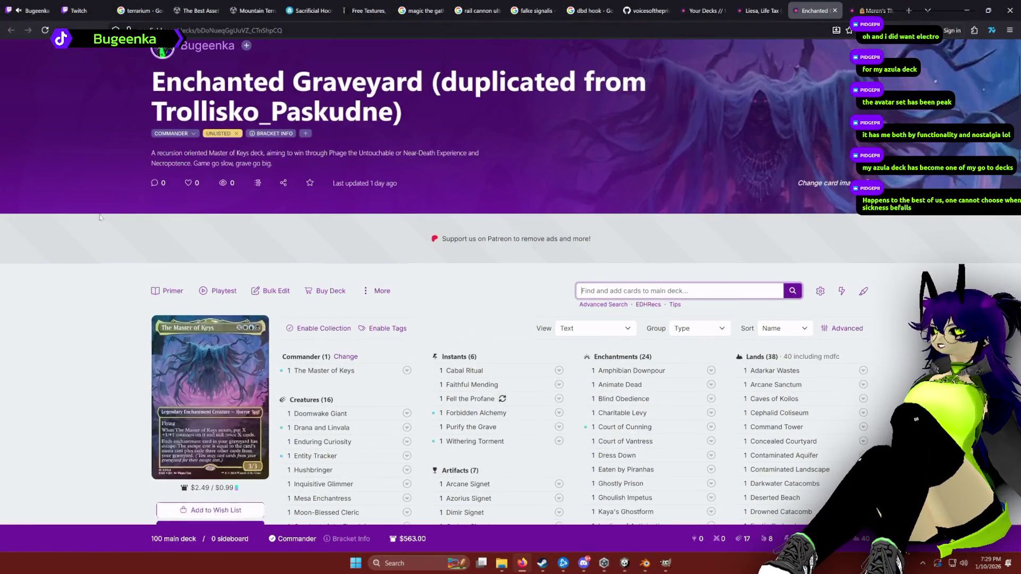
pyautogui.scroll(-3, 100, 215)
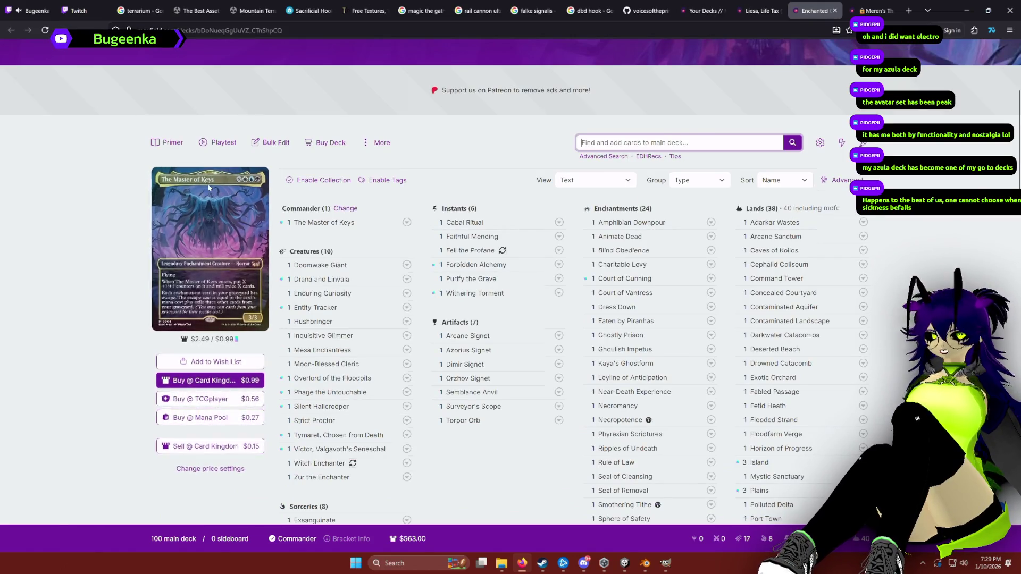
pyautogui.click(757, 10)
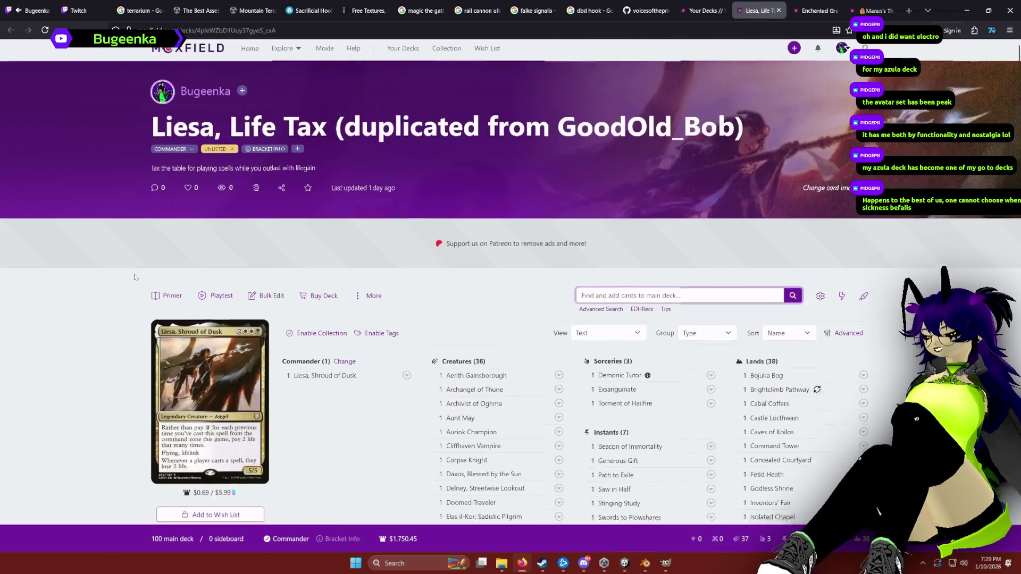
pyautogui.scroll(-3, 220, 170)
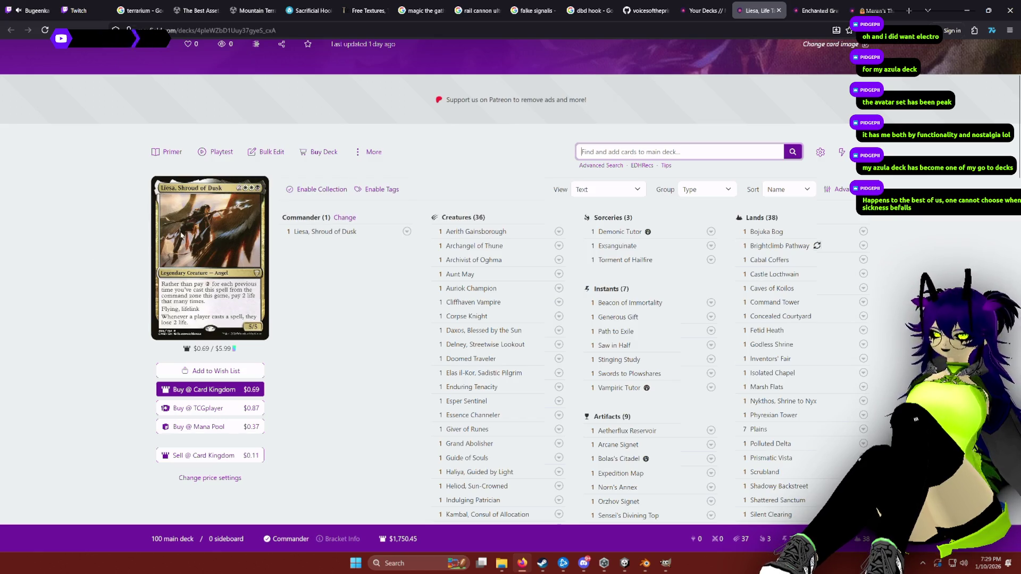
pyautogui.scroll(-2, 83, 139)
pyautogui.scroll(5, 96, 210)
pyautogui.scroll(-4, 96, 211)
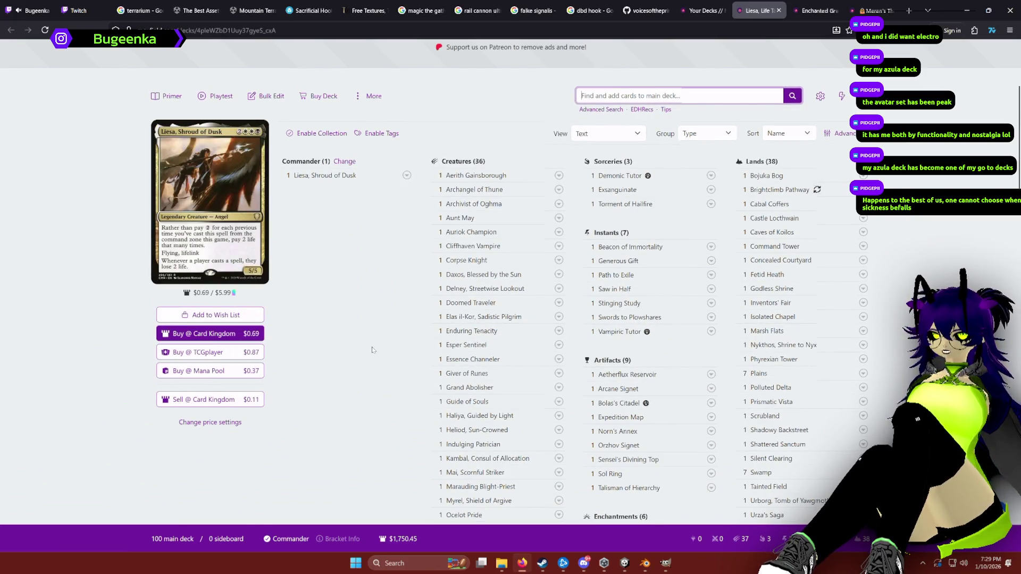
pyautogui.click(872, 11)
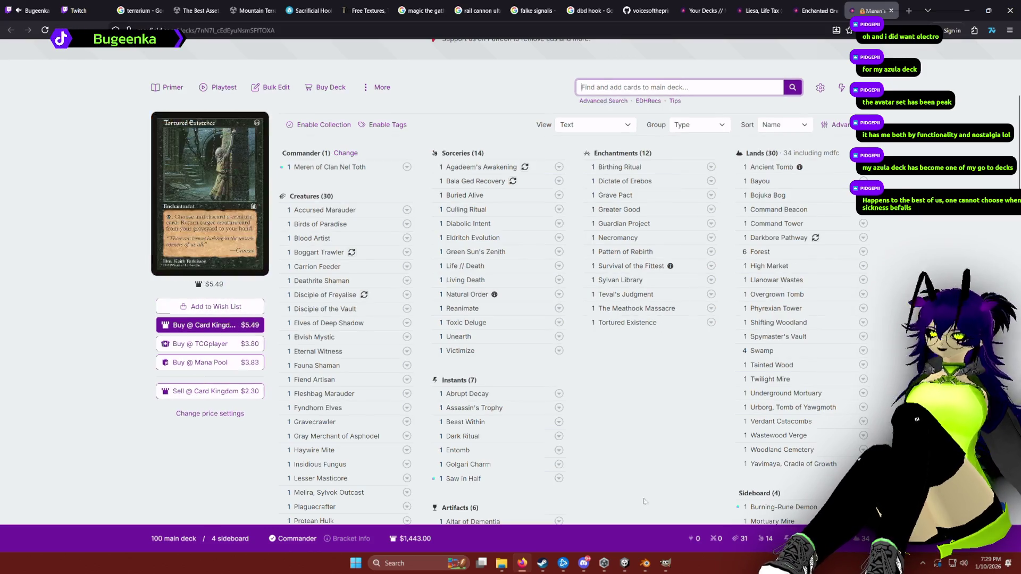
pyautogui.click(620, 569)
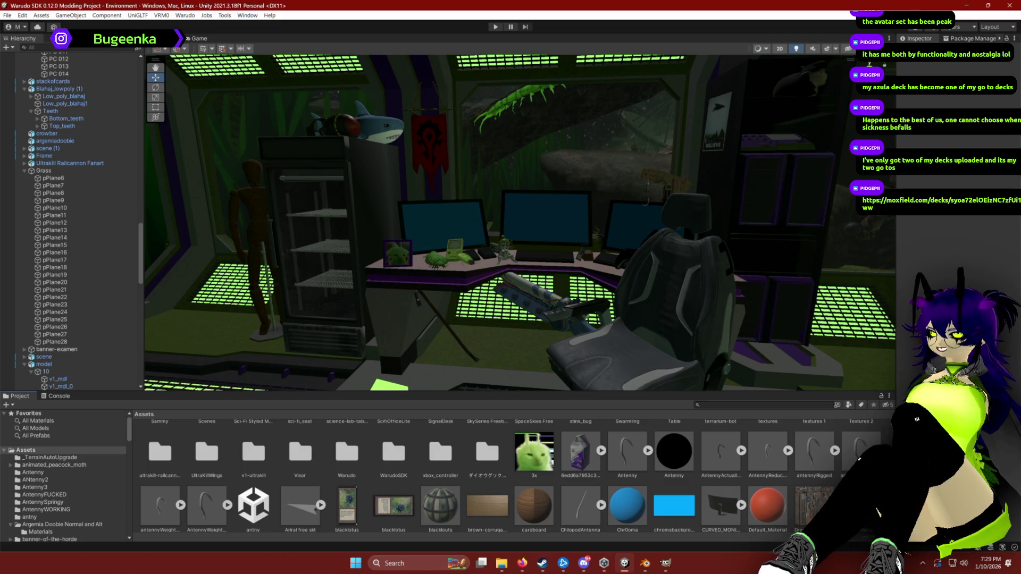
# Open the Ygra deck link shared in the Twitch stream manager chat.
pyautogui.moveTo(523, 562)
pyautogui.click(522, 510)
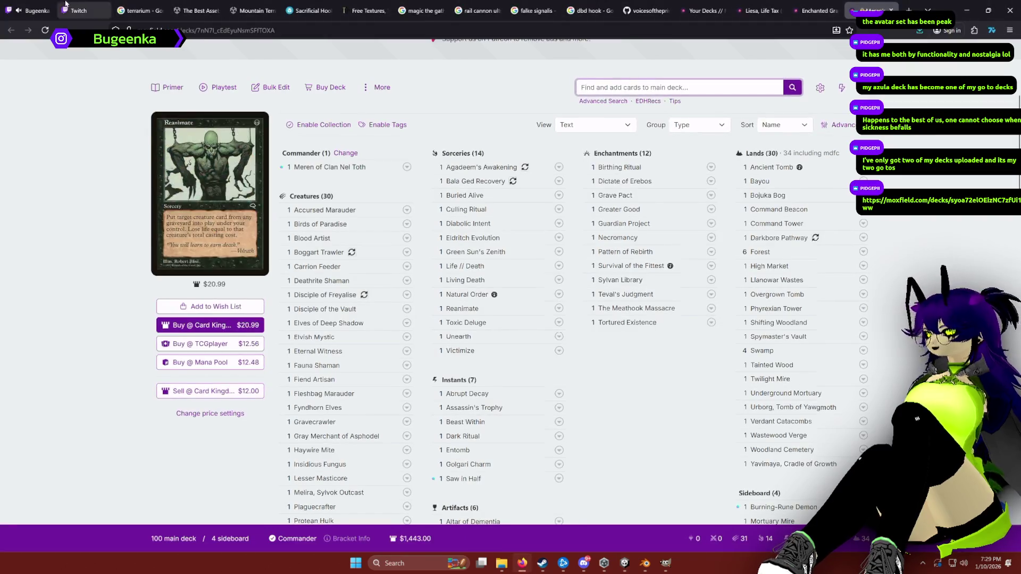
pyautogui.click(42, 3)
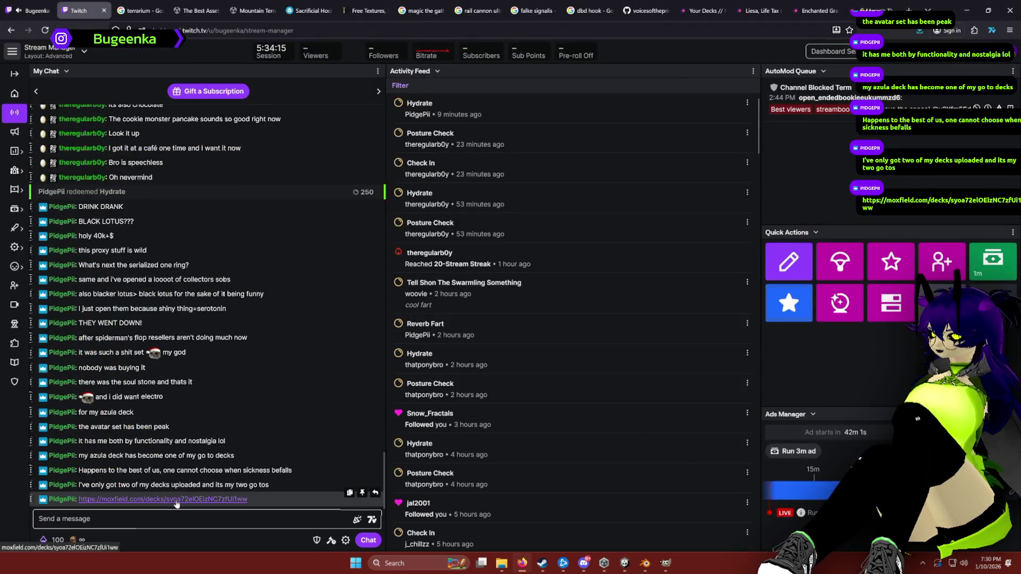
pyautogui.click(160, 484)
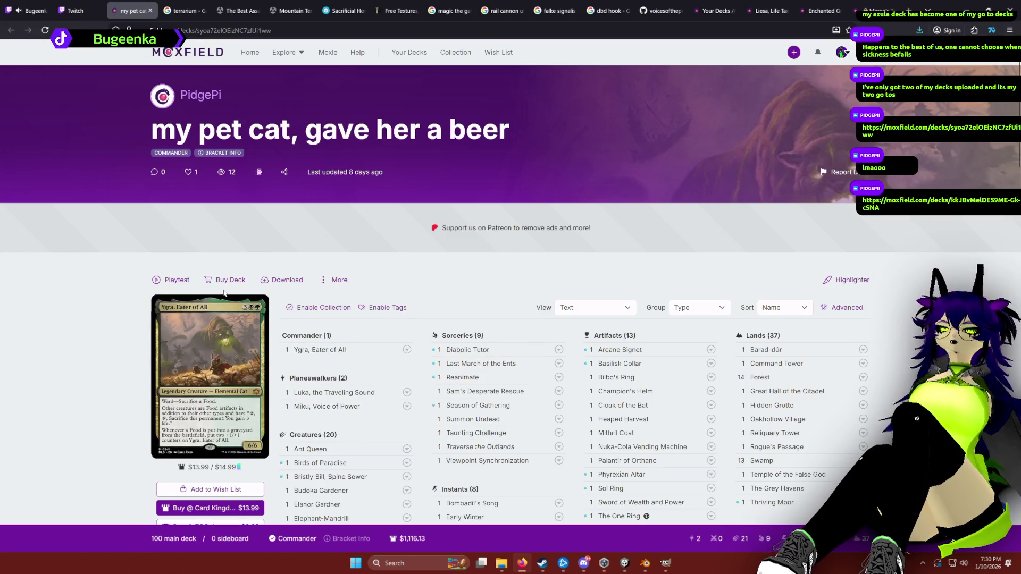
# Open and scroll through the Fire Lord Azula deck from chat, then return to Unity.
pyautogui.click(76, 11)
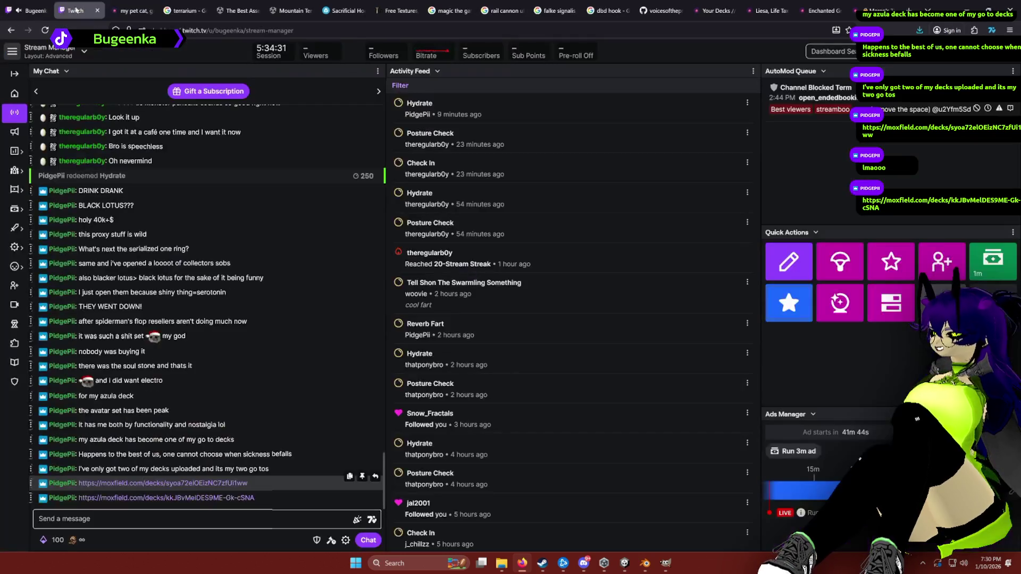
pyautogui.click(170, 497)
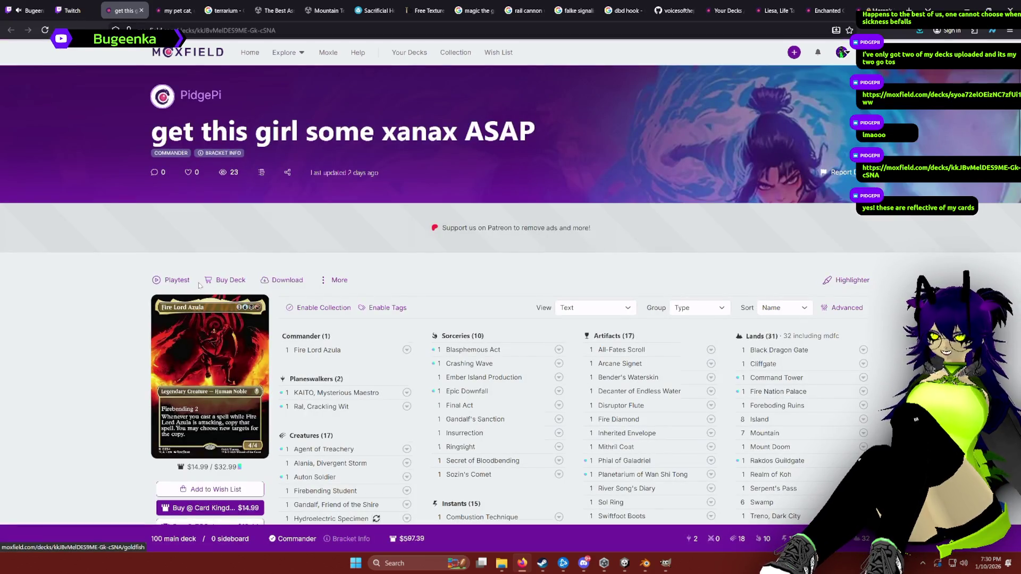
pyautogui.scroll(-1, 74, 299)
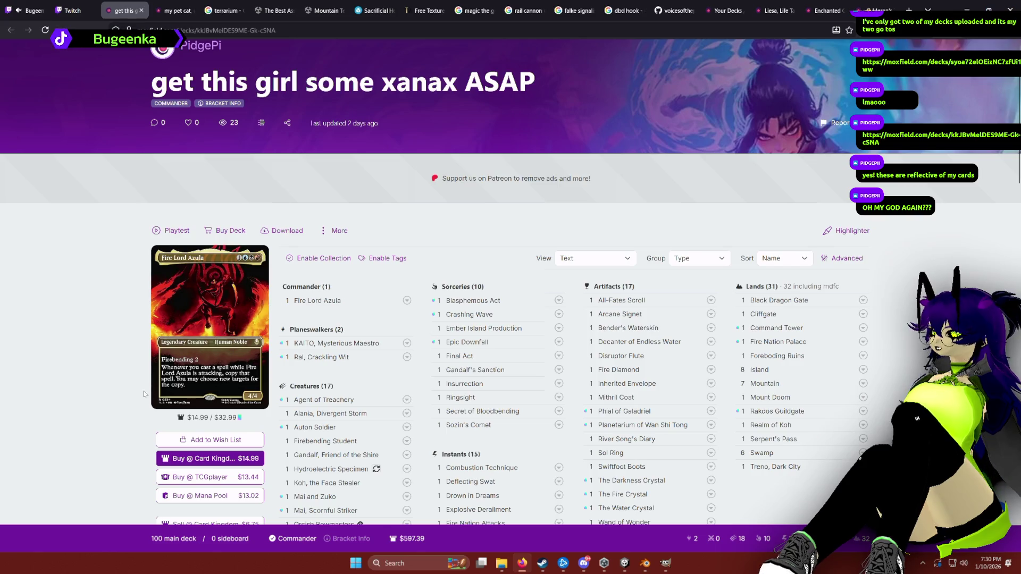
pyautogui.scroll(-2, 140, 395)
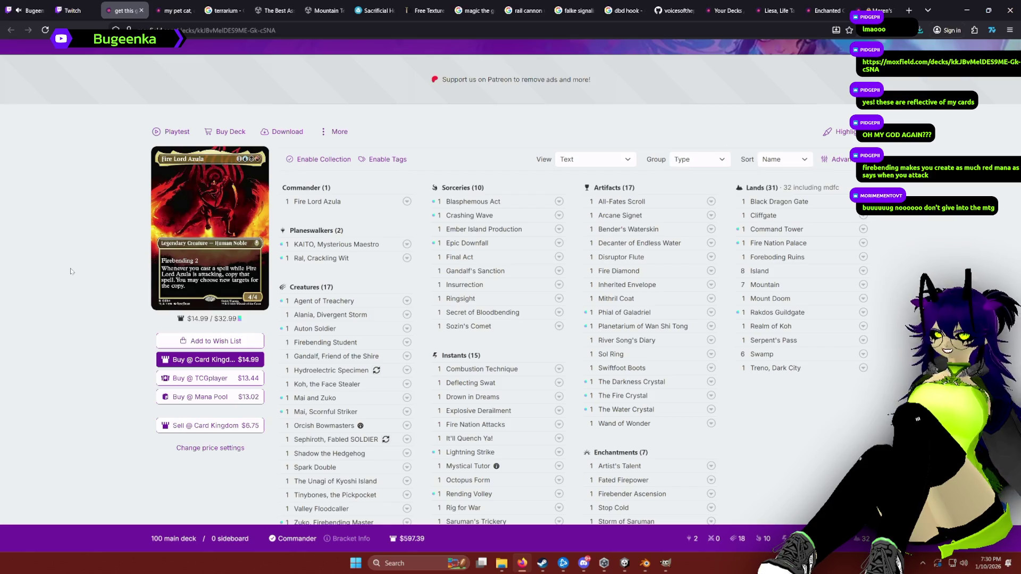
pyautogui.click(625, 563)
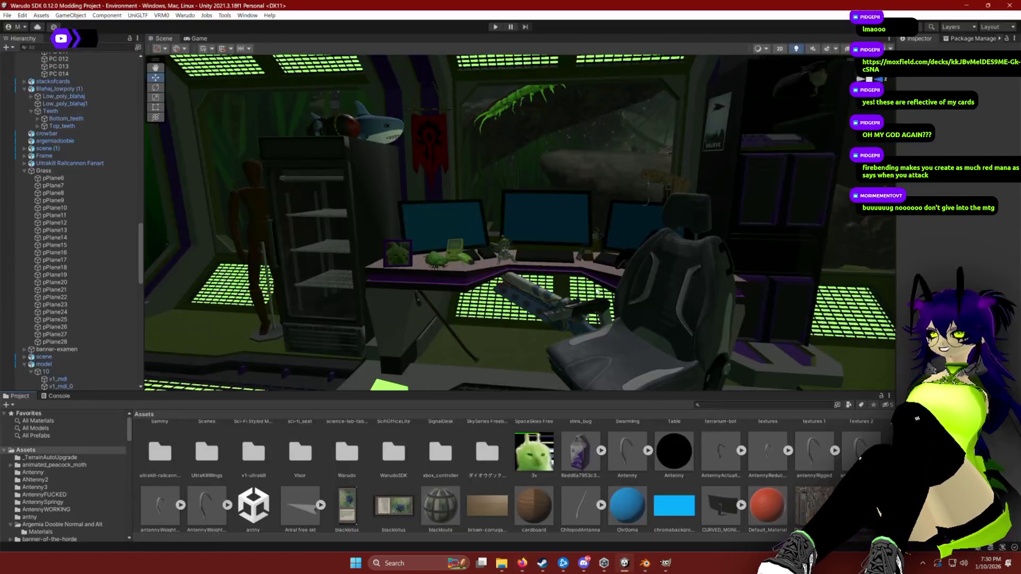
# Pull the view back, orbit down over the Magic card, then swing out to the monitors.
pyautogui.moveTo(586, 254)
pyautogui.mouseDown()
pyautogui.moveTo(564, 230)
pyautogui.moveTo(588, 266)
pyautogui.moveTo(551, 288)
pyautogui.moveTo(543, 274)
pyautogui.moveTo(583, 329)
pyautogui.moveTo(519, 331)
pyautogui.moveTo(533, 276)
pyautogui.moveTo(280, 312)
pyautogui.moveTo(328, 242)
pyautogui.moveTo(271, 238)
pyautogui.moveTo(373, 224)
pyautogui.moveTo(620, 242)
pyautogui.moveTo(585, 297)
pyautogui.moveTo(446, 305)
pyautogui.moveTo(412, 260)
pyautogui.moveTo(504, 258)
pyautogui.moveTo(628, 274)
pyautogui.moveTo(512, 257)
pyautogui.mouseUp()
pyautogui.scroll(-2, 572, 314)
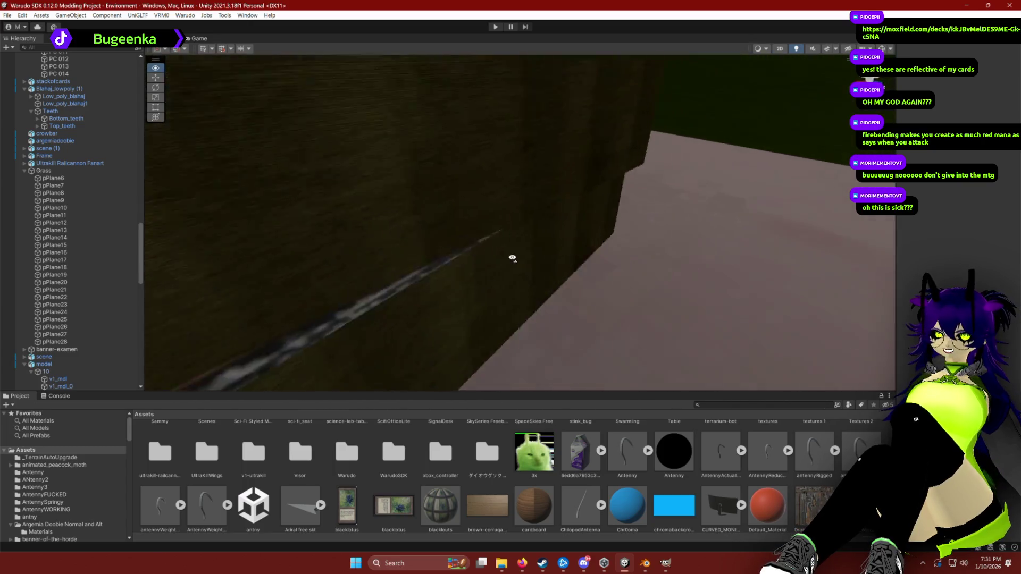
pyautogui.moveTo(438, 248)
pyautogui.mouseDown()
pyautogui.moveTo(525, 289)
pyautogui.moveTo(531, 321)
pyautogui.moveTo(567, 346)
pyautogui.moveTo(407, 337)
pyautogui.moveTo(359, 321)
pyautogui.mouseUp()
pyautogui.moveTo(512, 386)
pyautogui.mouseDown()
pyautogui.moveTo(523, 203)
pyautogui.moveTo(585, 213)
pyautogui.moveTo(629, 200)
pyautogui.moveTo(713, 205)
pyautogui.moveTo(845, 171)
pyautogui.moveTo(641, 195)
pyautogui.mouseUp()
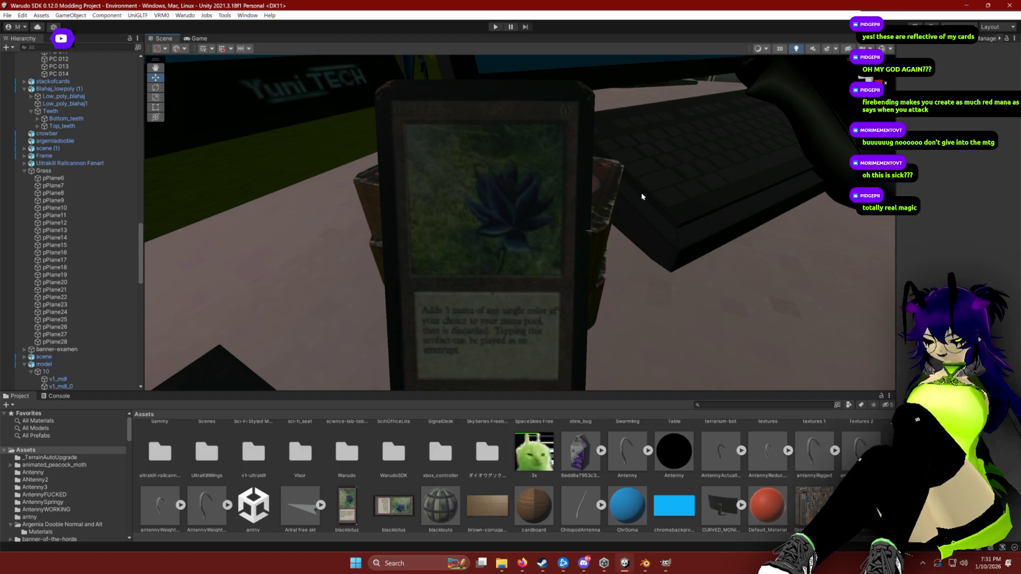
pyautogui.moveTo(642, 196); pyautogui.dragTo(561, 195)
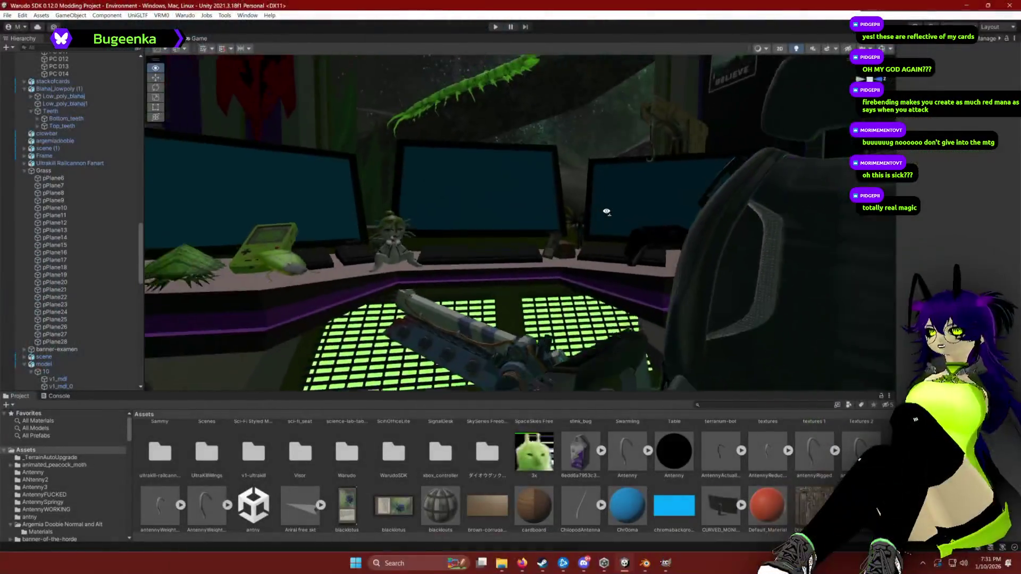
# Toggle Scene view lighting off and back on, then fly toward the desk.
pyautogui.press('s')
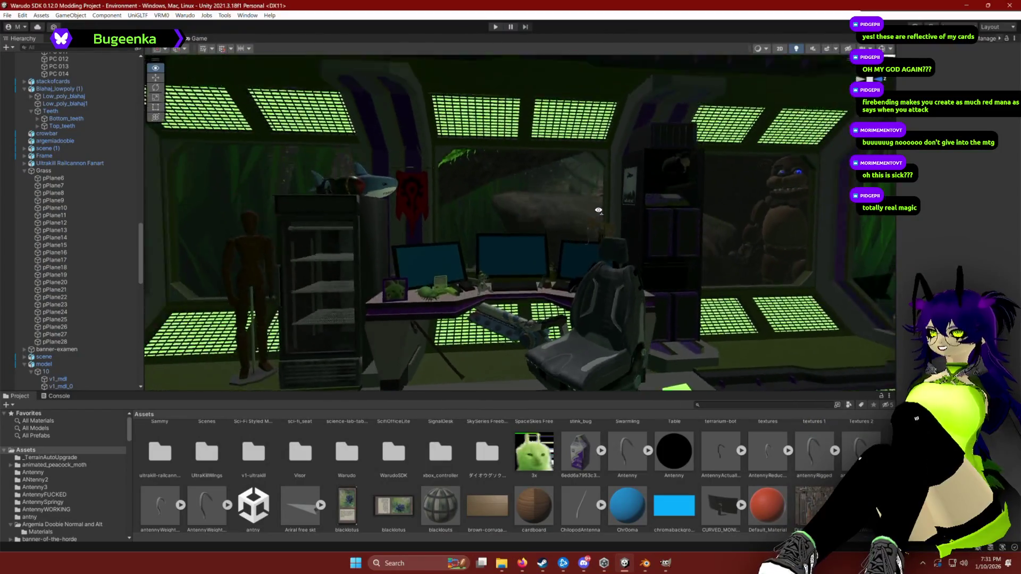
pyautogui.click(796, 48)
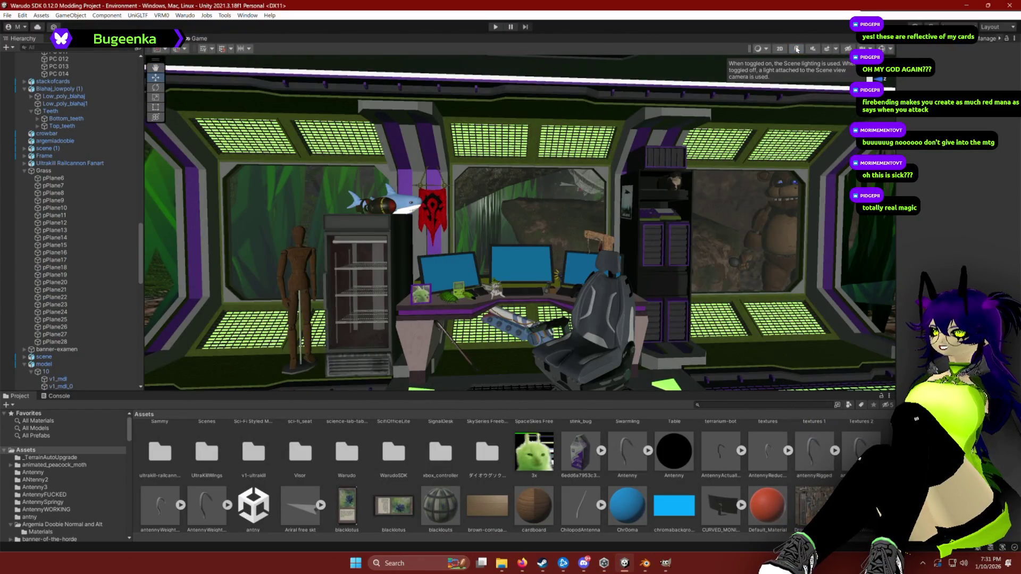
pyautogui.click(796, 49)
pyautogui.press('w')
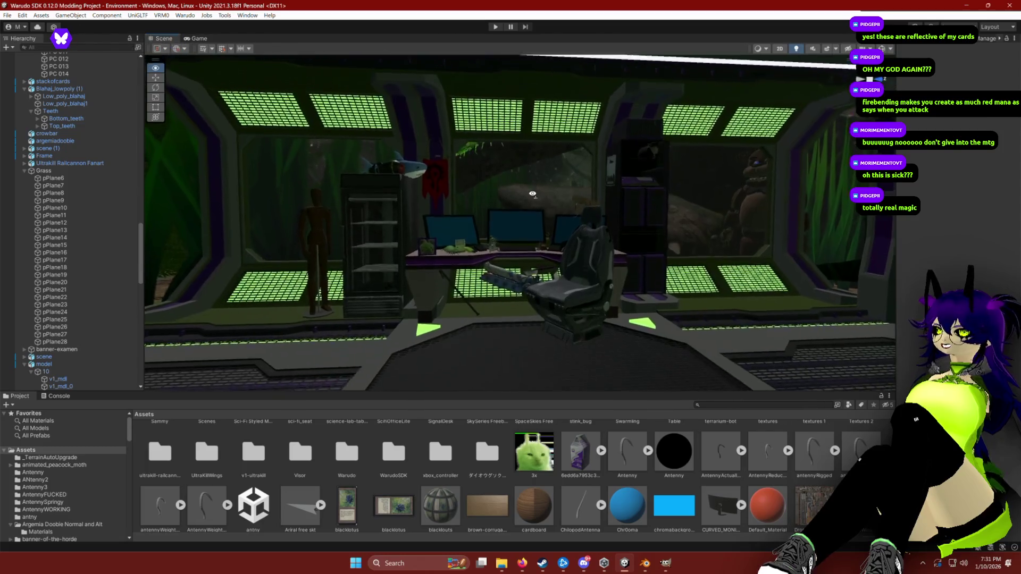
pyautogui.scroll(-4, 532, 194)
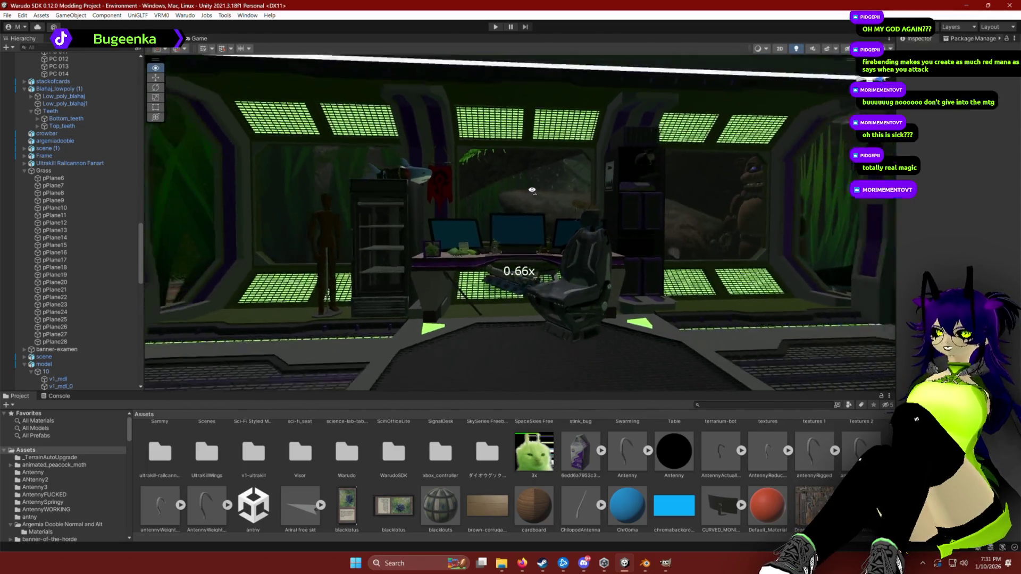
pyautogui.scroll(3, 532, 190)
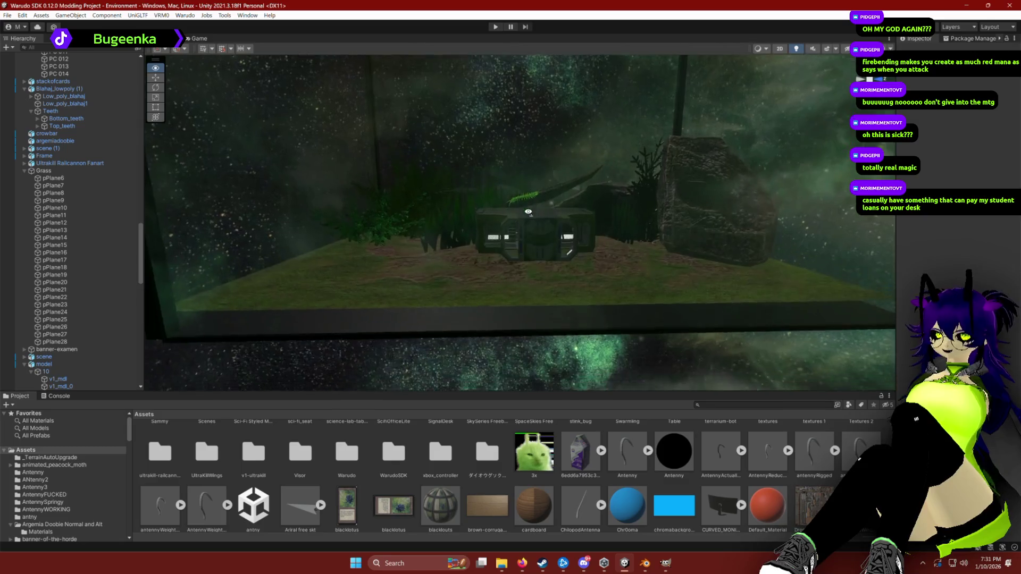
# Fly into the terrarium down to its ground, then over the desk up to the ceiling centipede.
pyautogui.press('w')
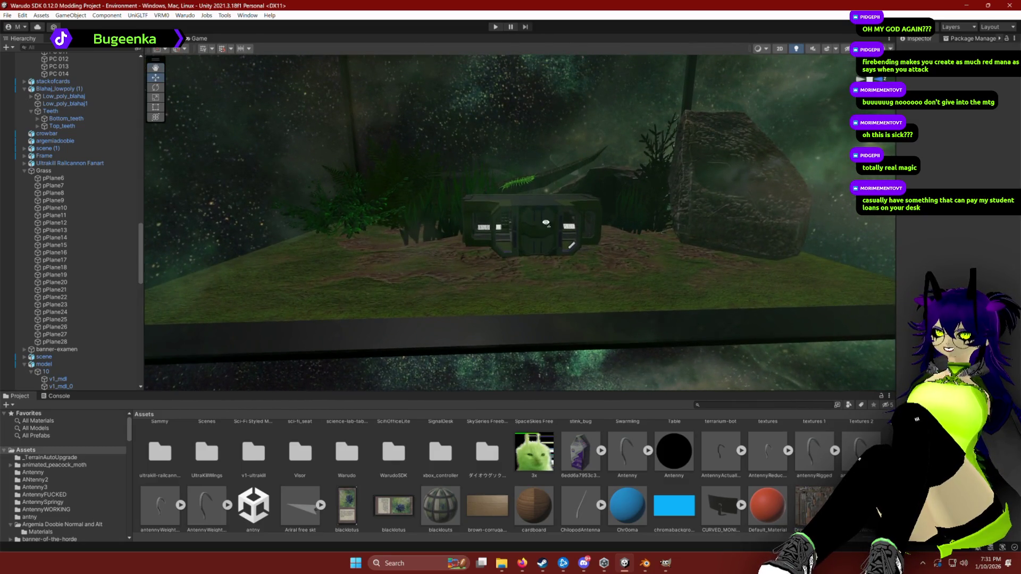
pyautogui.moveTo(545, 223)
pyautogui.mouseDown()
pyautogui.moveTo(537, 176)
pyautogui.moveTo(526, 170)
pyautogui.moveTo(510, 202)
pyautogui.moveTo(504, 190)
pyautogui.moveTo(510, 218)
pyautogui.moveTo(465, 150)
pyautogui.moveTo(469, 142)
pyautogui.moveTo(604, 164)
pyautogui.moveTo(649, 191)
pyautogui.moveTo(631, 244)
pyautogui.moveTo(564, 253)
pyautogui.mouseUp()
pyautogui.press('w')
pyautogui.scroll(-2, 495, 192)
pyautogui.scroll(2, 471, 195)
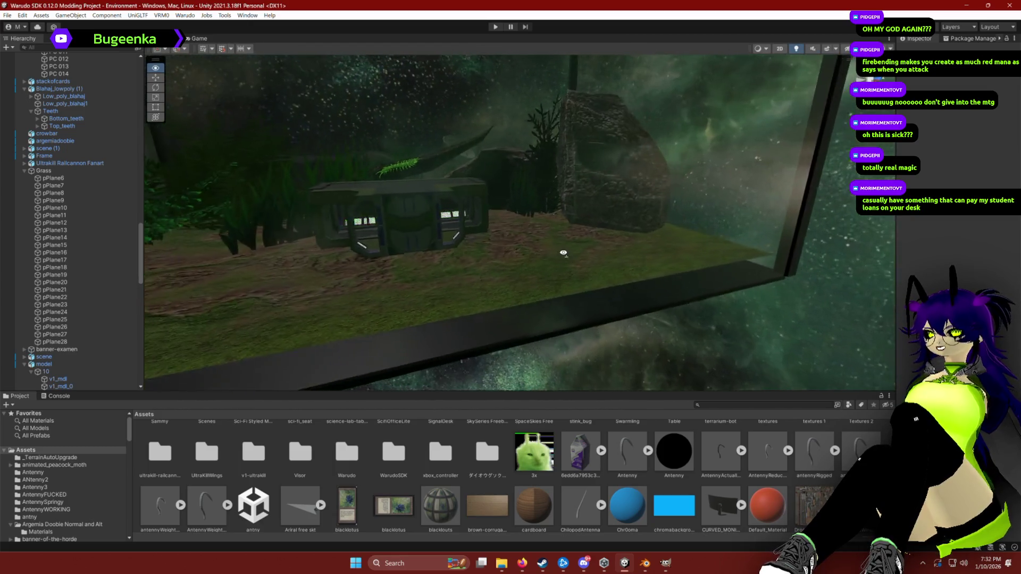
pyautogui.moveTo(504, 208)
pyautogui.mouseDown()
pyautogui.moveTo(502, 226)
pyautogui.moveTo(518, 233)
pyautogui.mouseUp()
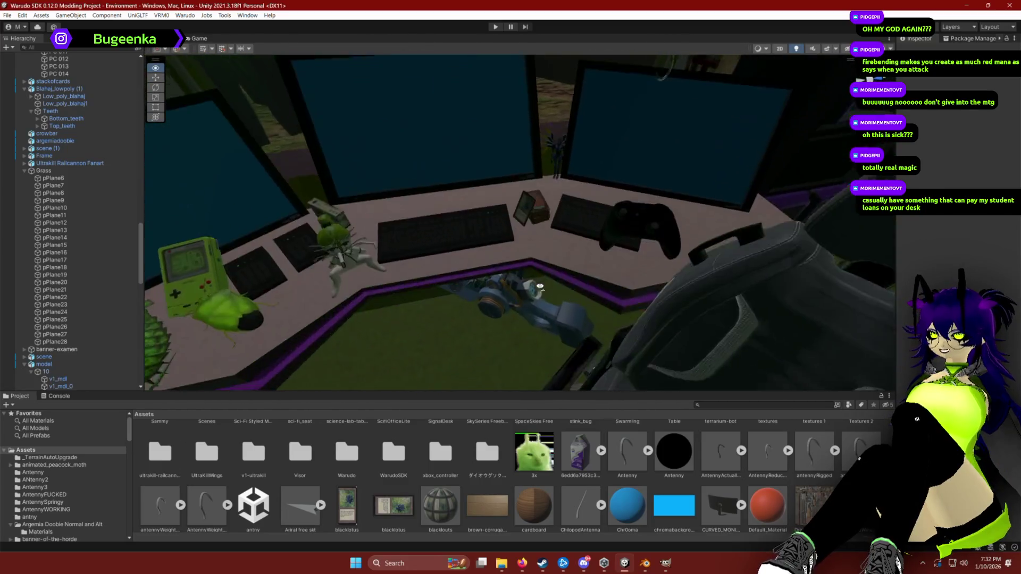
pyautogui.moveTo(554, 251)
pyautogui.mouseDown()
pyautogui.moveTo(632, 261)
pyautogui.moveTo(486, 217)
pyautogui.mouseUp()
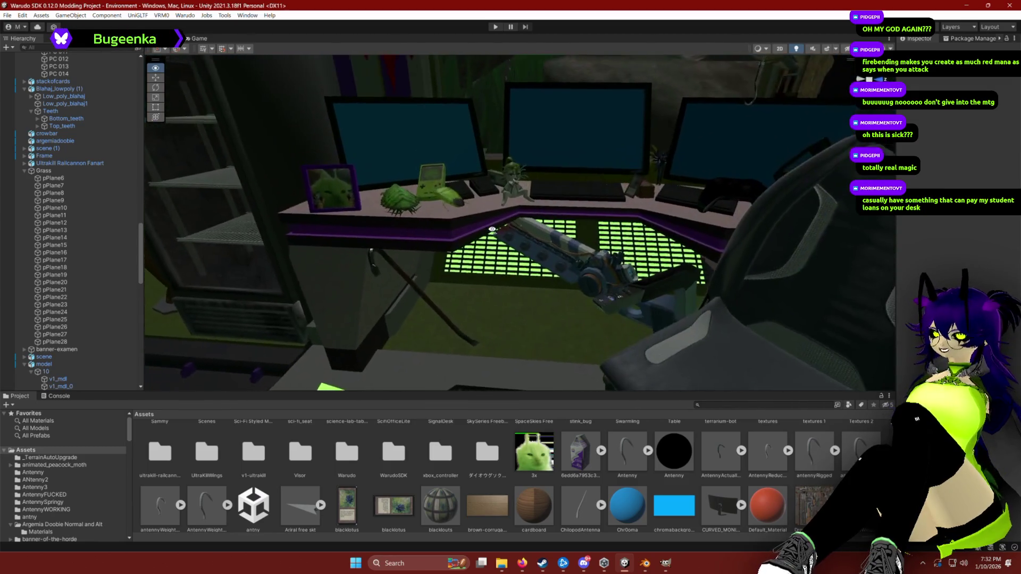
pyautogui.moveTo(505, 254); pyautogui.dragTo(547, 118)
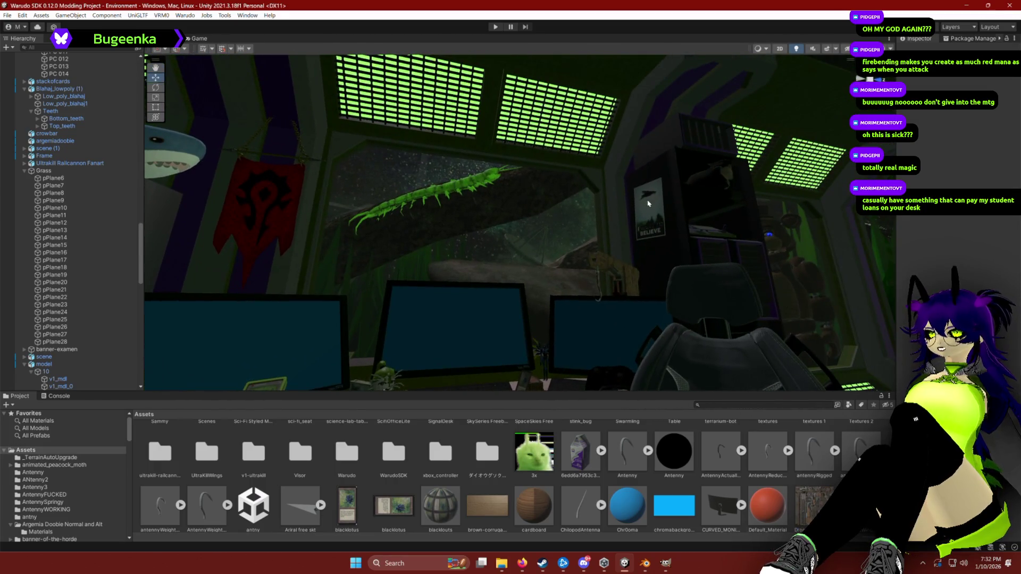
pyautogui.moveTo(456, 189)
pyautogui.mouseDown()
pyautogui.moveTo(552, 288)
pyautogui.moveTo(531, 257)
pyautogui.moveTo(483, 273)
pyautogui.moveTo(540, 278)
pyautogui.moveTo(603, 262)
pyautogui.moveTo(368, 219)
pyautogui.moveTo(319, 226)
pyautogui.moveTo(427, 268)
pyautogui.moveTo(490, 262)
pyautogui.mouseUp()
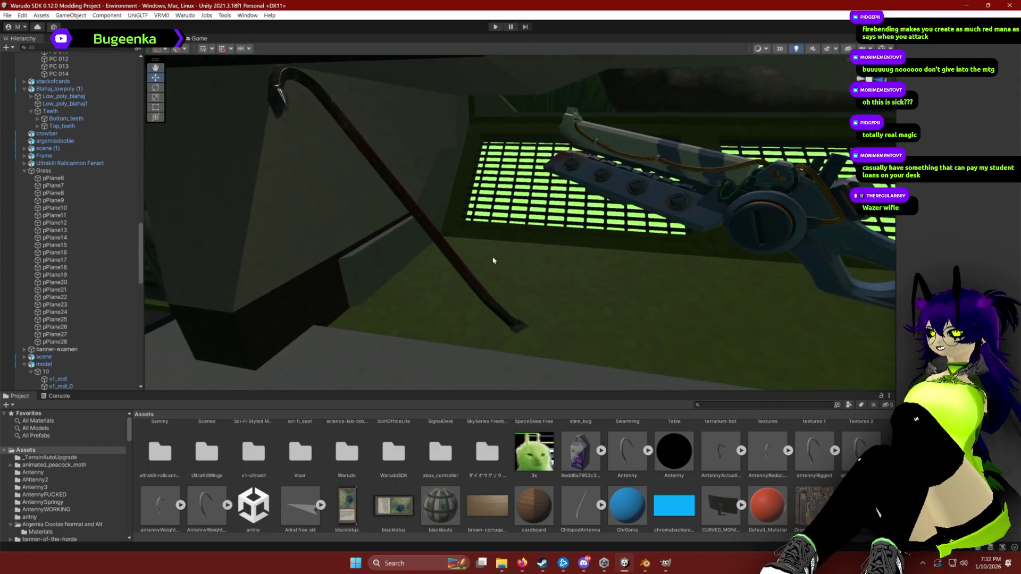
# Select the crowbar by the desk and the large window piece behind it.
pyautogui.click(428, 221)
pyautogui.moveTo(428, 221)
pyautogui.mouseDown()
pyautogui.moveTo(540, 287)
pyautogui.moveTo(418, 230)
pyautogui.mouseUp()
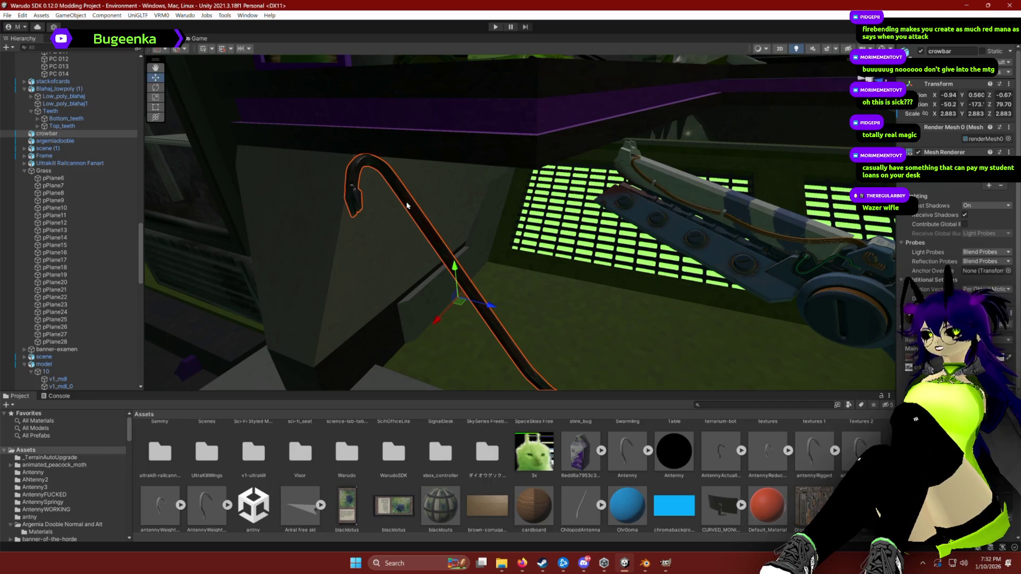
pyautogui.click(478, 340)
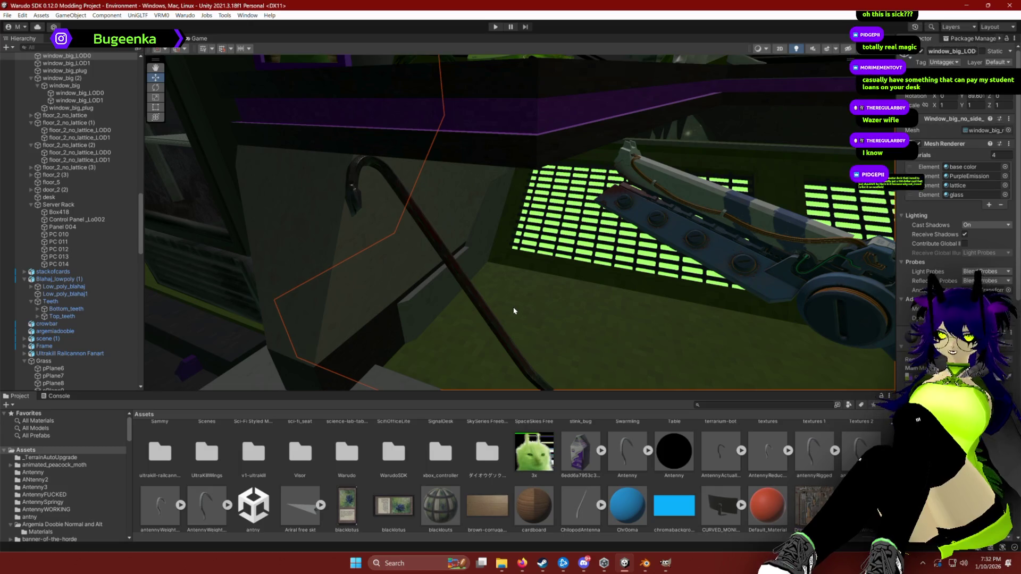
pyautogui.moveTo(648, 314)
pyautogui.mouseDown()
pyautogui.moveTo(686, 258)
pyautogui.moveTo(613, 422)
pyautogui.mouseUp()
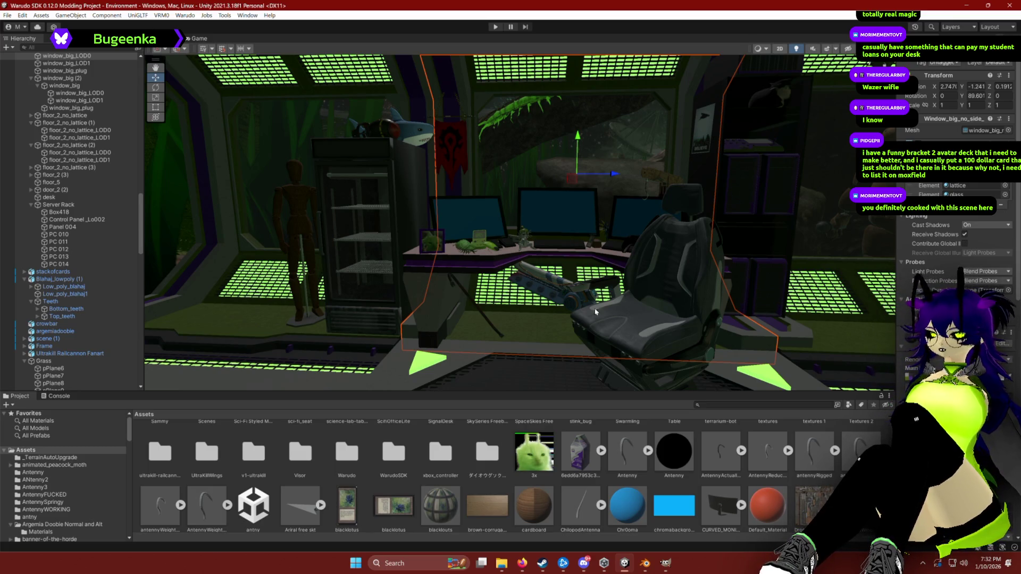
# Select the shark on the fridge, the Horde banner, and the BELIEVE poster.
pyautogui.moveTo(508, 229)
pyautogui.mouseDown()
pyautogui.moveTo(436, 117)
pyautogui.moveTo(452, 226)
pyautogui.moveTo(465, 207)
pyautogui.moveTo(508, 199)
pyautogui.moveTo(551, 146)
pyautogui.mouseUp()
pyautogui.click(433, 104)
pyautogui.click(463, 203)
pyautogui.click(551, 146)
pyautogui.moveTo(599, 205); pyautogui.dragTo(654, 226)
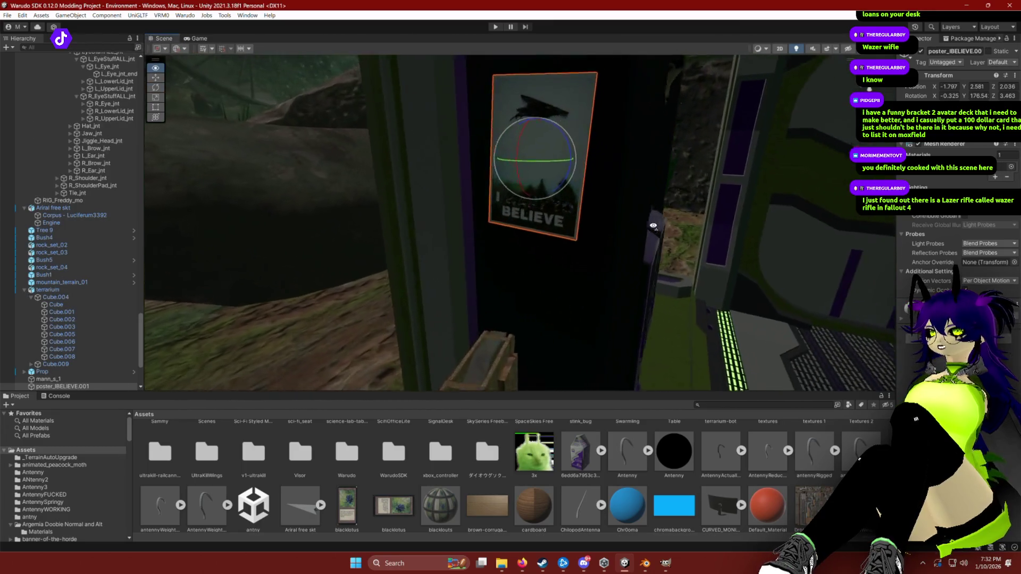
# Select the cat figure on the rack, then fly toward Freddy by the rock and back.
pyautogui.press('d')
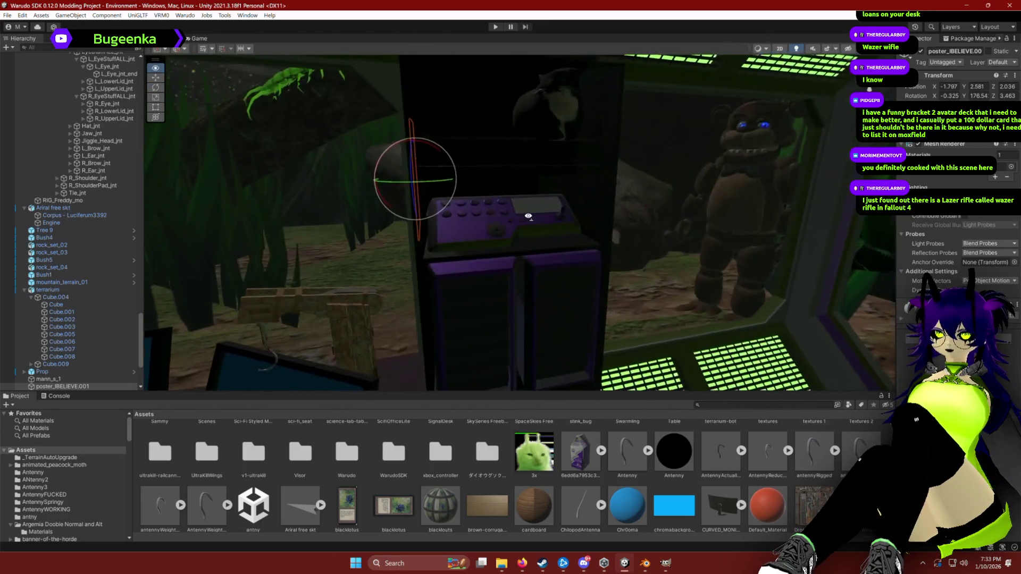
pyautogui.click(621, 170)
pyautogui.moveTo(622, 170); pyautogui.dragTo(555, 165)
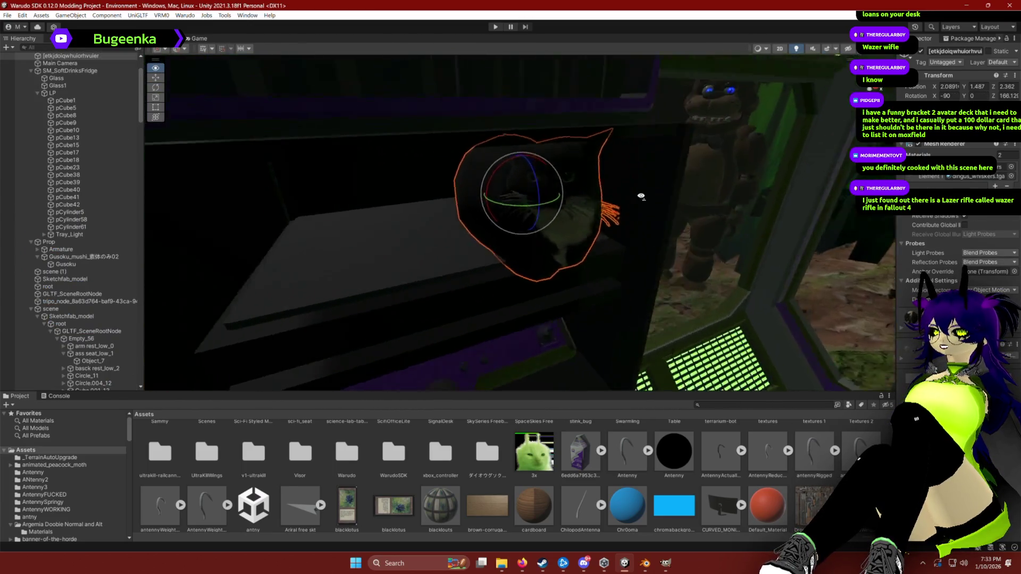
pyautogui.press('w')
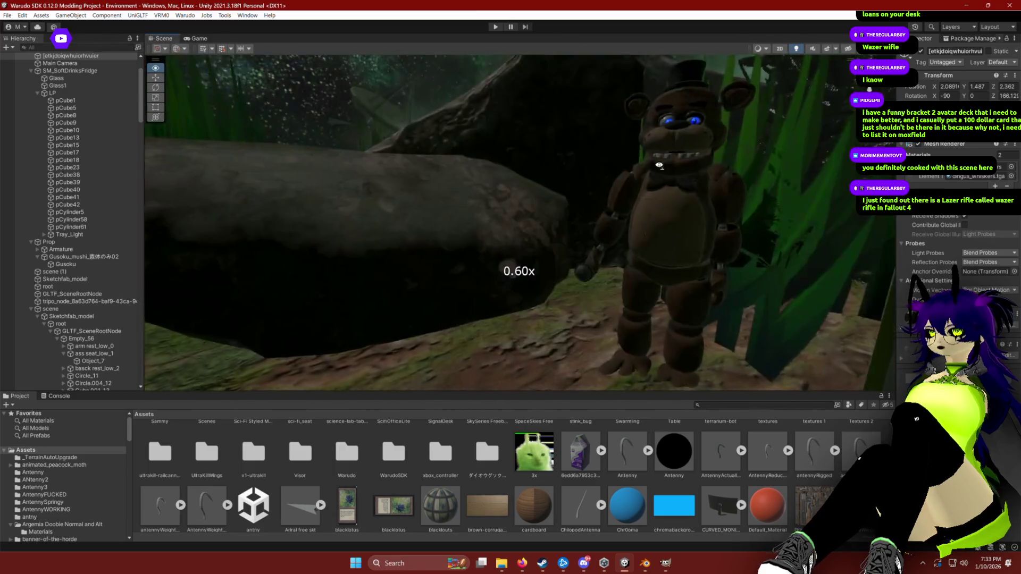
pyautogui.press('s')
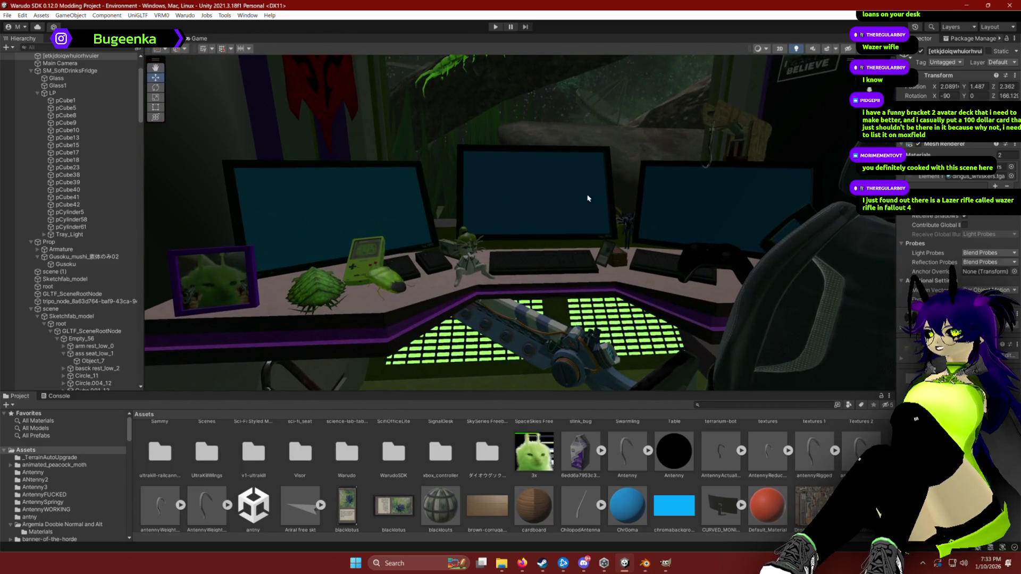
# Fly in to a close-up of the ceiling centipede and the rock below it.
pyautogui.press('w')
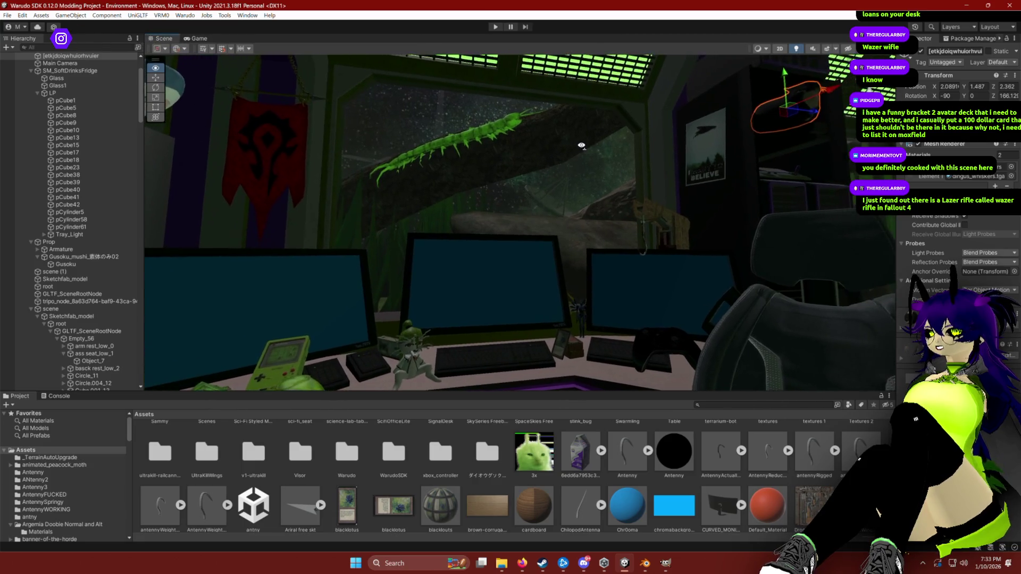
pyautogui.press('w')
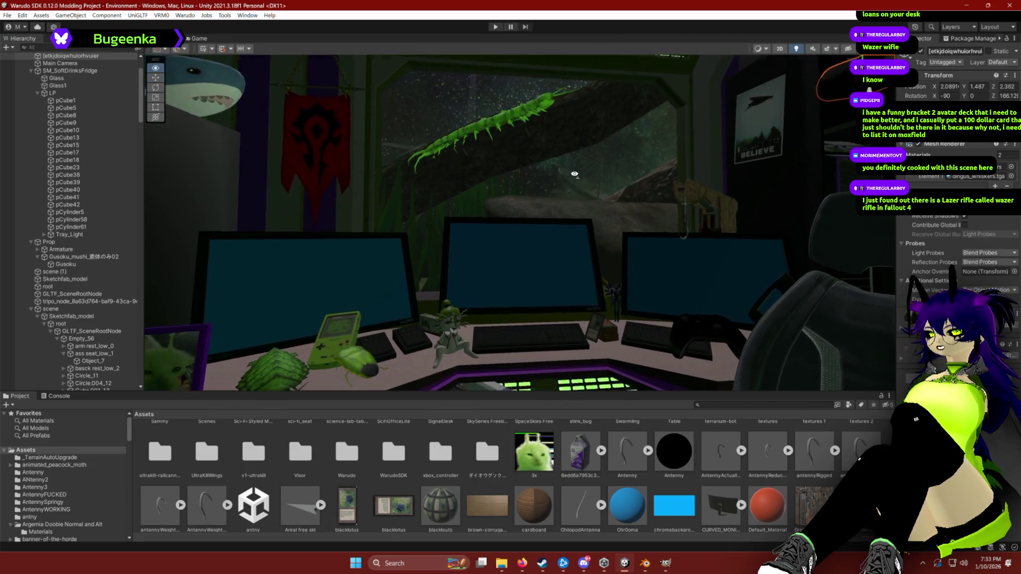
pyautogui.scroll(-3, 569, 189)
pyautogui.moveTo(570, 188); pyautogui.dragTo(574, 197)
# Fly back out over the desk and pan across the room to the fridge and mannequin.
pyautogui.press('s')
pyautogui.scroll(-2, 578, 202)
pyautogui.press('s')
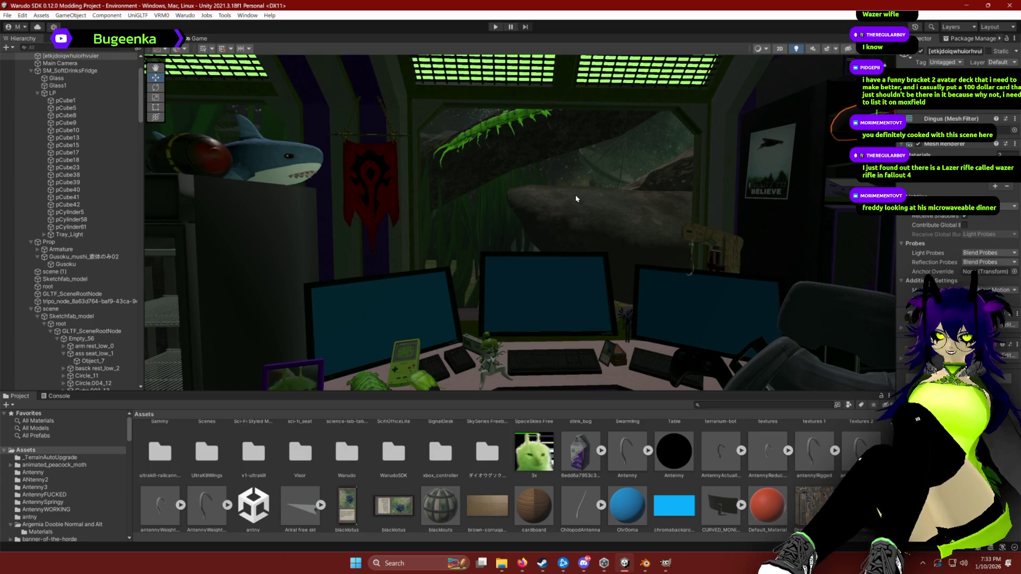
pyautogui.moveTo(577, 199)
pyautogui.mouseDown()
pyautogui.moveTo(593, 170)
pyautogui.moveTo(655, 172)
pyautogui.moveTo(581, 176)
pyautogui.moveTo(633, 195)
pyautogui.moveTo(581, 226)
pyautogui.moveTo(525, 355)
pyautogui.mouseUp()
pyautogui.scroll(-5, 526, 355)
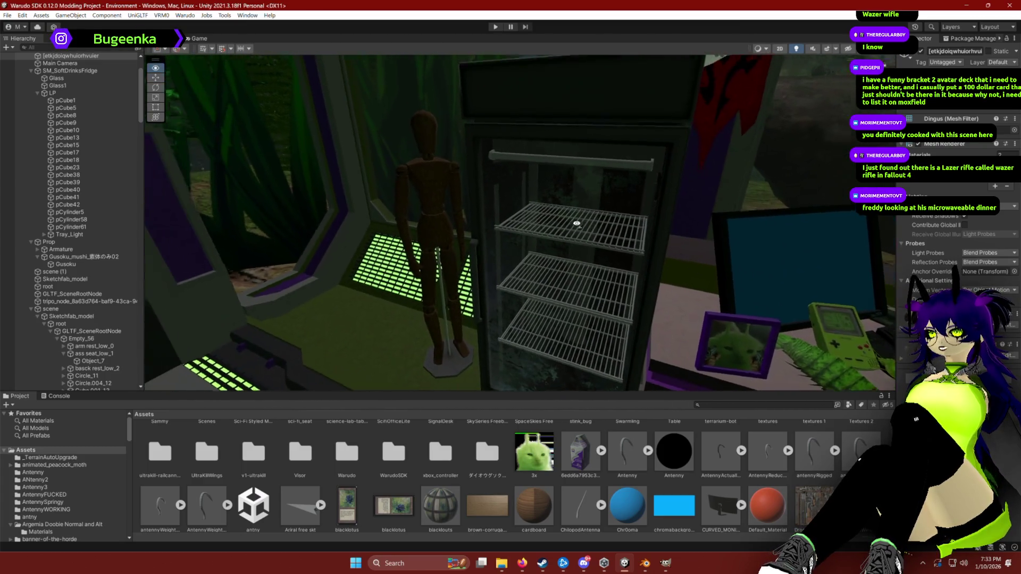
# Place a milk carton on the fridge's top shelf at about -1.069, 1.679, -2.142.
pyautogui.scroll(3, 558, 228)
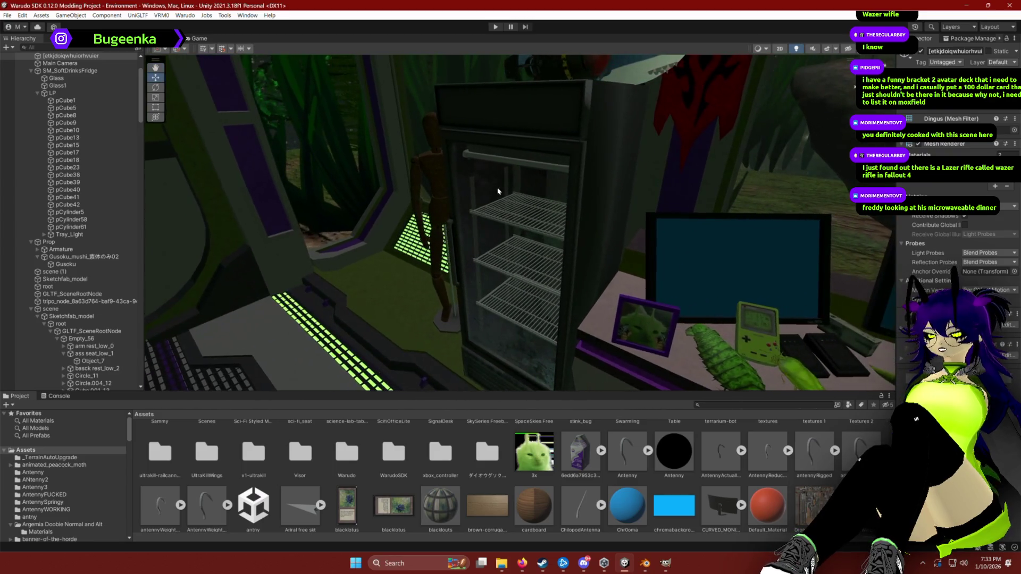
pyautogui.scroll(-2, 535, 155)
pyautogui.scroll(2, 474, 156)
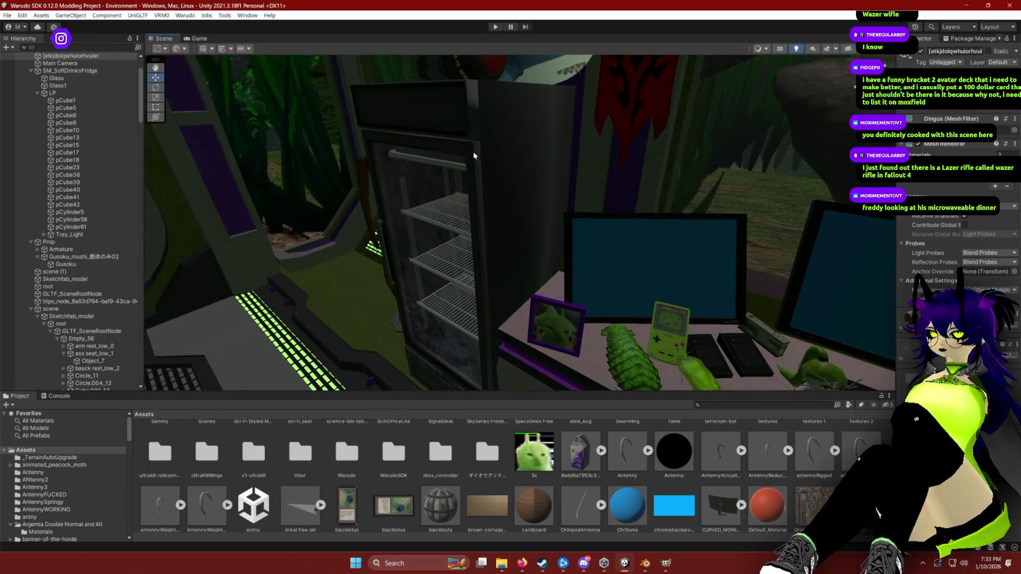
pyautogui.scroll(3, 513, 109)
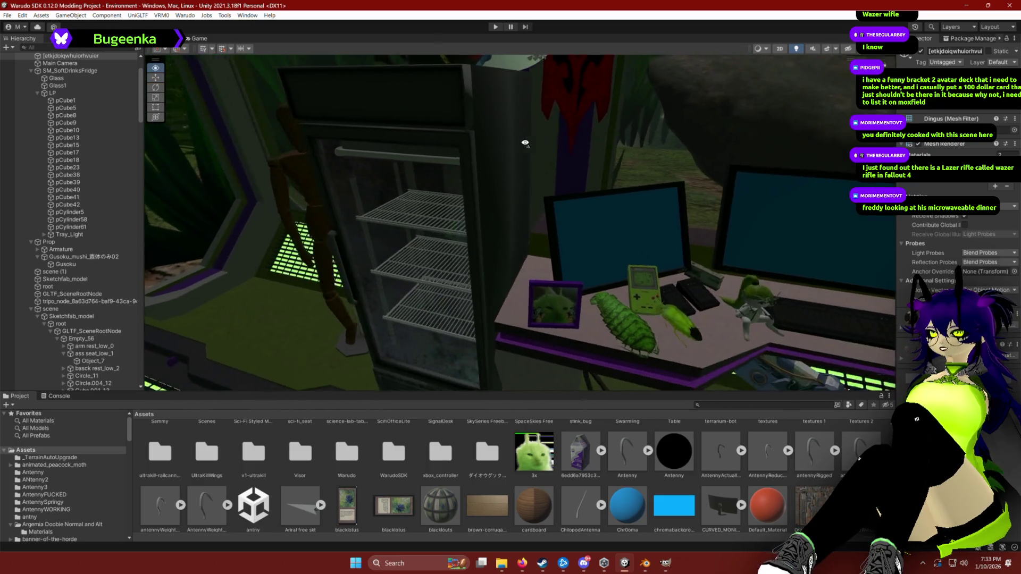
pyautogui.moveTo(479, 165); pyautogui.dragTo(527, 164)
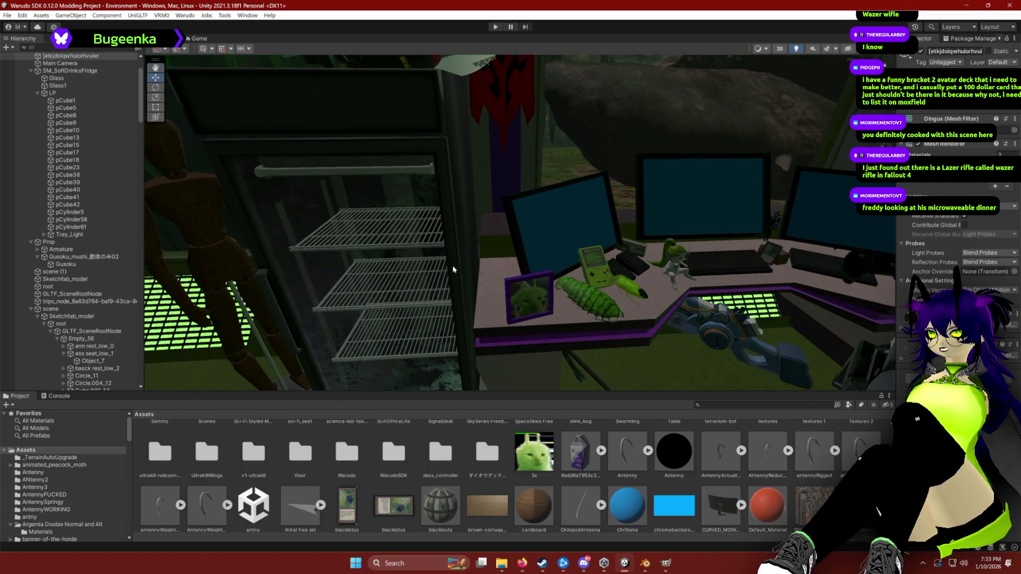
pyautogui.moveTo(415, 282); pyautogui.dragTo(398, 232)
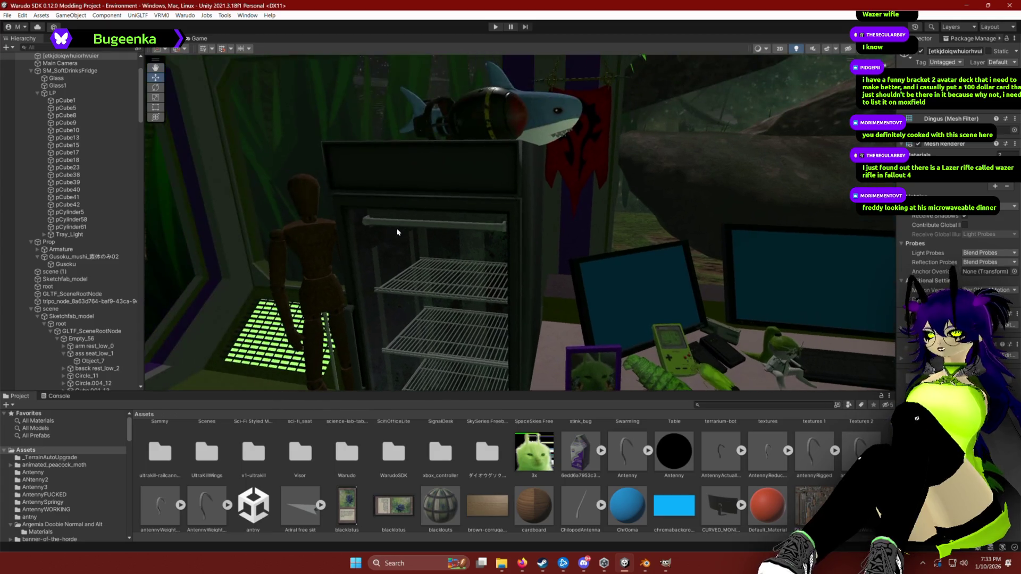
pyautogui.moveTo(294, 198)
pyautogui.mouseDown()
pyautogui.moveTo(424, 241)
pyautogui.moveTo(492, 239)
pyautogui.moveTo(428, 237)
pyautogui.moveTo(449, 237)
pyautogui.mouseUp()
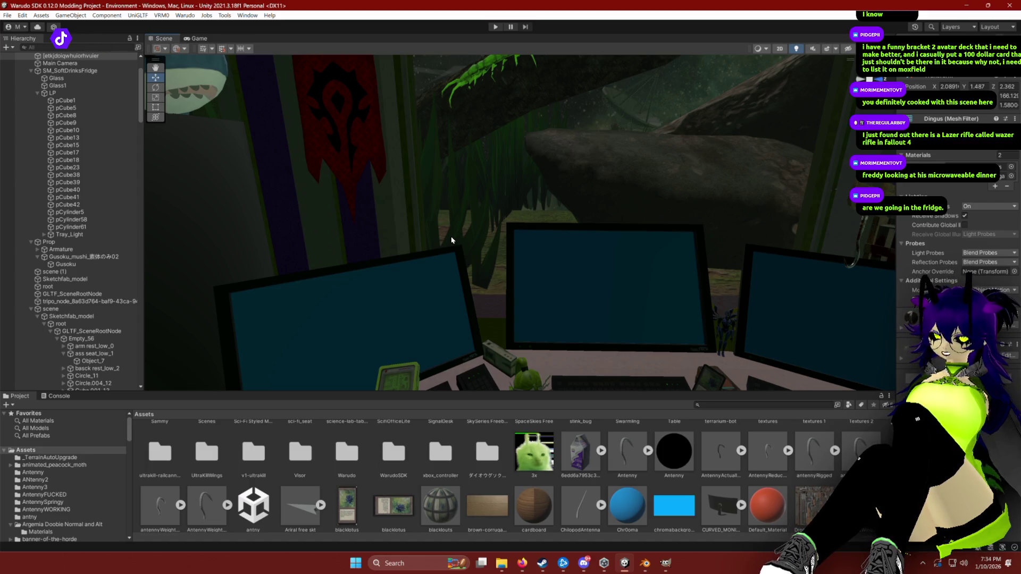
pyautogui.scroll(-10, 456, 239)
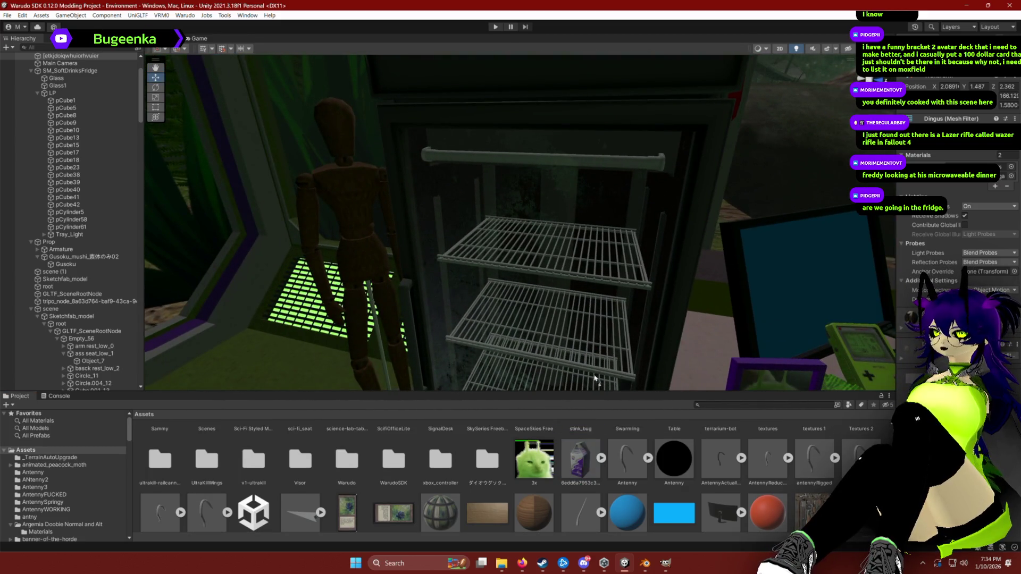
pyautogui.moveTo(530, 381)
pyautogui.mouseDown()
pyautogui.moveTo(529, 234)
pyautogui.moveTo(491, 303)
pyautogui.moveTo(481, 220)
pyautogui.moveTo(724, 241)
pyautogui.moveTo(652, 212)
pyautogui.mouseUp()
pyautogui.press('e')
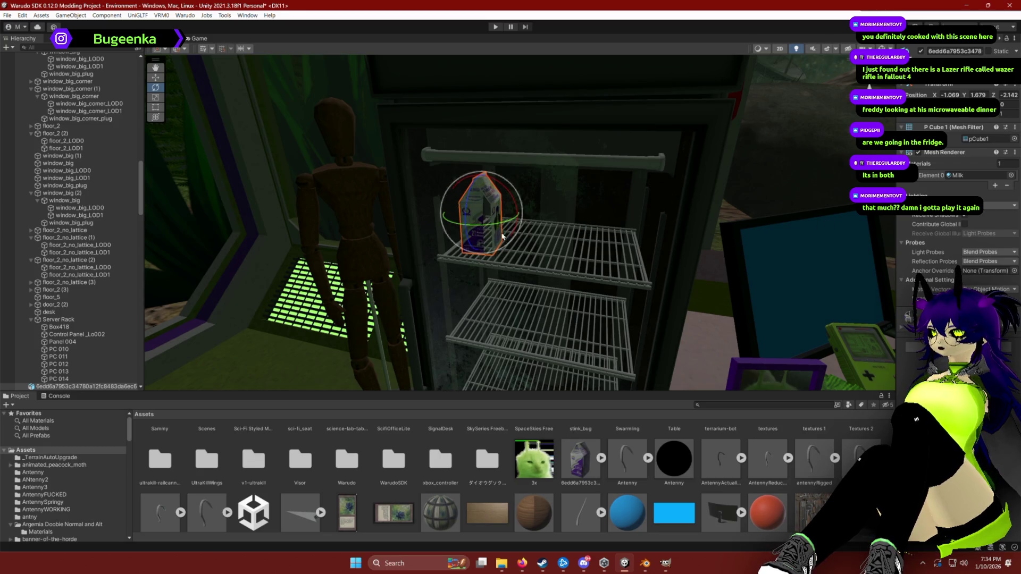
# Turn the milk carton outward, delete it, and undo the added scene 3 model.
pyautogui.moveTo(481, 228)
pyautogui.mouseDown()
pyautogui.moveTo(670, 213)
pyautogui.moveTo(689, 198)
pyautogui.mouseUp()
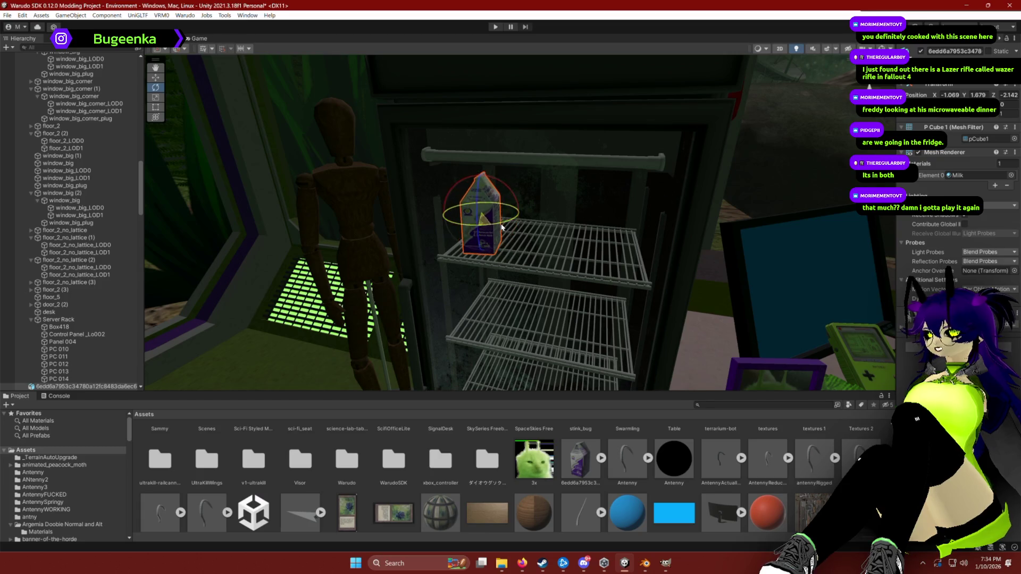
pyautogui.press('Delete')
pyautogui.scroll(-5, 448, 496)
pyautogui.scroll(-1, 478, 489)
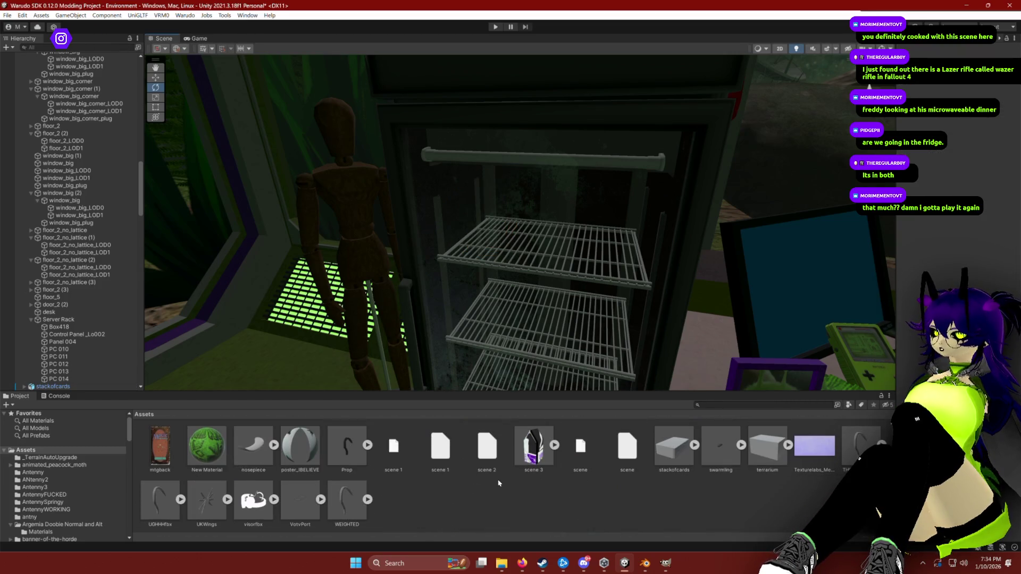
pyautogui.scroll(1, 534, 490)
pyautogui.moveTo(533, 461)
pyautogui.mouseDown()
pyautogui.moveTo(513, 273)
pyautogui.moveTo(566, 367)
pyautogui.mouseUp()
pyautogui.hotkey('ctrl', 'z')
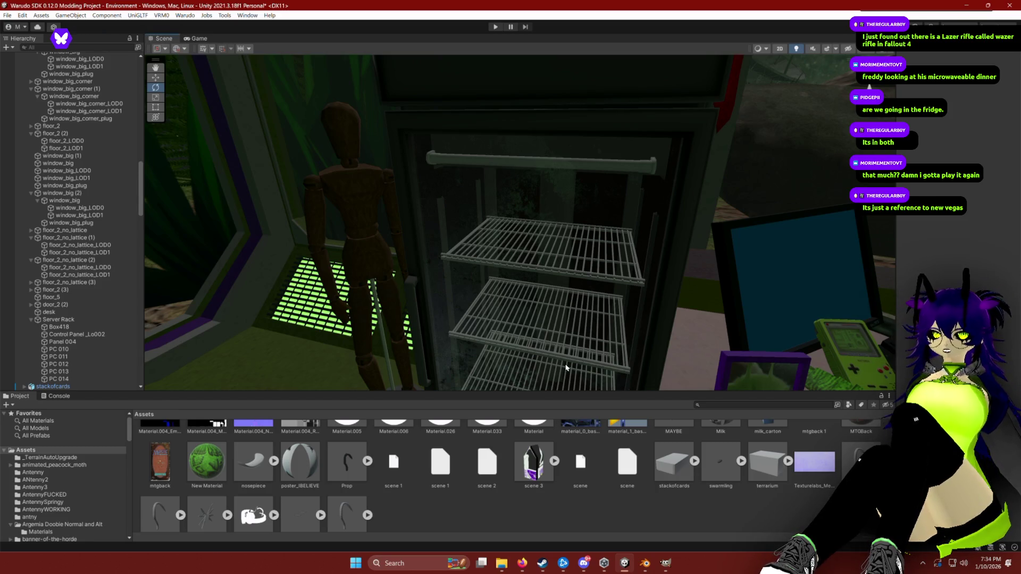
pyautogui.scroll(5, 572, 313)
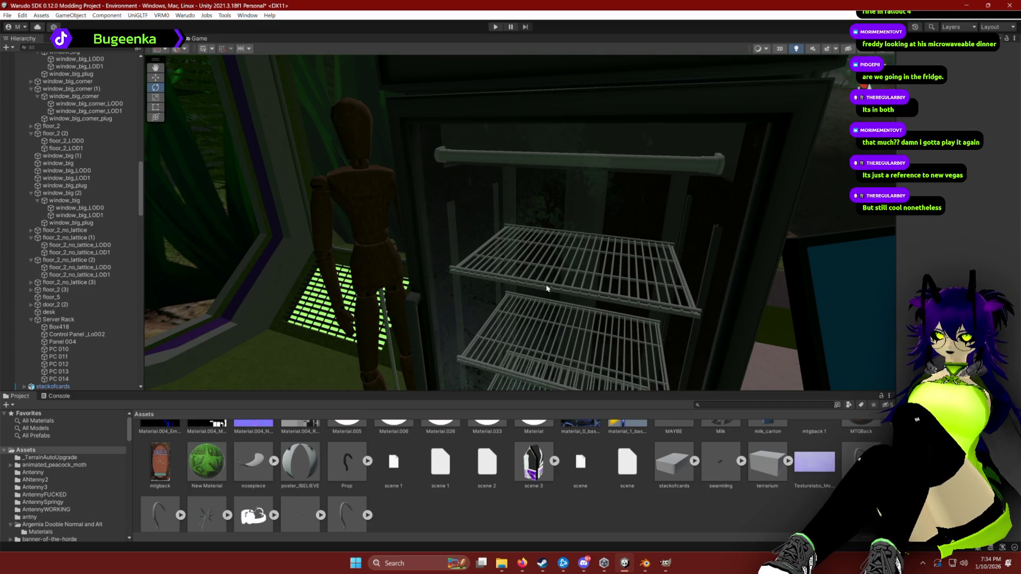
pyautogui.moveTo(542, 298); pyautogui.dragTo(588, 301)
pyautogui.press('w')
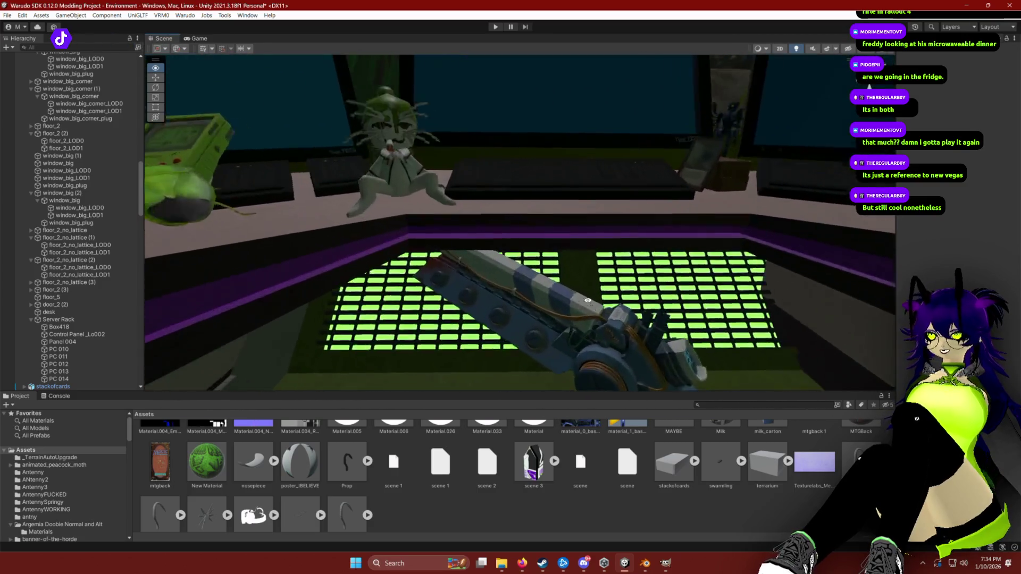
pyautogui.press('s')
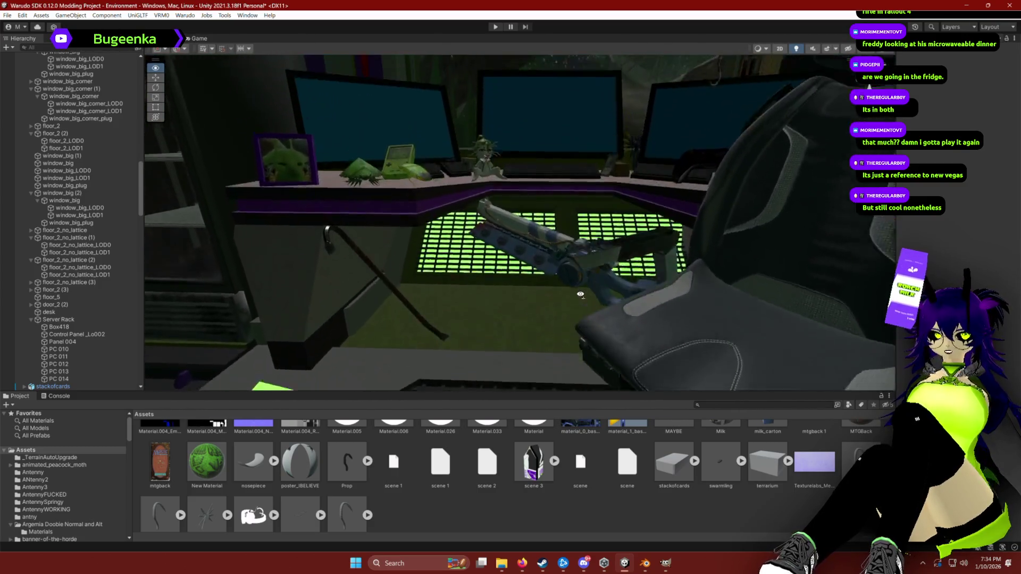
pyautogui.moveTo(580, 294); pyautogui.dragTo(582, 298)
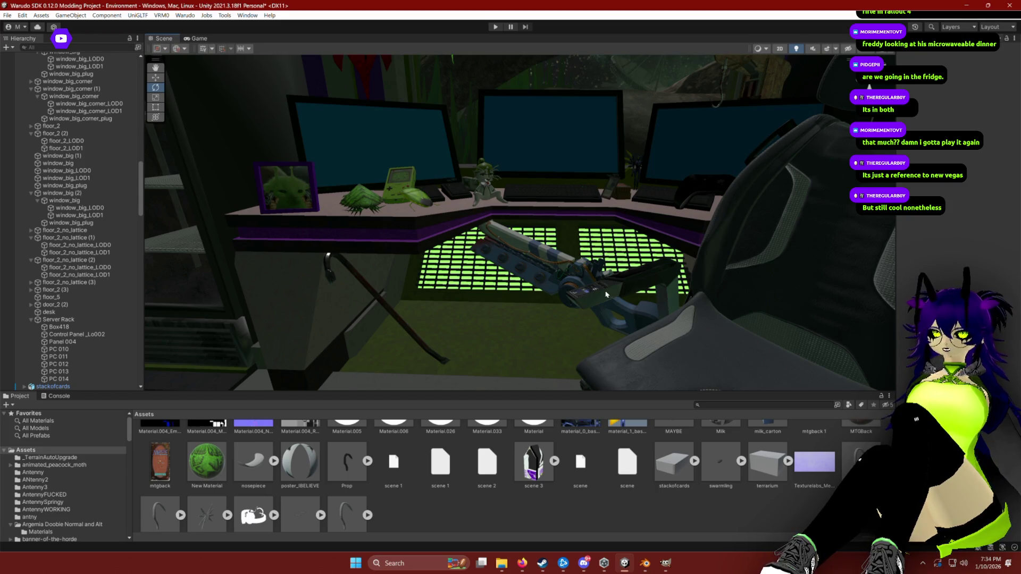
pyautogui.moveTo(582, 298)
pyautogui.mouseDown()
pyautogui.moveTo(554, 289)
pyautogui.moveTo(553, 319)
pyautogui.moveTo(520, 240)
pyautogui.mouseUp()
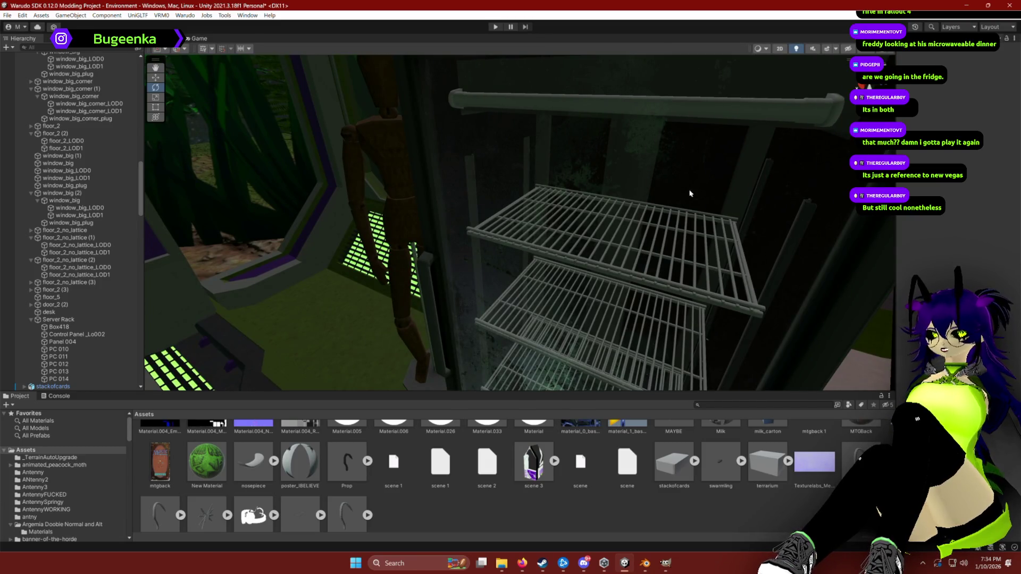
pyautogui.scroll(-5, 513, 337)
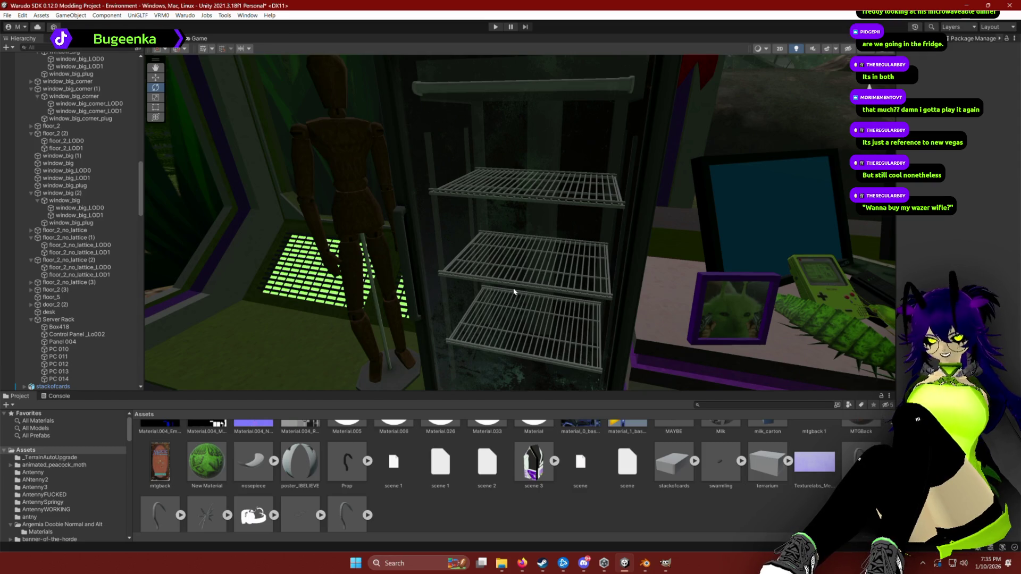
pyautogui.moveTo(513, 291); pyautogui.dragTo(428, 286)
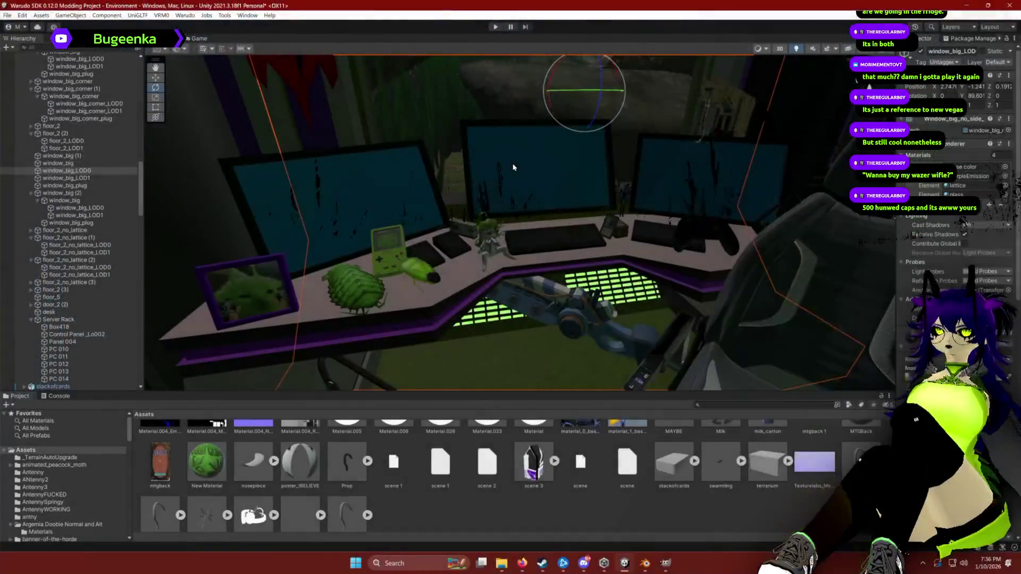
# Select window_big_plug, then zoom in and select the wooden post with the hanging hook.
pyautogui.click(379, 174)
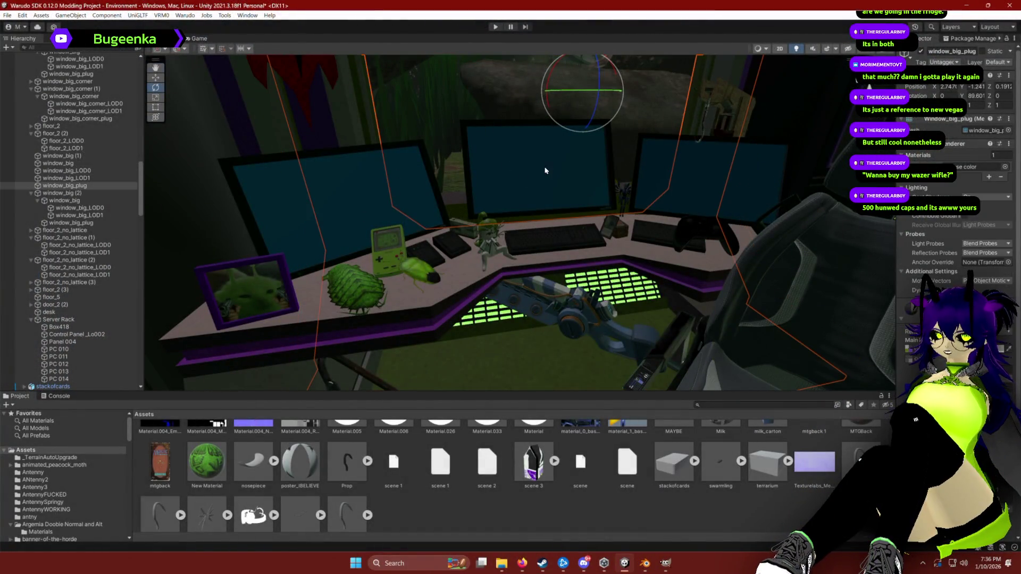
pyautogui.moveTo(545, 170); pyautogui.dragTo(520, 126)
pyautogui.moveTo(635, 186)
pyautogui.mouseDown()
pyautogui.moveTo(579, 200)
pyautogui.moveTo(635, 256)
pyautogui.mouseUp()
pyautogui.scroll(10, 634, 256)
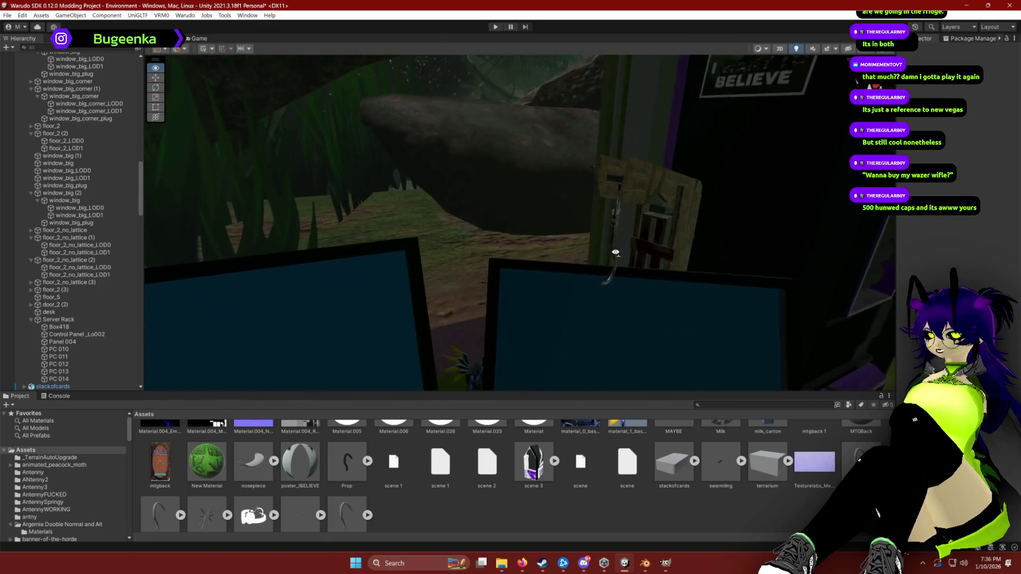
pyautogui.click(477, 163)
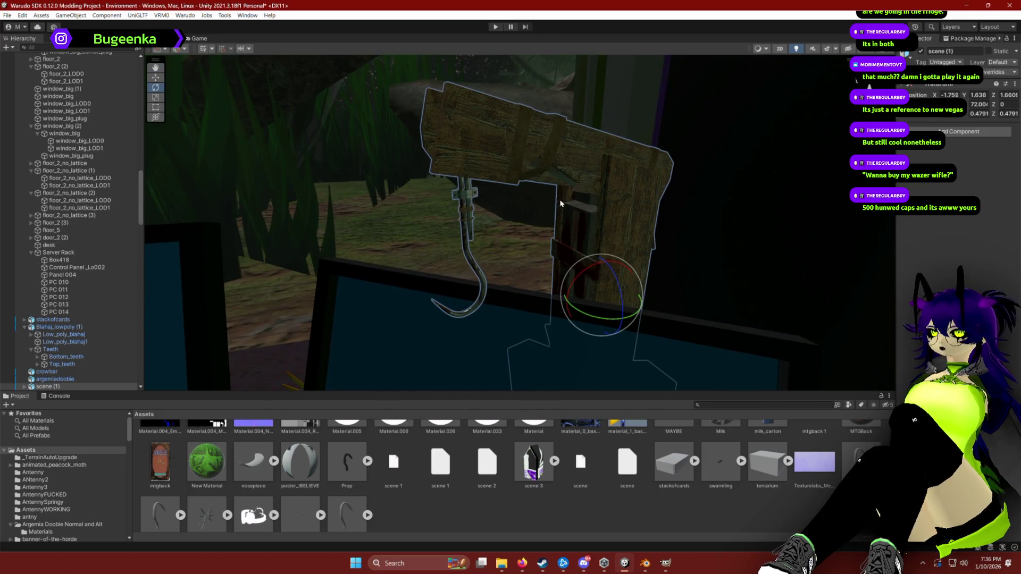
pyautogui.moveTo(561, 200)
pyautogui.mouseDown()
pyautogui.moveTo(547, 255)
pyautogui.moveTo(430, 271)
pyautogui.moveTo(185, 223)
pyautogui.moveTo(892, 277)
pyautogui.moveTo(422, 280)
pyautogui.moveTo(528, 265)
pyautogui.moveTo(506, 237)
pyautogui.moveTo(563, 223)
pyautogui.moveTo(762, 239)
pyautogui.mouseUp()
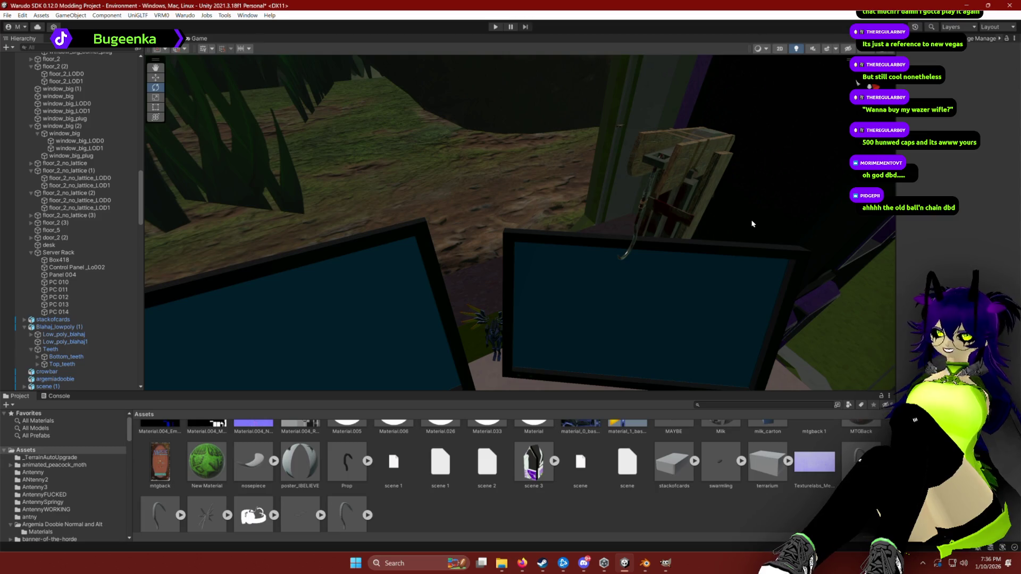
pyautogui.moveTo(653, 183)
pyautogui.mouseDown()
pyautogui.moveTo(460, 157)
pyautogui.moveTo(558, 111)
pyautogui.moveTo(577, 118)
pyautogui.mouseUp()
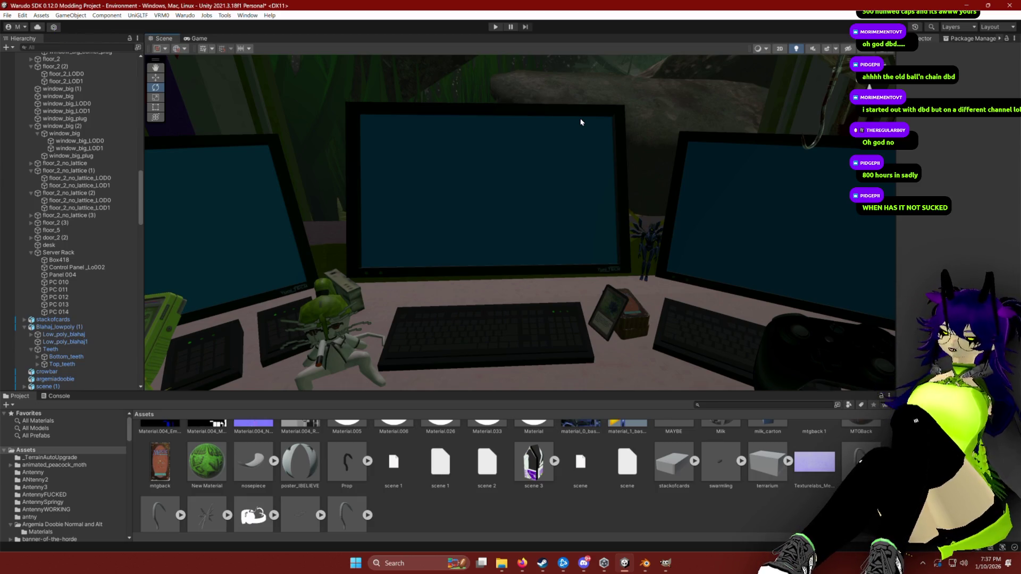
pyautogui.moveTo(597, 205)
pyautogui.mouseDown()
pyautogui.moveTo(535, 194)
pyautogui.moveTo(594, 200)
pyautogui.mouseUp()
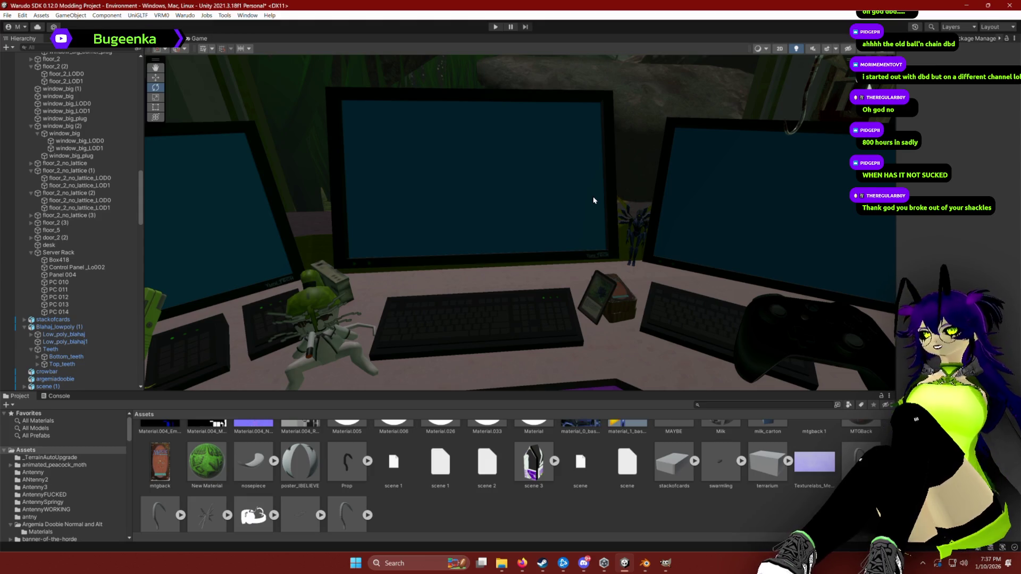
pyautogui.moveTo(594, 200)
pyautogui.mouseDown()
pyautogui.moveTo(590, 183)
pyautogui.moveTo(627, 175)
pyautogui.moveTo(653, 150)
pyautogui.moveTo(624, 166)
pyautogui.moveTo(814, 233)
pyautogui.moveTo(627, 244)
pyautogui.moveTo(645, 237)
pyautogui.moveTo(638, 253)
pyautogui.moveTo(708, 224)
pyautogui.moveTo(330, 216)
pyautogui.moveTo(340, 220)
pyautogui.mouseUp()
pyautogui.click(611, 144)
pyautogui.click(613, 262)
# Select the moth's Object_102 wing mesh and set its material Alpha Cutoff to 0.6.
pyautogui.scroll(5, 612, 220)
pyautogui.click(462, 202)
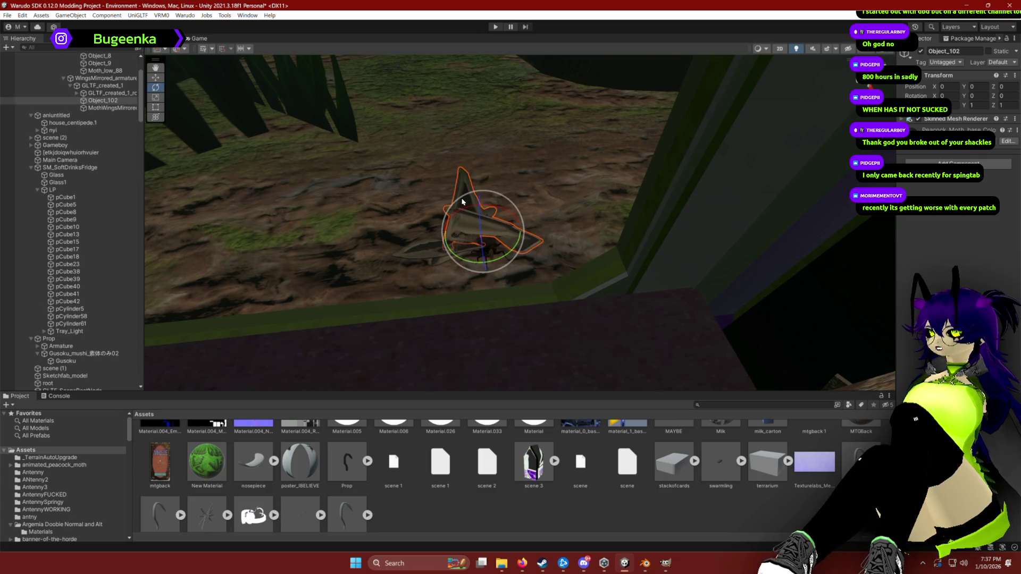
pyautogui.moveTo(461, 201); pyautogui.dragTo(298, 154)
pyautogui.click(119, 108)
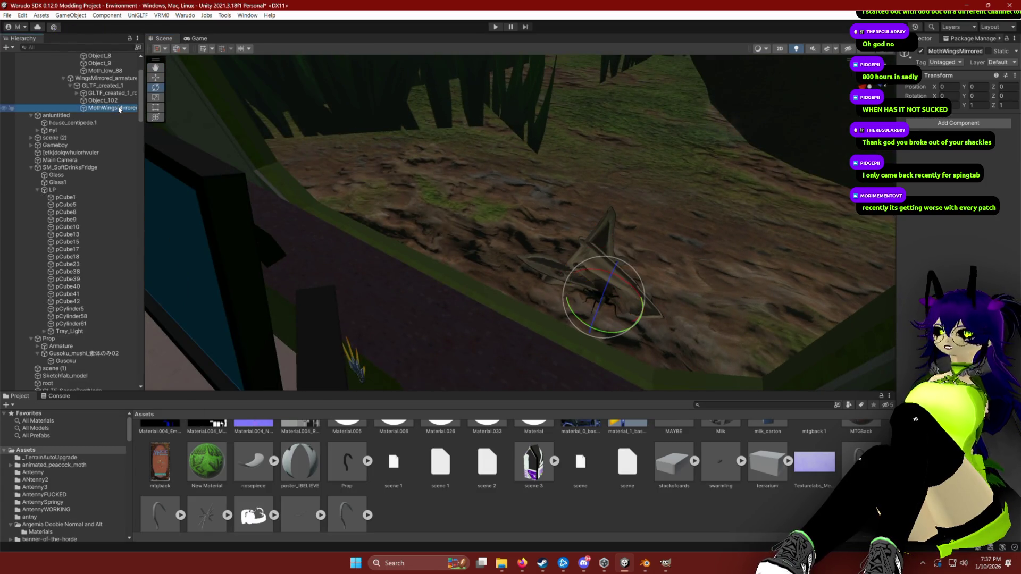
pyautogui.click(104, 100)
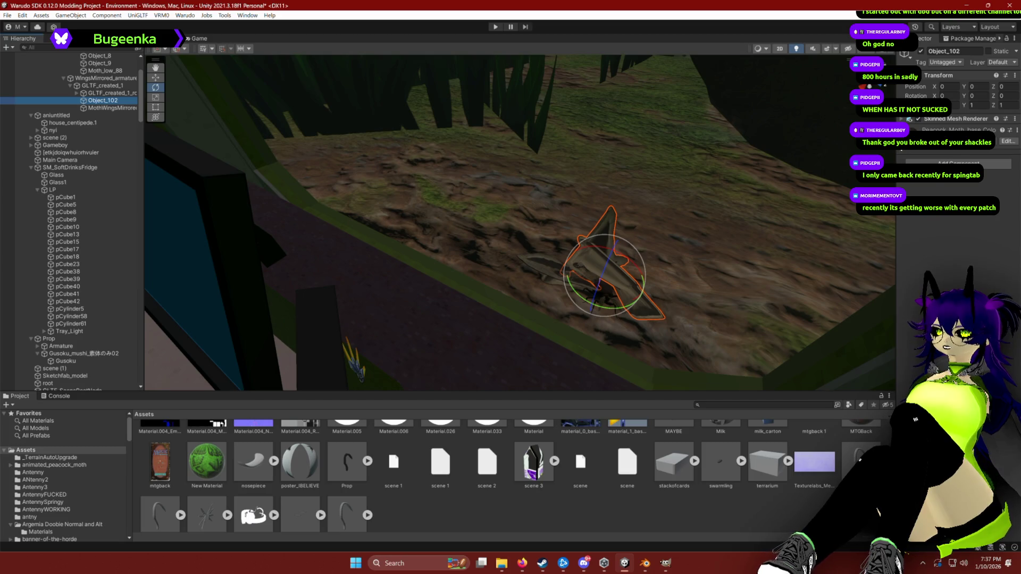
pyautogui.click(946, 130)
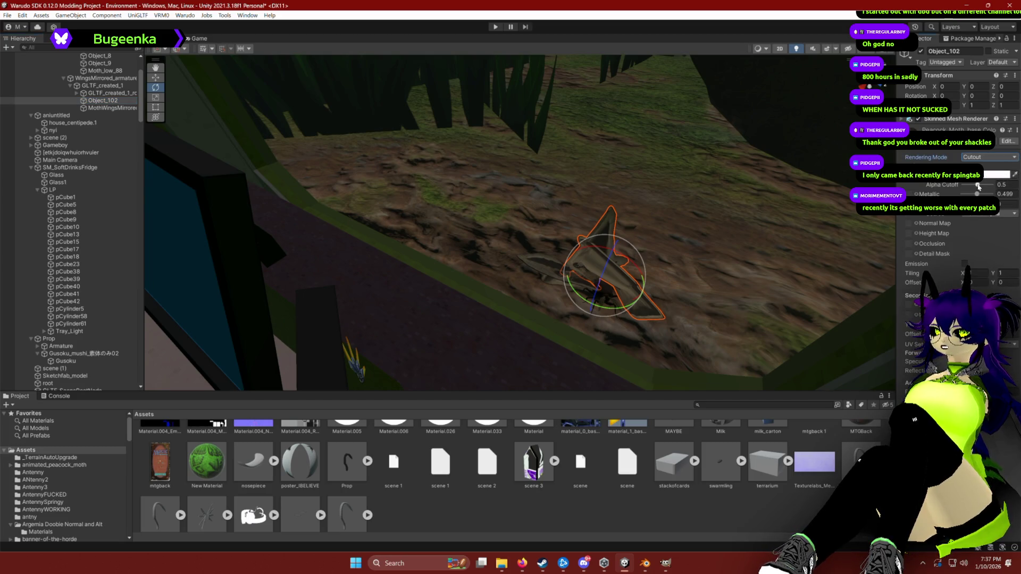
pyautogui.moveTo(978, 186); pyautogui.dragTo(981, 188)
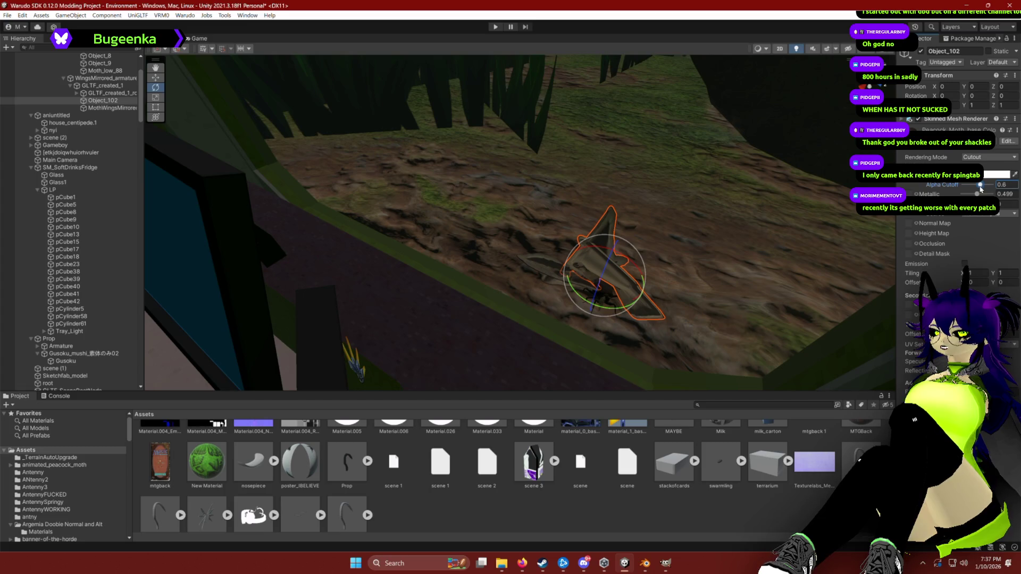
# View the moth from the side and select the Wing_HF_1_R_103 part under GLTF_created_1_rc.
pyautogui.moveTo(611, 223)
pyautogui.mouseDown()
pyautogui.moveTo(665, 196)
pyautogui.moveTo(813, 193)
pyautogui.moveTo(770, 160)
pyautogui.moveTo(675, 178)
pyautogui.moveTo(611, 164)
pyautogui.moveTo(588, 141)
pyautogui.mouseUp()
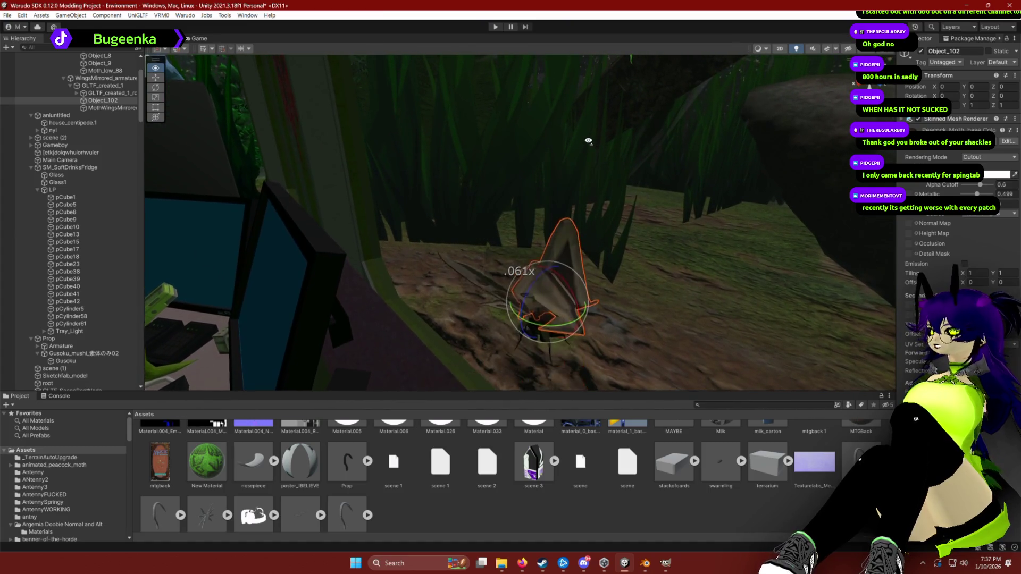
pyautogui.click(88, 93)
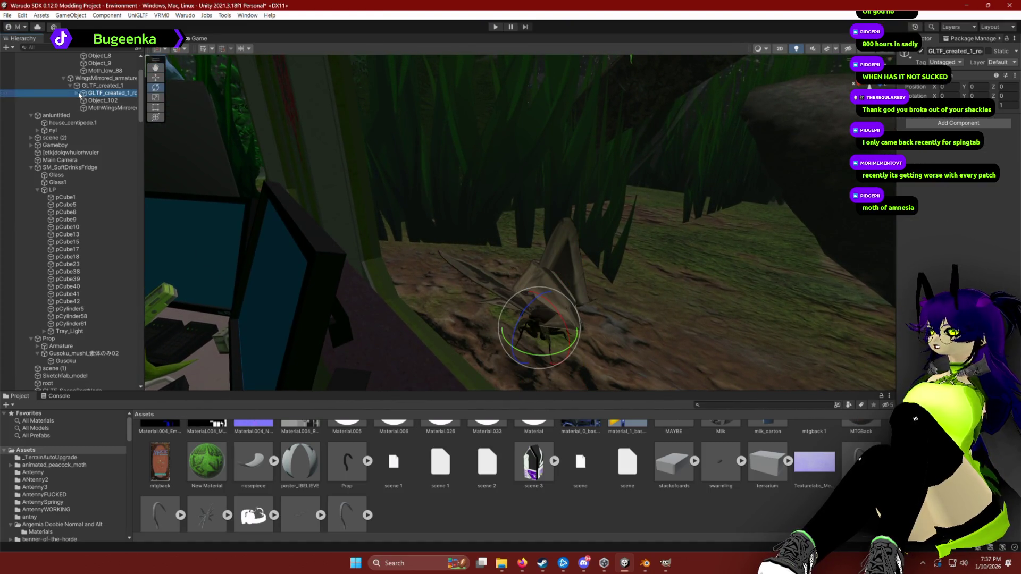
pyautogui.click(77, 94)
pyautogui.click(101, 109)
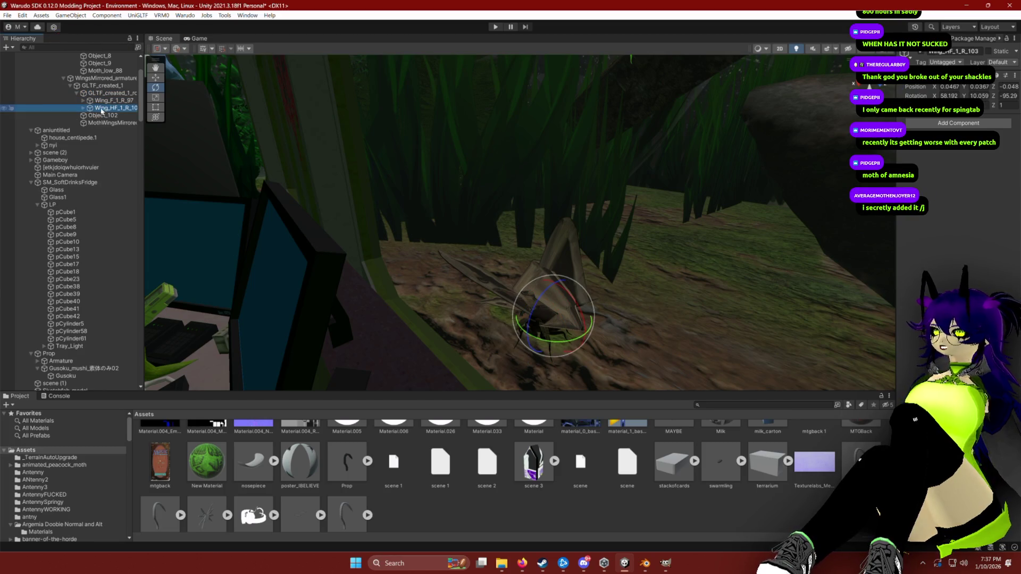